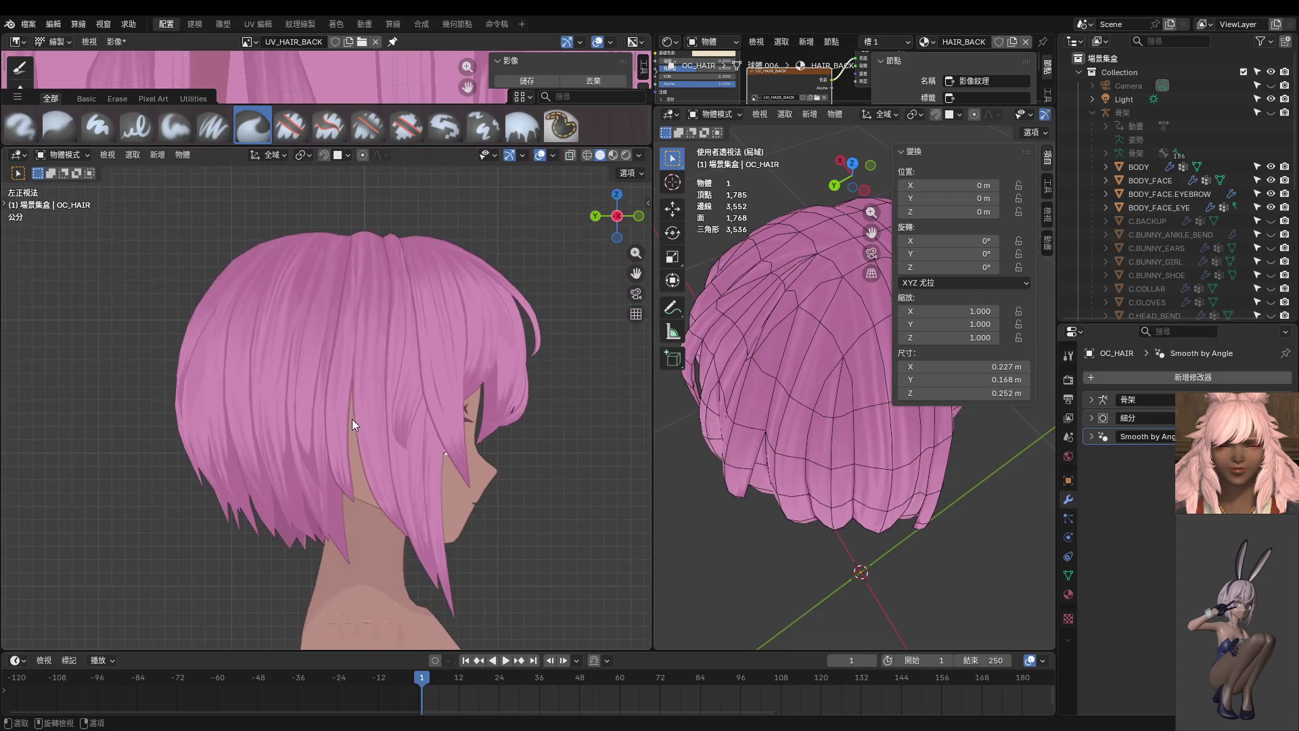
- Inspect the pink bob hair from the right, back and left side views
{"action": "key", "text": "KP_3"}
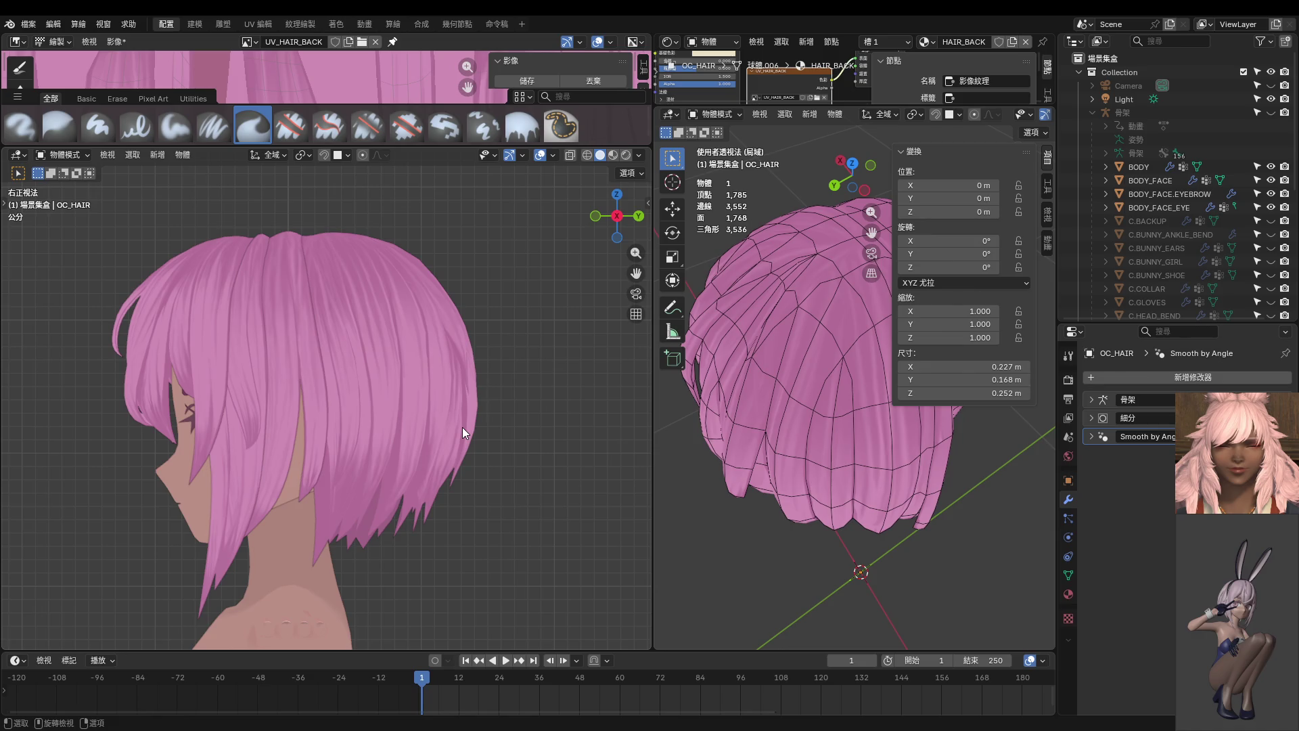
{"action": "key", "text": "ctrl+KP_1"}
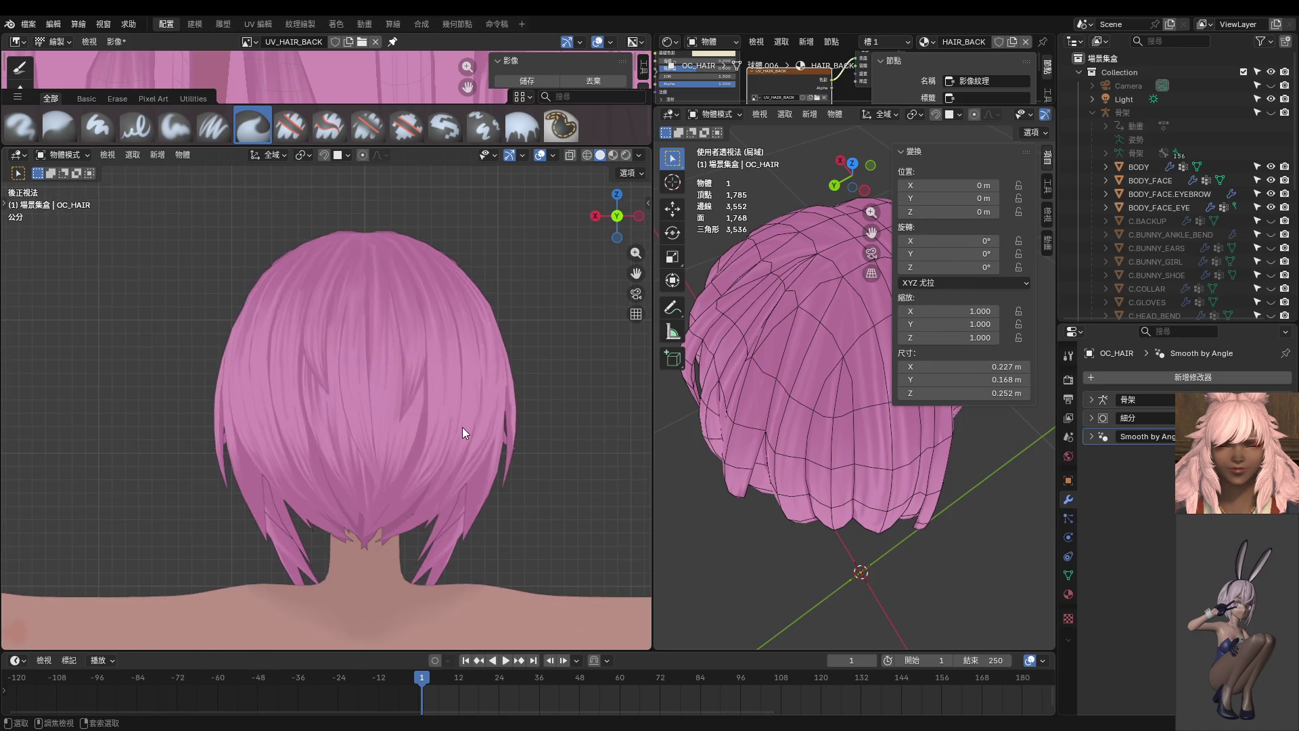
{"action": "key", "text": "ctrl+KP_3"}
- Select the back hair piece and put it into Texture Paint mode
{"action": "scroll", "coordinate": [391, 413], "scroll_direction": "up", "scroll_amount": 6}
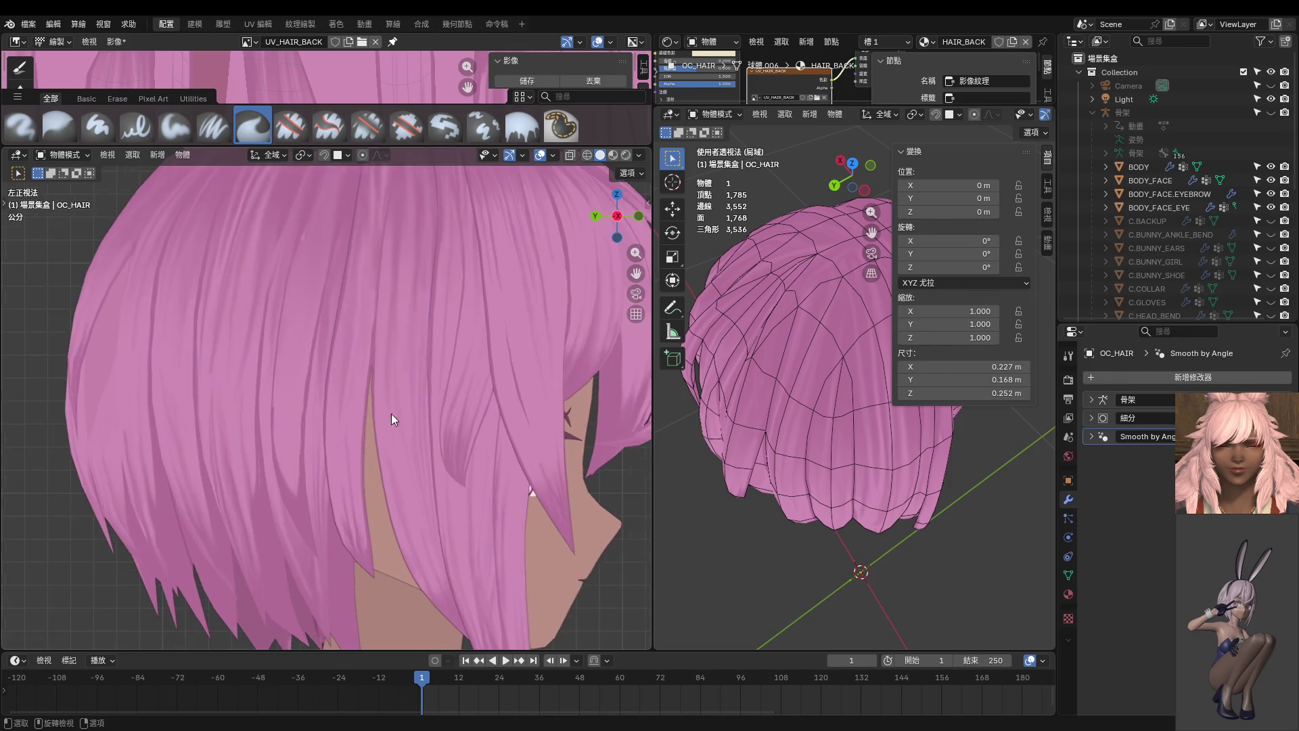
{"action": "left_click", "coordinate": [403, 477]}
{"action": "key", "text": "ctrl+Tab"}
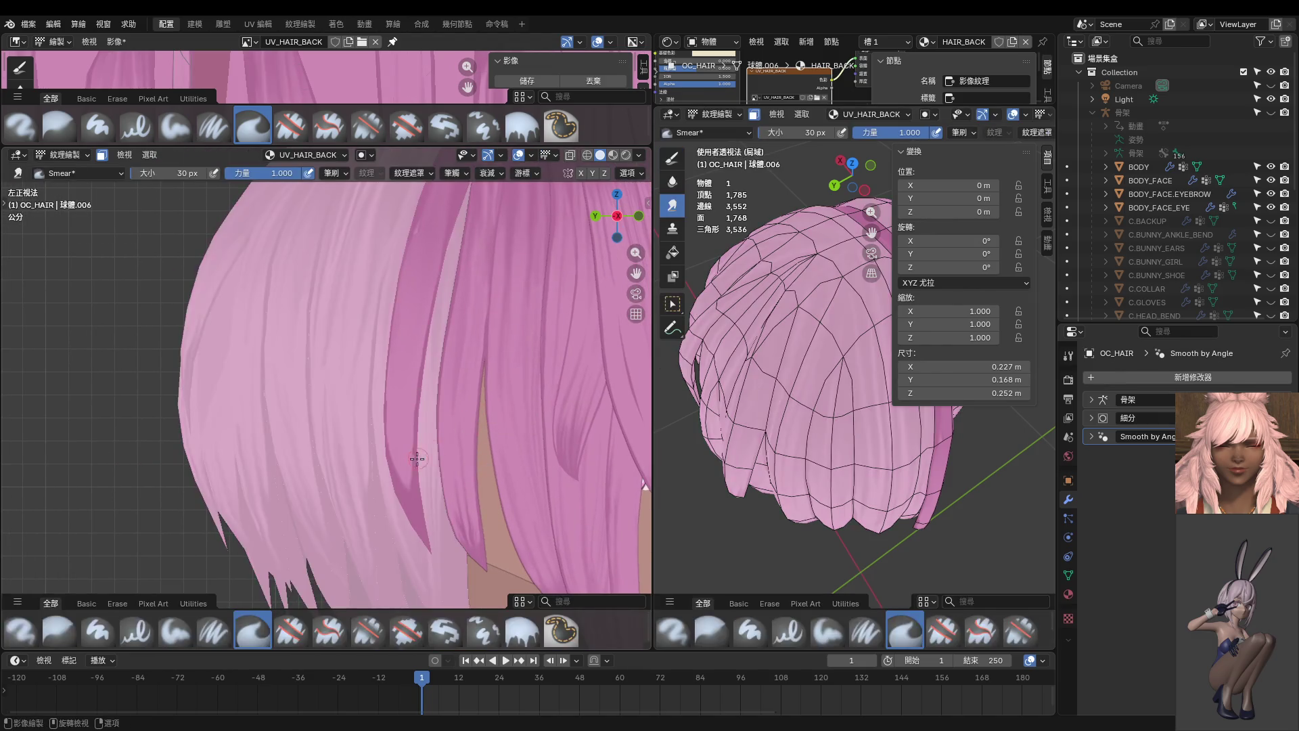
- Toggle undo and redo to compare the last smear stroke on the back hair
{"action": "key", "text": "ctrl+z"}
{"action": "key", "text": "ctrl+shift+z"}
{"action": "key", "text": "ctrl+z"}
{"action": "key", "text": "ctrl+shift+z"}
{"action": "key", "text": "ctrl+z"}
{"action": "key", "text": "ctrl+shift+z"}
{"action": "key", "text": "ctrl+z"}
{"action": "key", "text": "ctrl+z"}
{"action": "key", "text": "ctrl+z"}
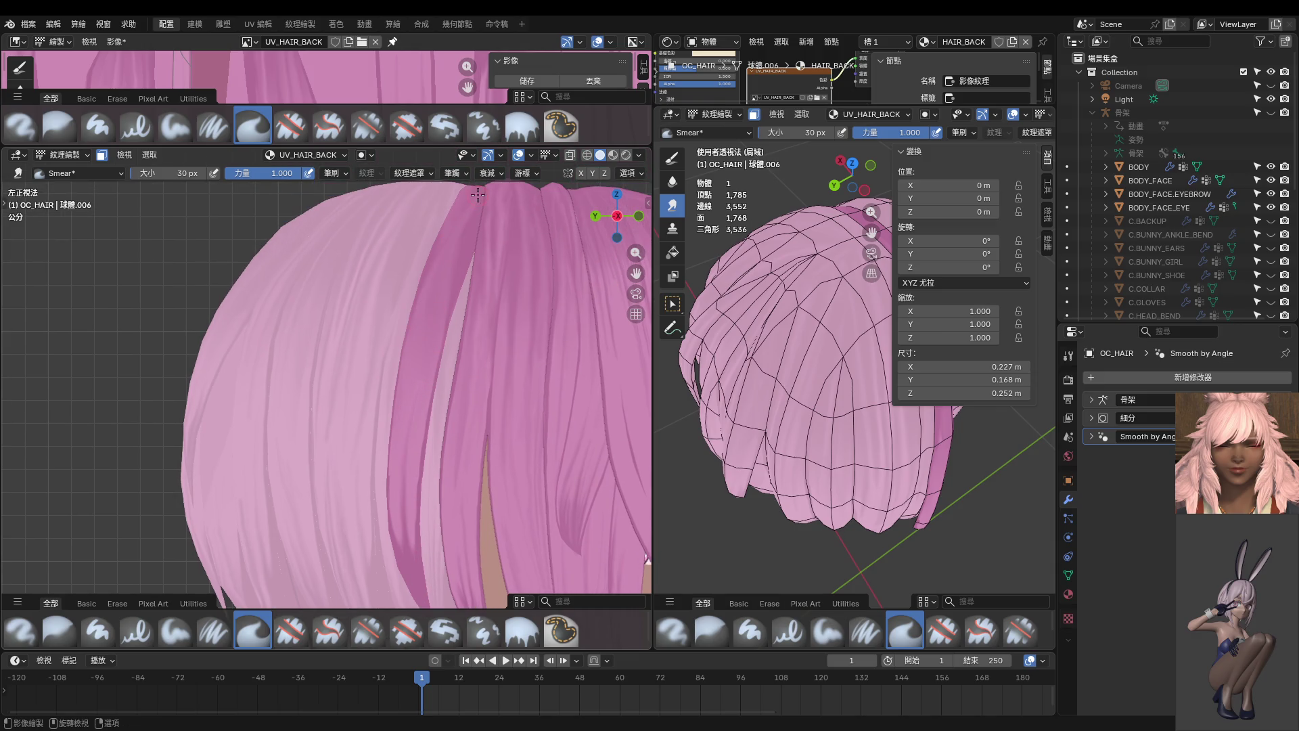
- Smear the back hair strand edges with the brush at 14 px, then 28 px
{"action": "key", "text": "f"}
{"action": "left_click", "coordinate": [427, 301]}
{"action": "mouse_move", "coordinate": [423, 348]}
{"action": "middle_mouse_down"}
{"action": "mouse_move", "coordinate": [444, 348]}
{"action": "mouse_move", "coordinate": [435, 357]}
{"action": "mouse_move", "coordinate": [479, 245]}
{"action": "middle_mouse_up"}
{"action": "key", "text": "f"}
{"action": "left_click", "coordinate": [484, 321]}
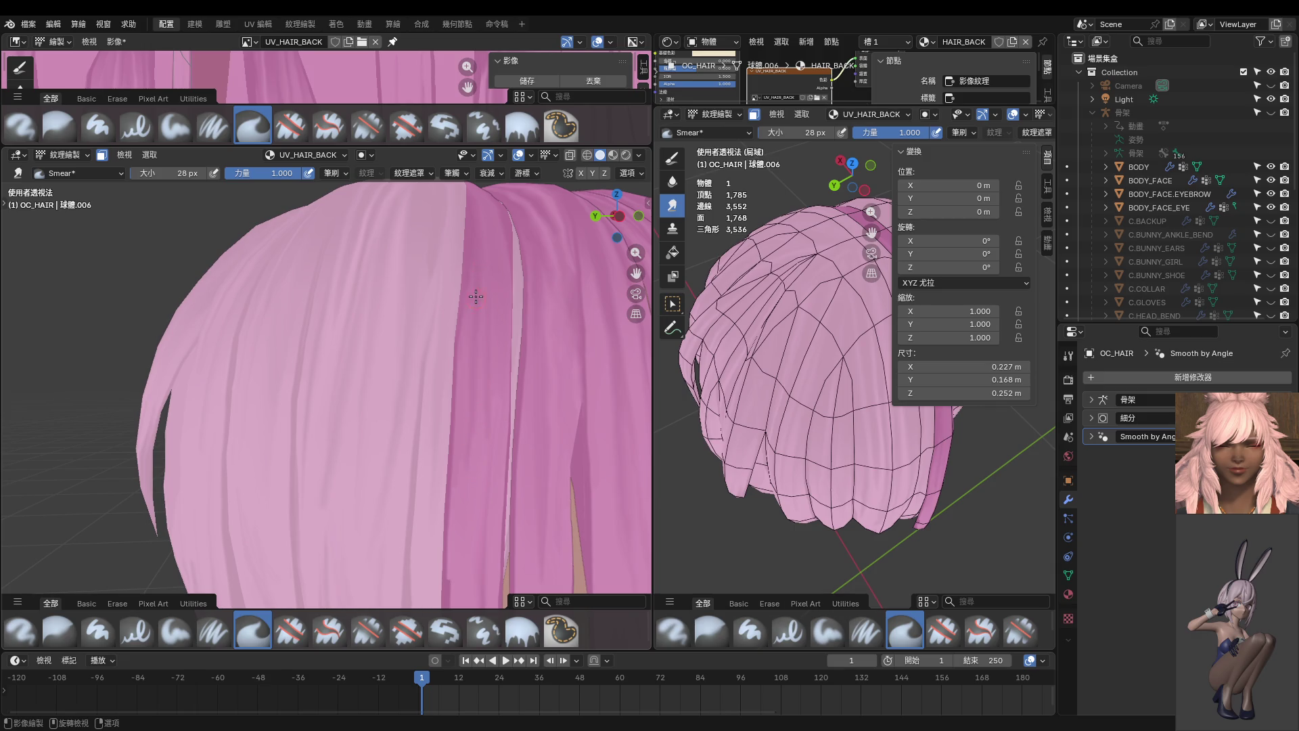
- Continue smearing from a new angle with the brush at 42 px, then 24 px
{"action": "mouse_move", "coordinate": [483, 384]}
{"action": "middle_mouse_down"}
{"action": "mouse_move", "coordinate": [352, 377]}
{"action": "mouse_move", "coordinate": [377, 267]}
{"action": "mouse_move", "coordinate": [321, 486]}
{"action": "middle_mouse_up"}
{"action": "key", "text": "f"}
{"action": "left_click", "coordinate": [314, 356]}
{"action": "key", "text": "f"}
{"action": "left_click", "coordinate": [280, 530]}
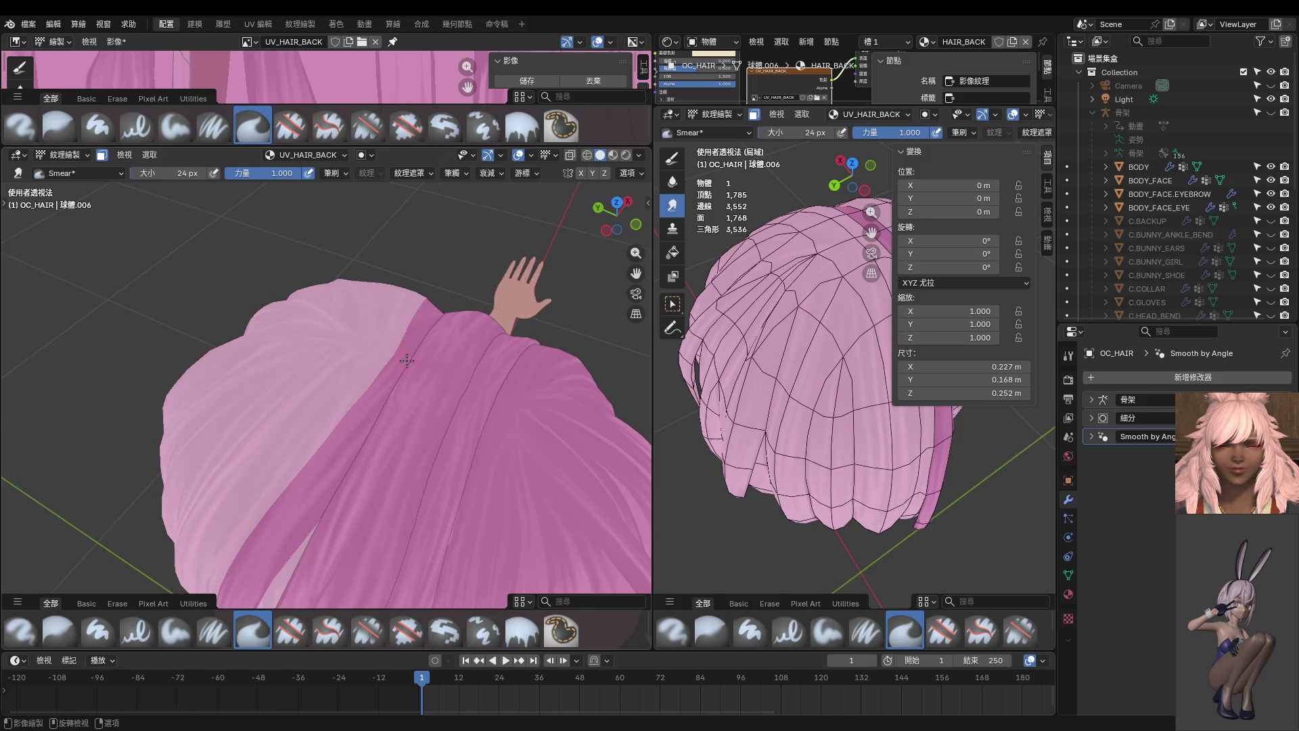
- From a level rear view, undo the bad smear stroke and shrink the brush to 12 px
{"action": "middle_click_drag", "start_coordinate": [313, 467], "coordinate": [407, 355]}
{"action": "middle_click_drag", "start_coordinate": [378, 409], "coordinate": [386, 404]}
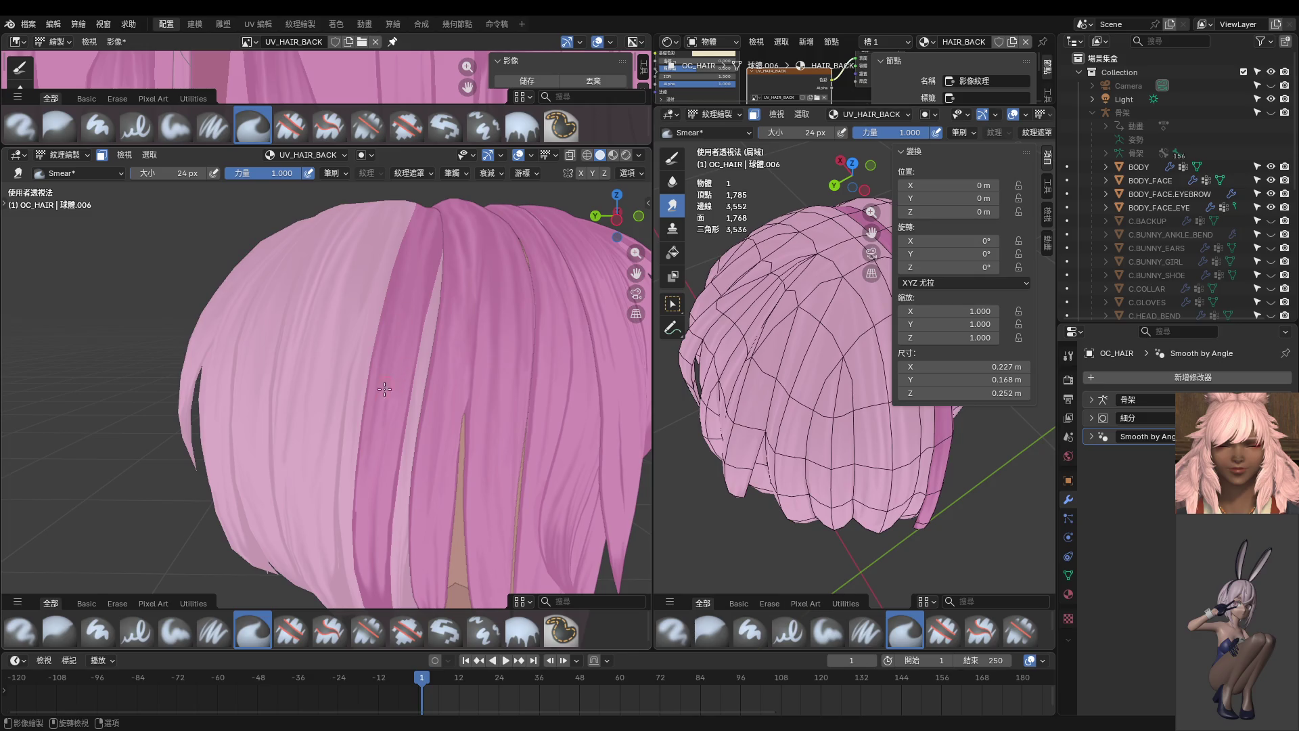
{"action": "key", "text": "ctrl+z"}
{"action": "key", "text": "f"}
{"action": "left_click", "coordinate": [415, 309]}
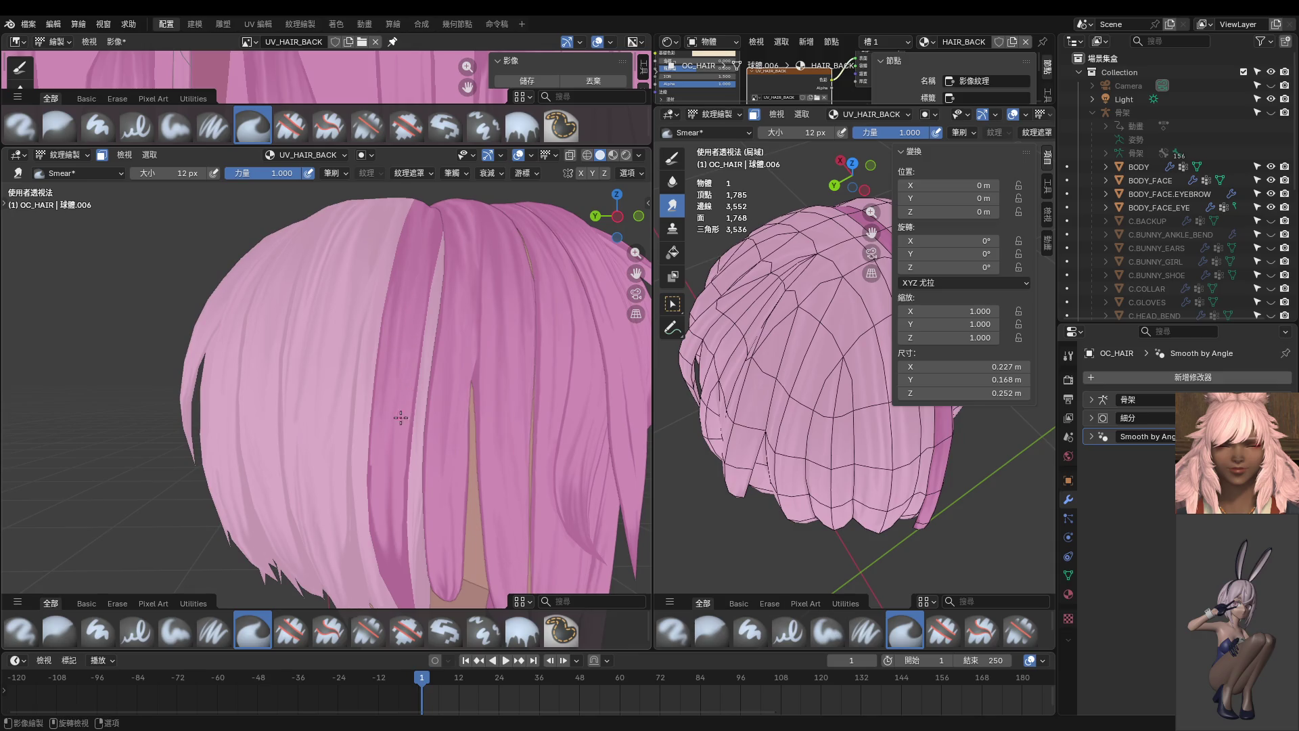
- Turn the hair to reveal its side and move in closer to the strands
{"action": "middle_click_drag", "start_coordinate": [416, 362], "coordinate": [407, 383]}
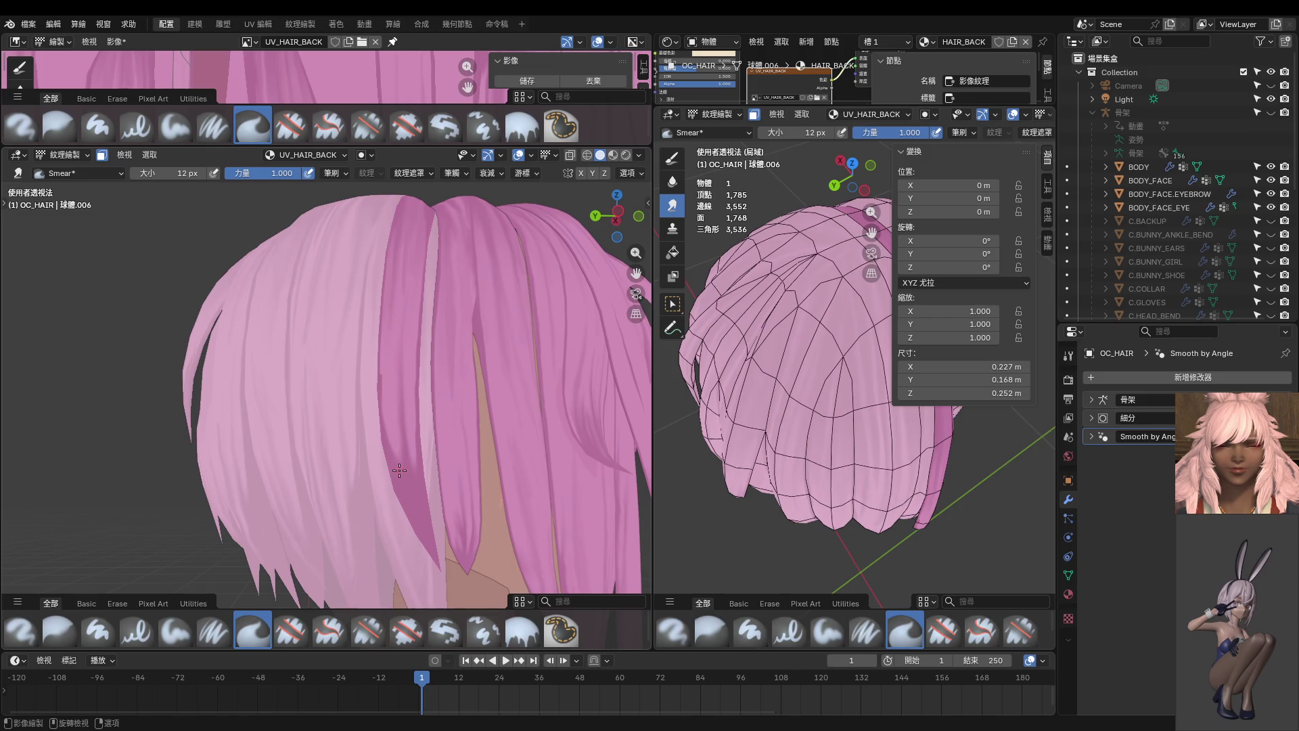
{"action": "middle_click_drag", "start_coordinate": [398, 437], "coordinate": [436, 410]}
{"action": "middle_click_drag", "start_coordinate": [453, 492], "coordinate": [486, 445]}
{"action": "scroll", "coordinate": [481, 386], "scroll_direction": "up", "scroll_amount": 3}
{"action": "middle_click_drag", "start_coordinate": [479, 379], "coordinate": [427, 376]}
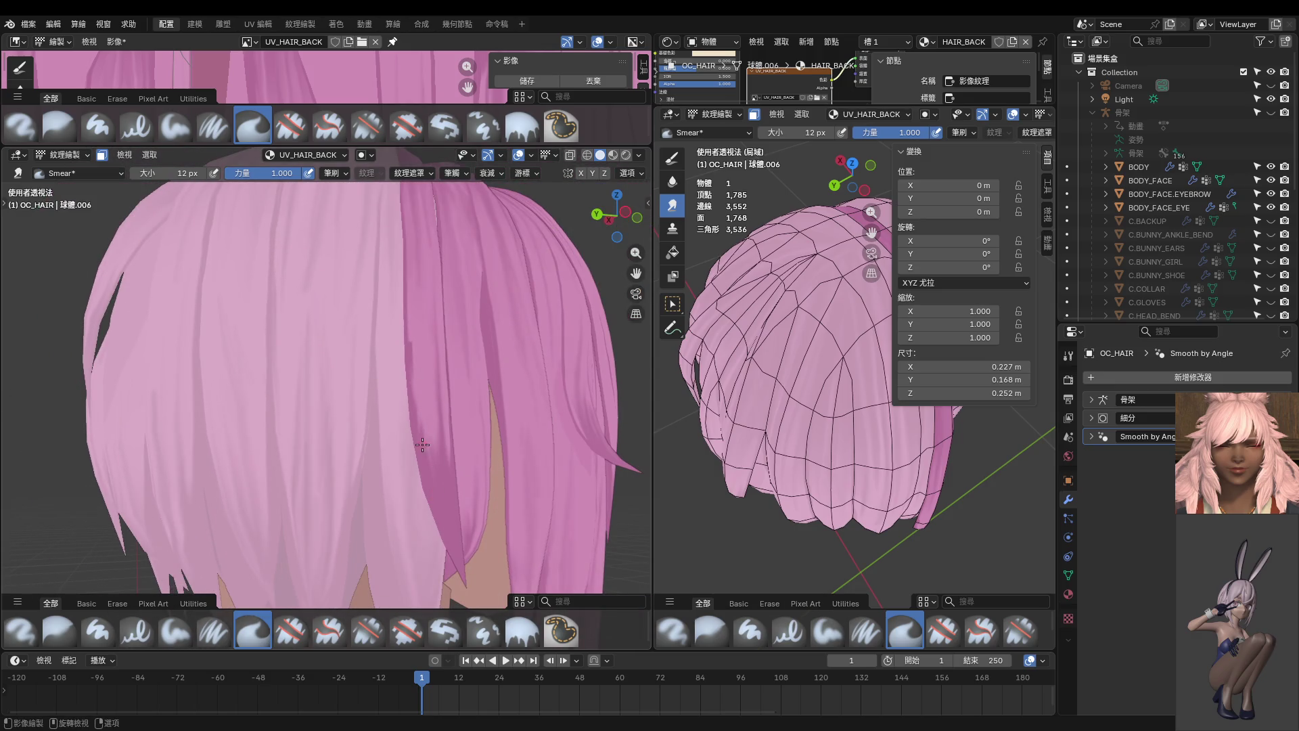
- With the Paint Hard brush, paint pink over the dark line along the deep pink strand
{"action": "key", "text": "1"}
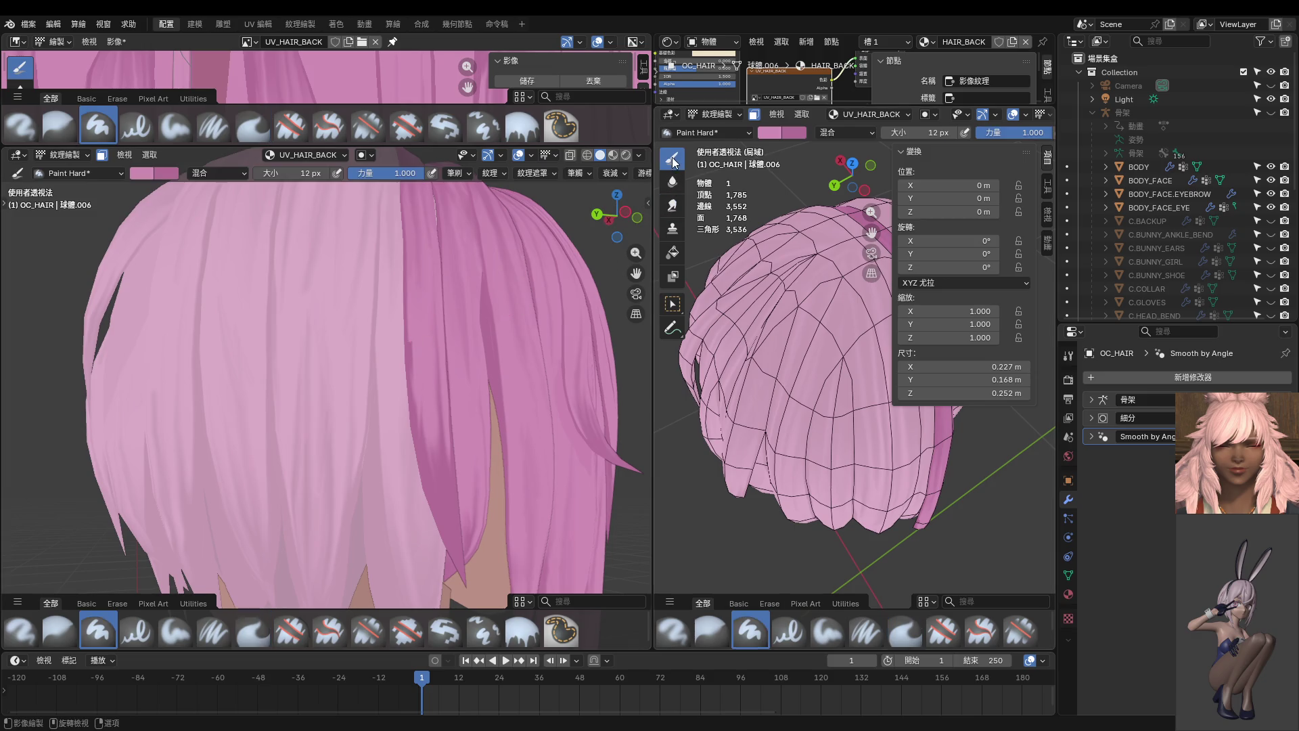
{"action": "scroll", "coordinate": [431, 347], "scroll_direction": "up", "scroll_amount": 5}
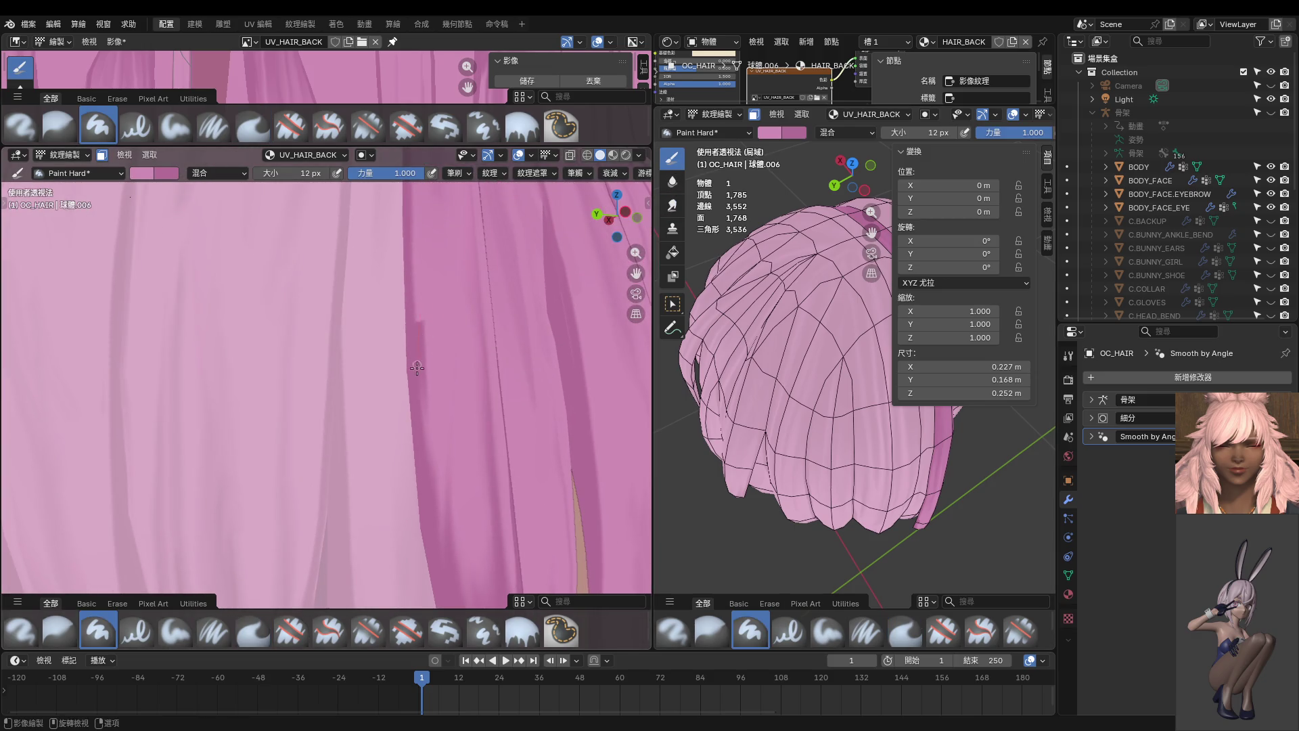
{"action": "left_click_drag", "start_coordinate": [423, 301], "coordinate": [436, 481]}
{"action": "mouse_move", "coordinate": [427, 433]}
{"action": "left_mouse_down"}
{"action": "mouse_move", "coordinate": [441, 377]}
{"action": "mouse_move", "coordinate": [419, 300]}
{"action": "left_mouse_up"}
{"action": "left_click_drag", "start_coordinate": [420, 372], "coordinate": [439, 482]}
{"action": "mouse_move", "coordinate": [423, 305]}
{"action": "left_mouse_down"}
{"action": "mouse_move", "coordinate": [432, 398]}
{"action": "mouse_move", "coordinate": [430, 383]}
{"action": "left_mouse_up"}
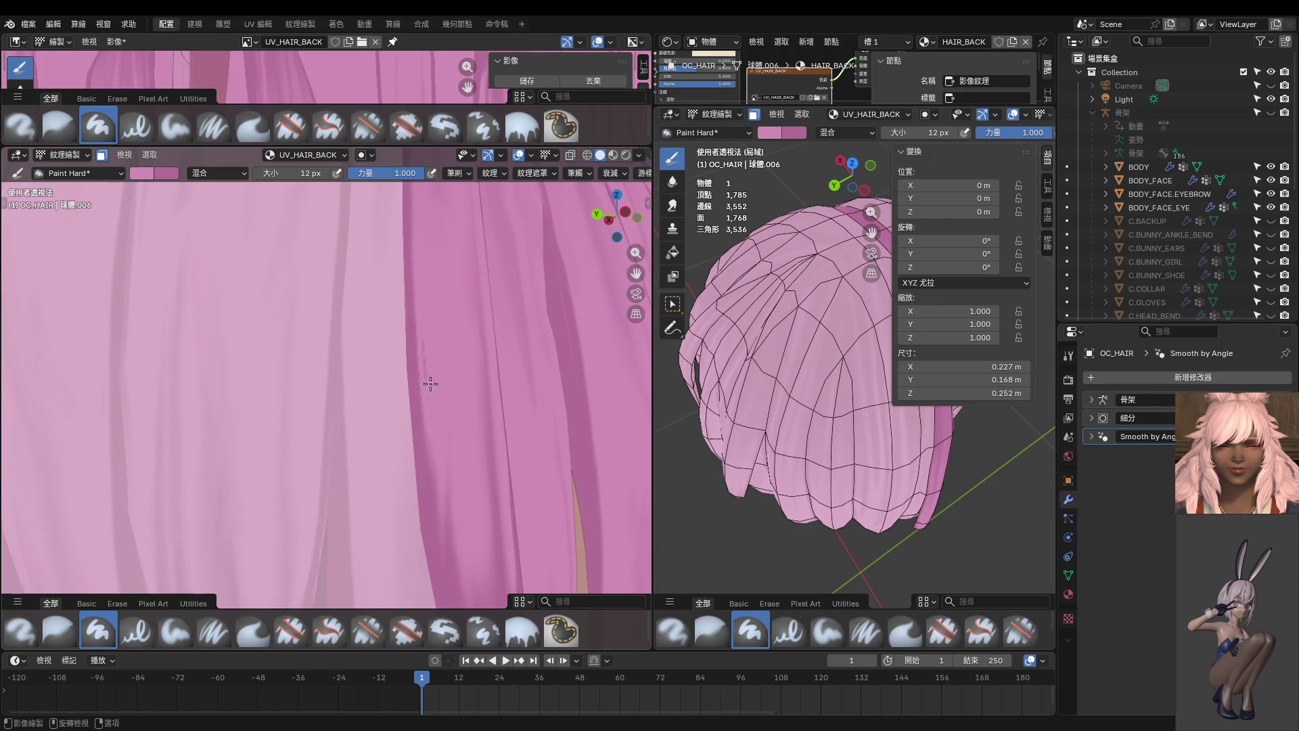
- Return to the Smear brush and smear along the strand's left edge
{"action": "left_click", "coordinate": [670, 205]}
{"action": "scroll", "coordinate": [493, 305], "scroll_direction": "down", "scroll_amount": 4}
{"action": "mouse_move", "coordinate": [373, 399]}
{"action": "left_mouse_down"}
{"action": "mouse_move", "coordinate": [377, 291]}
{"action": "mouse_move", "coordinate": [375, 467]}
{"action": "mouse_move", "coordinate": [361, 345]}
{"action": "left_mouse_up"}
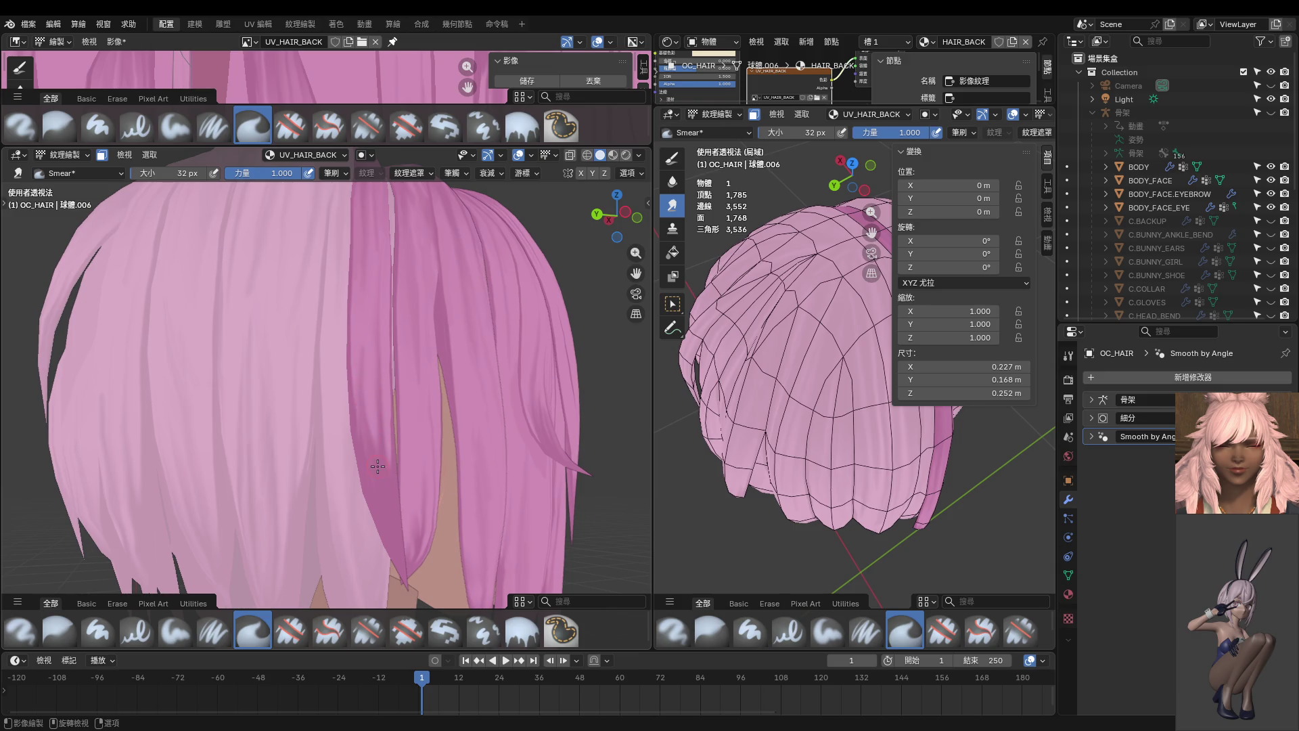
- Smear and lighten the lower side strands with the brush set to 26 px
{"action": "mouse_move", "coordinate": [376, 460]}
{"action": "middle_mouse_down"}
{"action": "mouse_move", "coordinate": [328, 379]}
{"action": "mouse_move", "coordinate": [291, 498]}
{"action": "mouse_move", "coordinate": [386, 414]}
{"action": "mouse_move", "coordinate": [322, 410]}
{"action": "middle_mouse_up"}
{"action": "key", "text": "f"}
{"action": "left_click", "coordinate": [345, 448]}
{"action": "key", "text": "f"}
{"action": "left_click", "coordinate": [338, 448]}
{"action": "left_click_drag", "start_coordinate": [320, 433], "coordinate": [339, 507]}
{"action": "left_click_drag", "start_coordinate": [327, 457], "coordinate": [323, 301]}
- Inspect the smeared strands from several angles and side views, then select Paint Hard and undo
{"action": "middle_click_drag", "start_coordinate": [329, 382], "coordinate": [359, 352]}
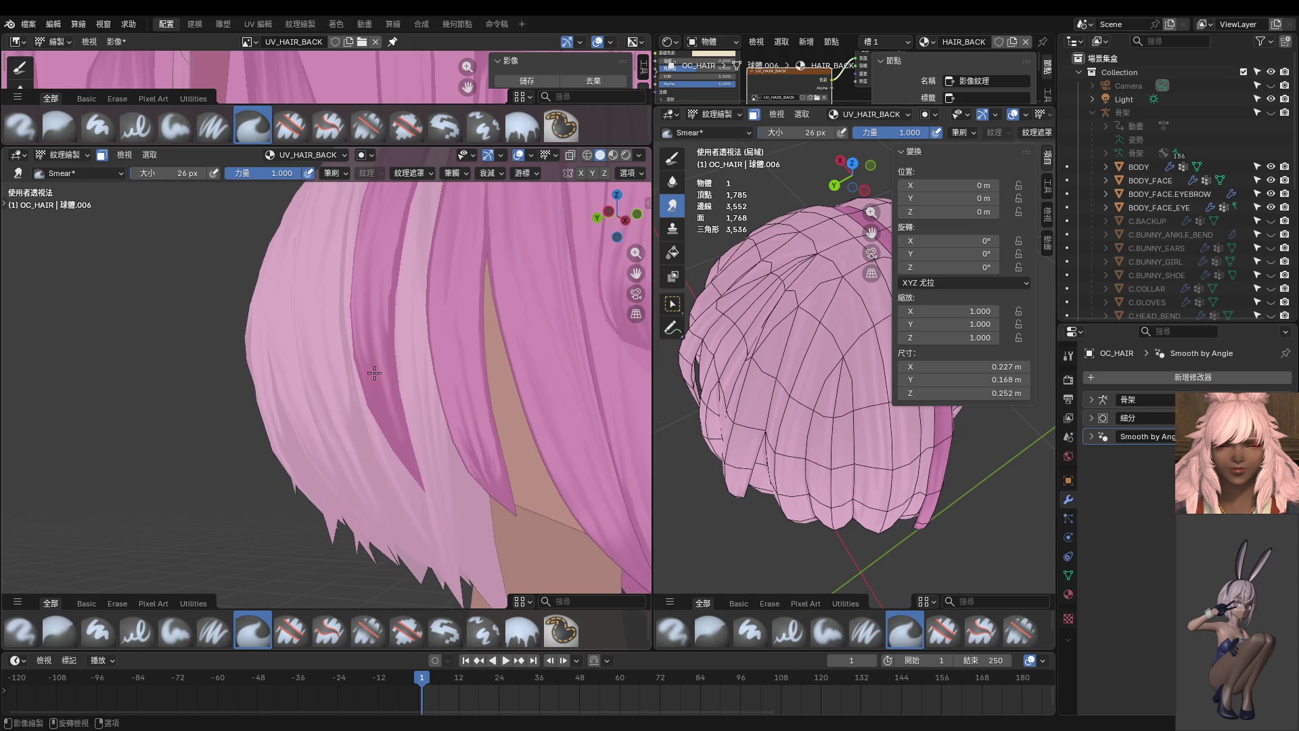
{"action": "mouse_move", "coordinate": [393, 439]}
{"action": "middle_mouse_down"}
{"action": "mouse_move", "coordinate": [484, 435]}
{"action": "mouse_move", "coordinate": [464, 433]}
{"action": "mouse_move", "coordinate": [477, 406]}
{"action": "mouse_move", "coordinate": [406, 348]}
{"action": "middle_mouse_up"}
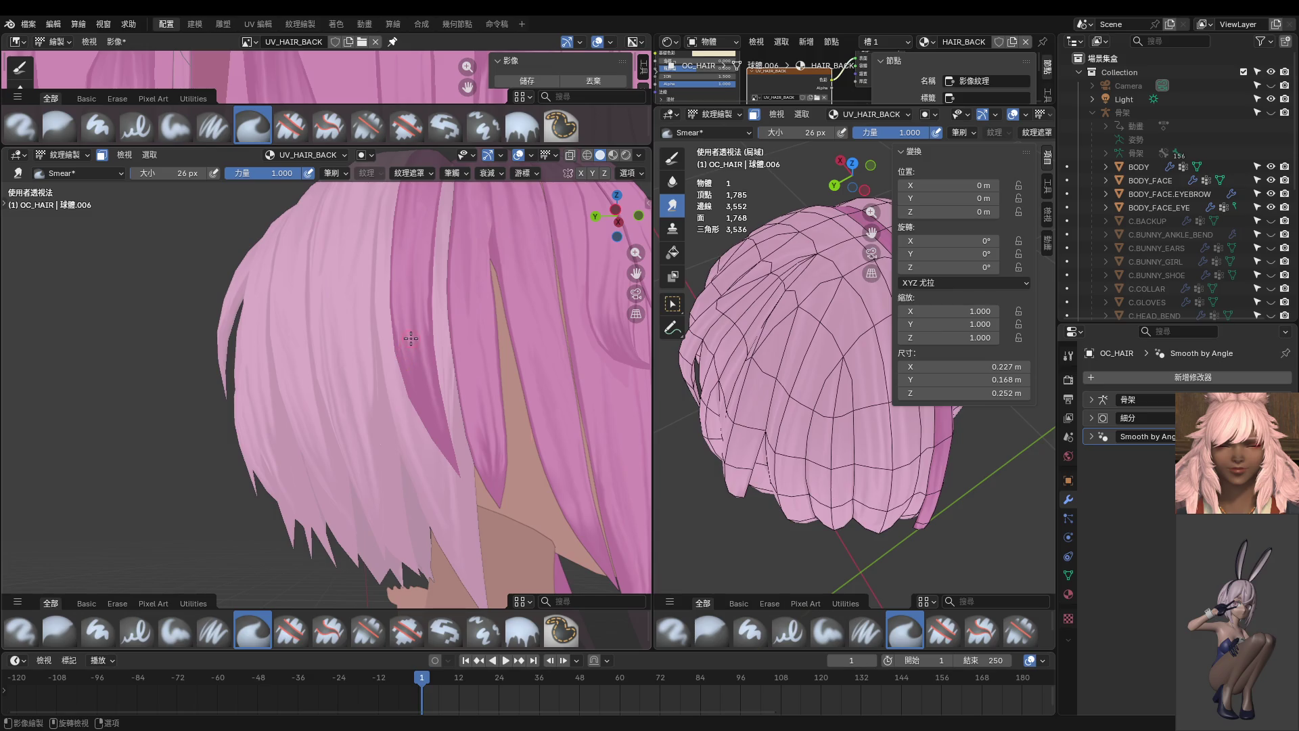
{"action": "middle_click_drag", "start_coordinate": [447, 425], "coordinate": [422, 443]}
{"action": "mouse_move", "coordinate": [420, 323]}
{"action": "middle_mouse_down"}
{"action": "mouse_move", "coordinate": [387, 357]}
{"action": "mouse_move", "coordinate": [406, 379]}
{"action": "middle_mouse_up"}
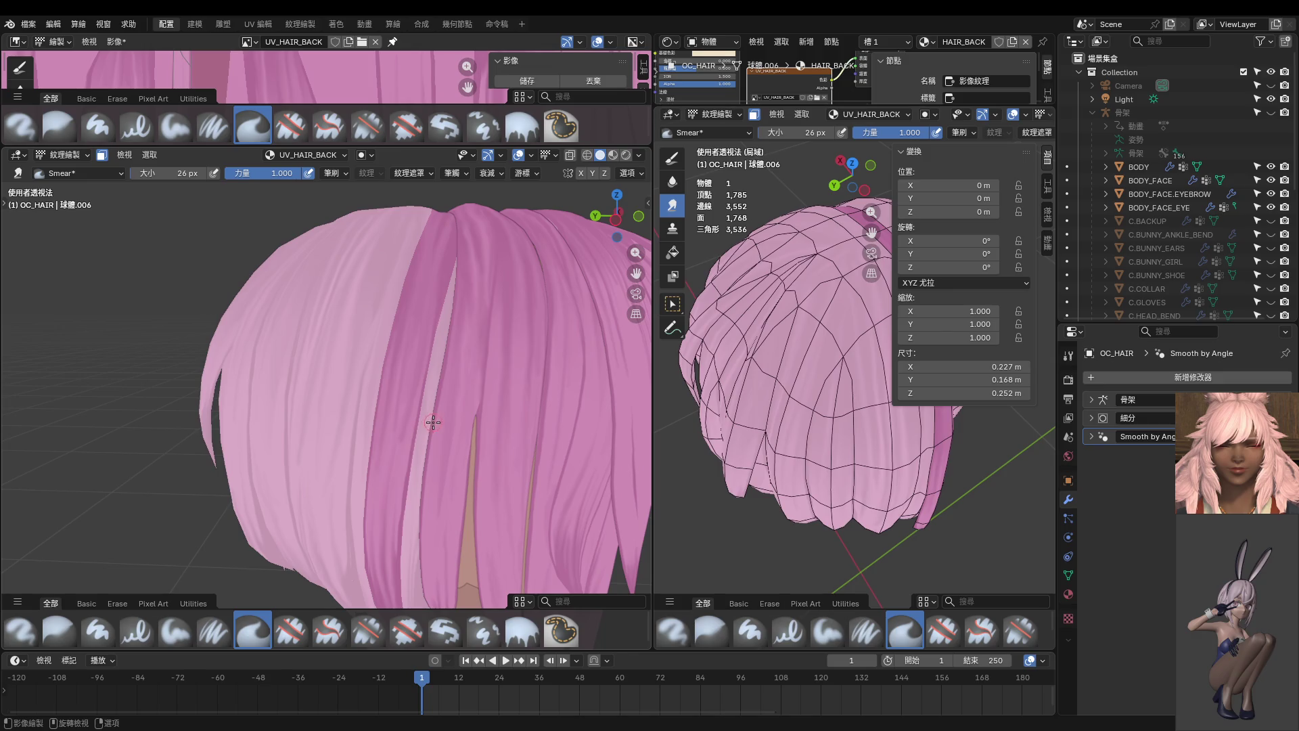
{"action": "key", "text": "KP_3"}
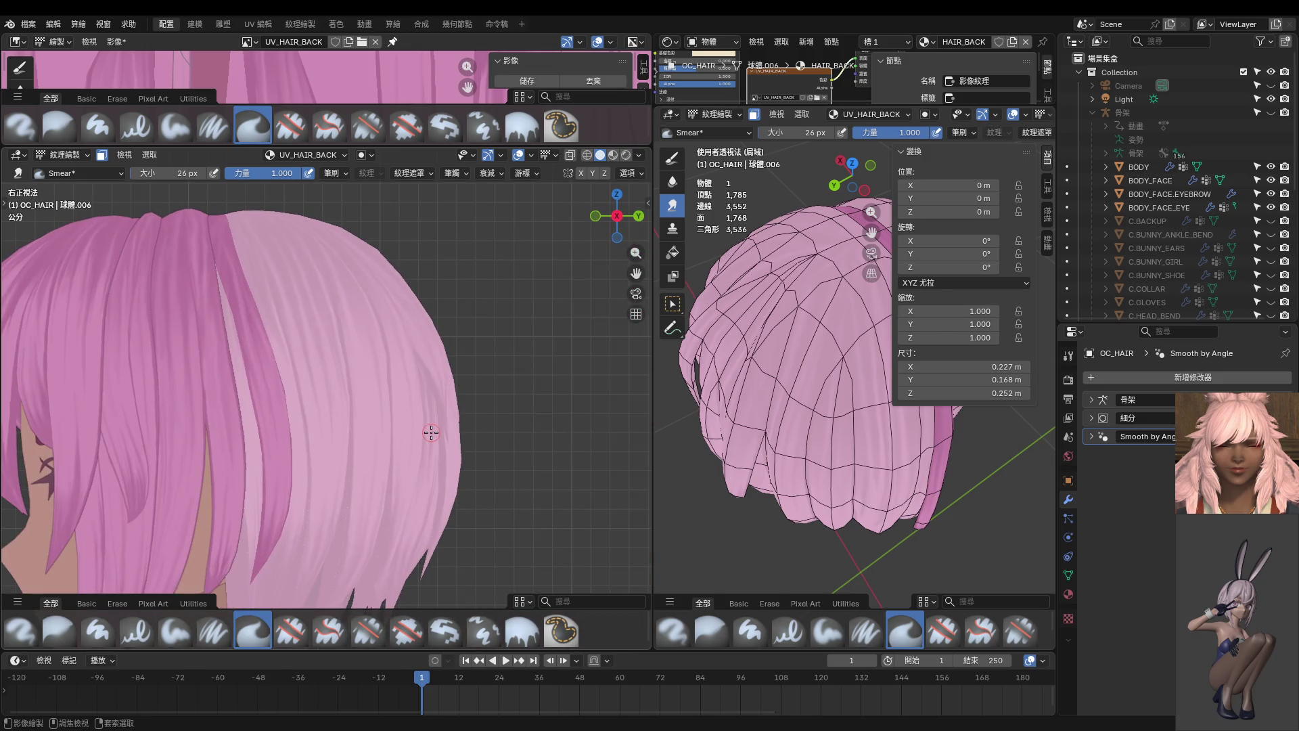
{"action": "key", "text": "ctrl+KP_3"}
{"action": "scroll", "coordinate": [427, 365], "scroll_direction": "up", "scroll_amount": 5}
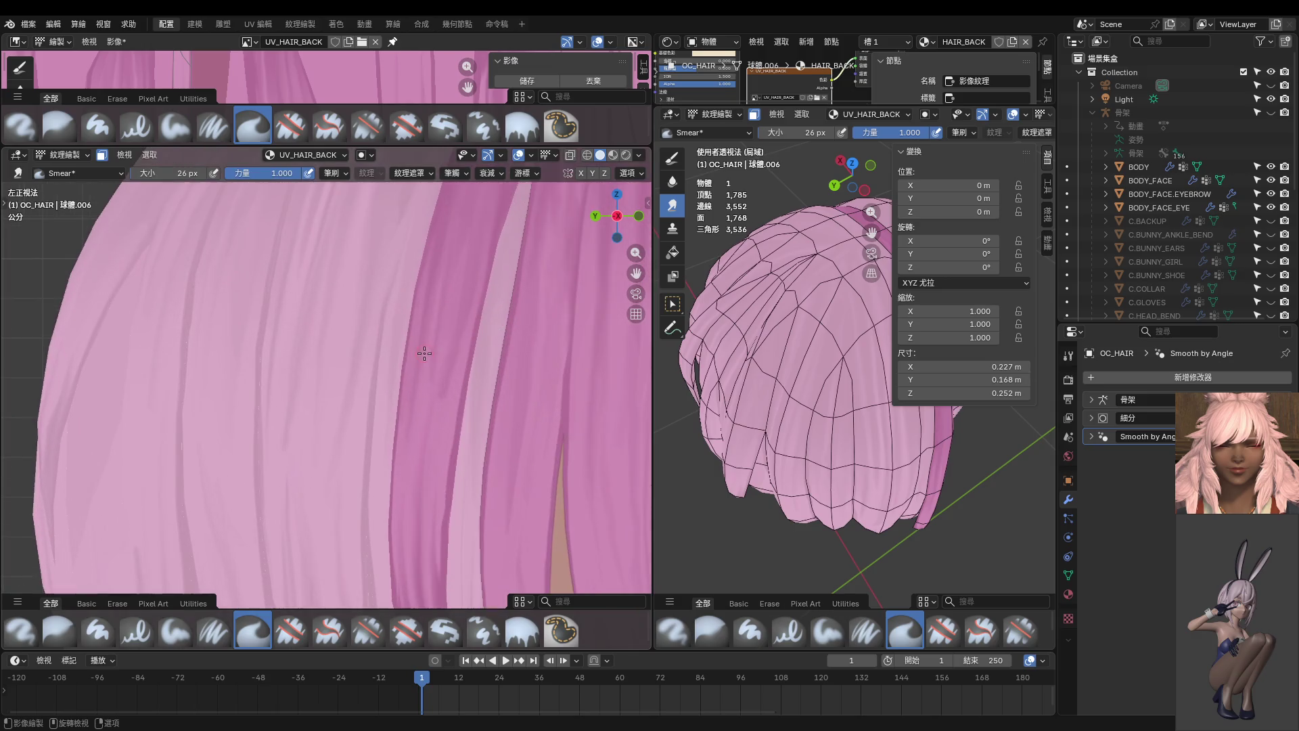
{"action": "left_click", "coordinate": [678, 160]}
{"action": "key", "text": "ctrl+z"}
{"action": "key", "text": "ctrl+z"}
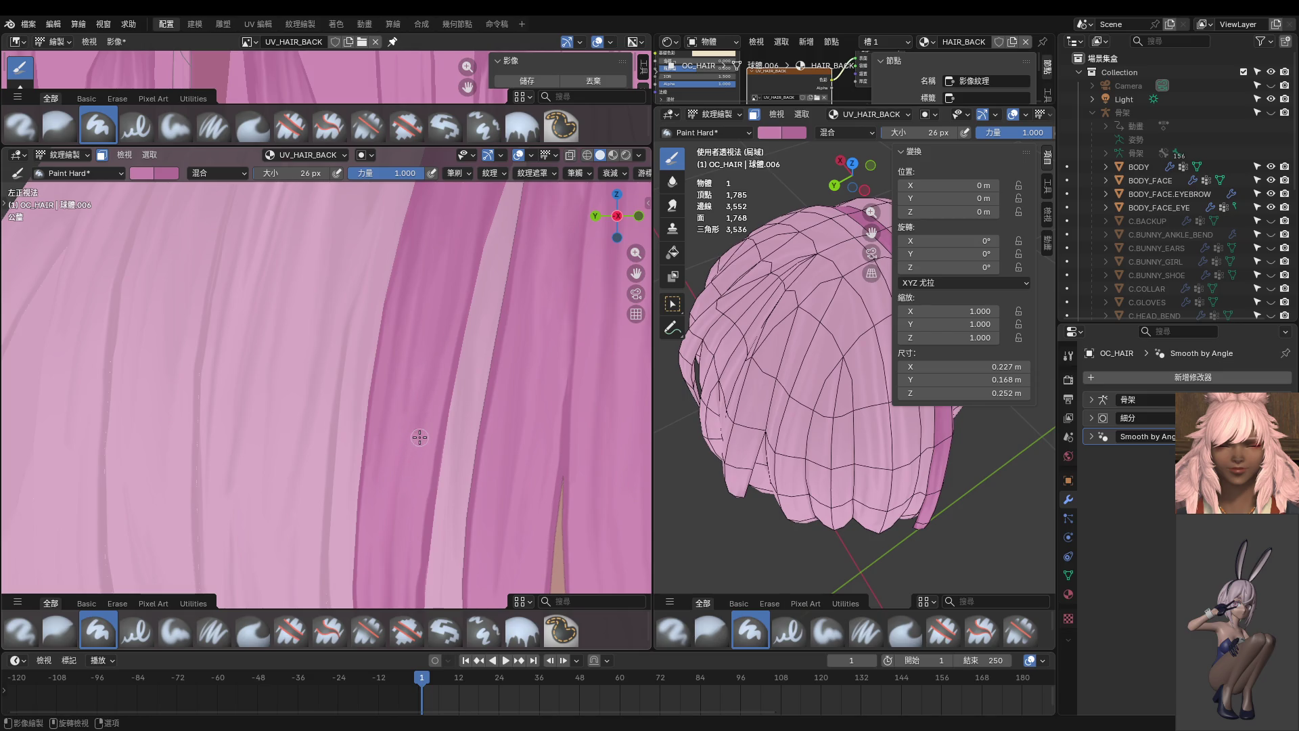
- Set Paint Hard to 16 px and restore the darker shading on the tall strand
{"action": "key", "text": "f"}
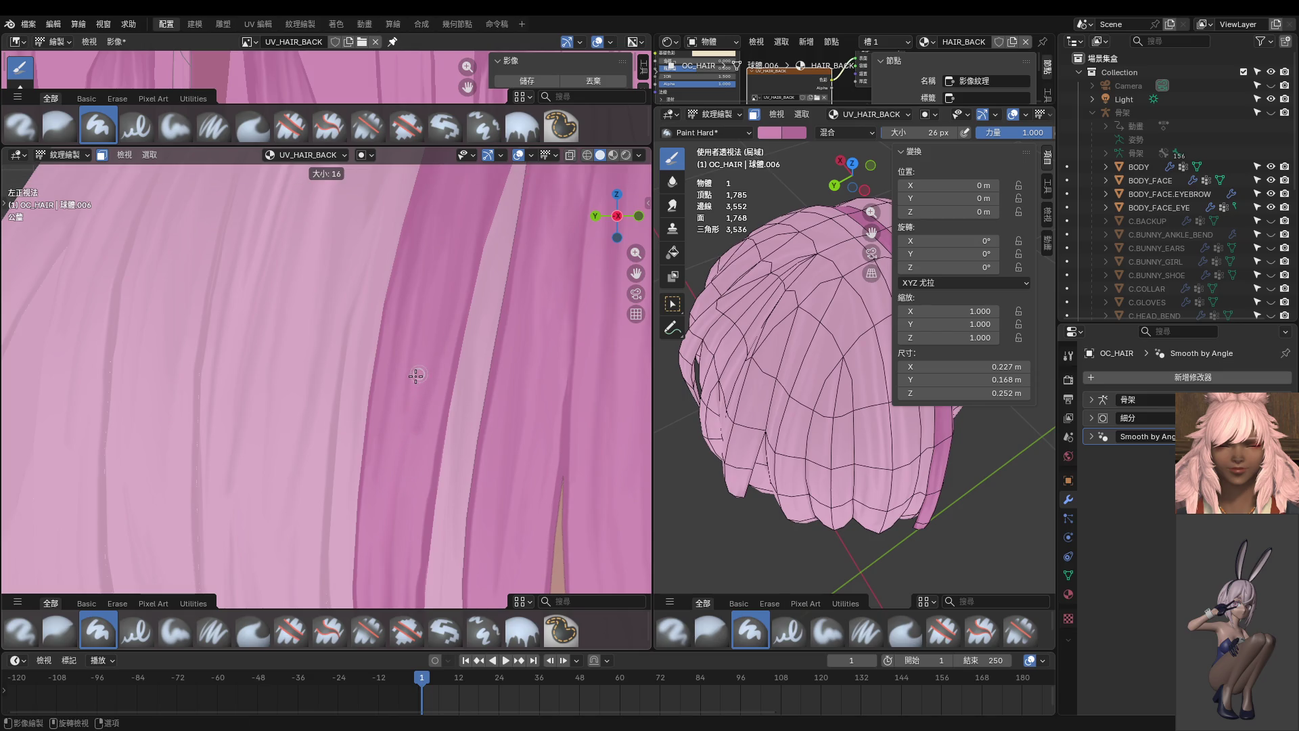
{"action": "left_click", "coordinate": [416, 374]}
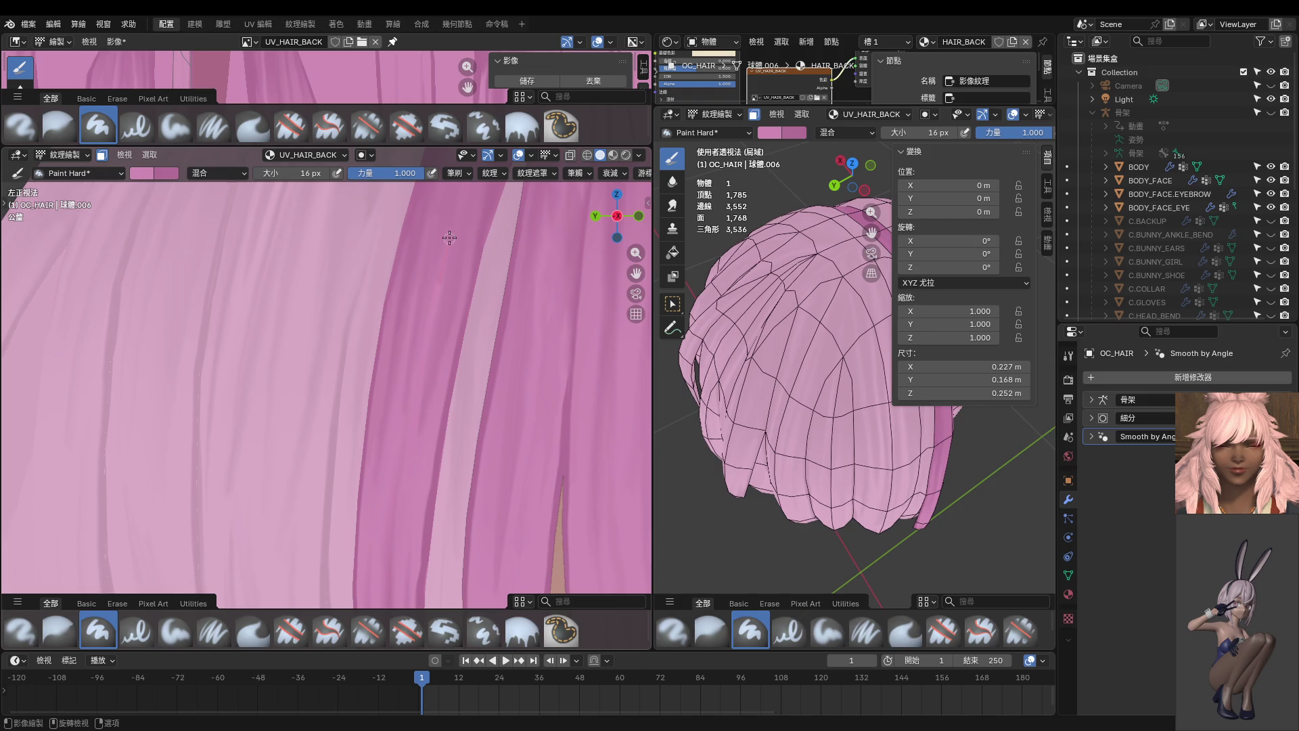
{"action": "middle_click_drag", "start_coordinate": [450, 276], "coordinate": [429, 371], "text": "shift"}
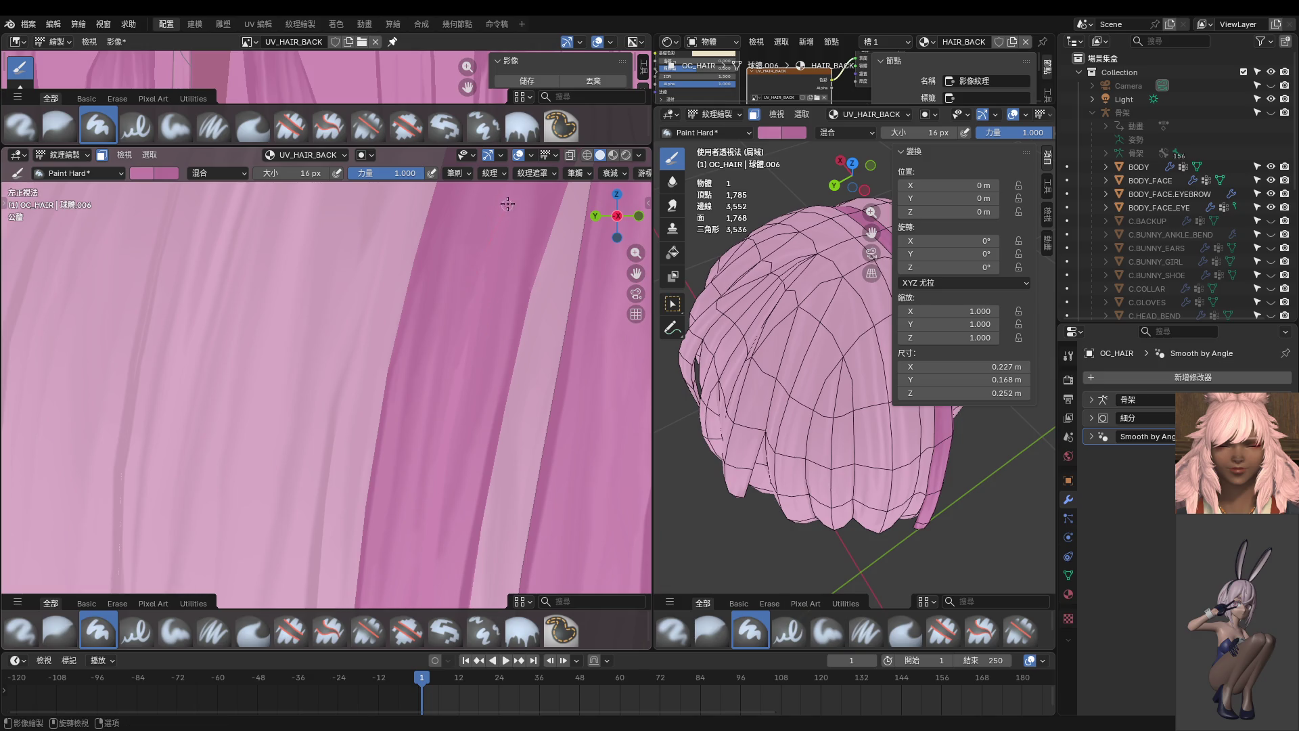
{"action": "key", "text": "ctrl+z"}
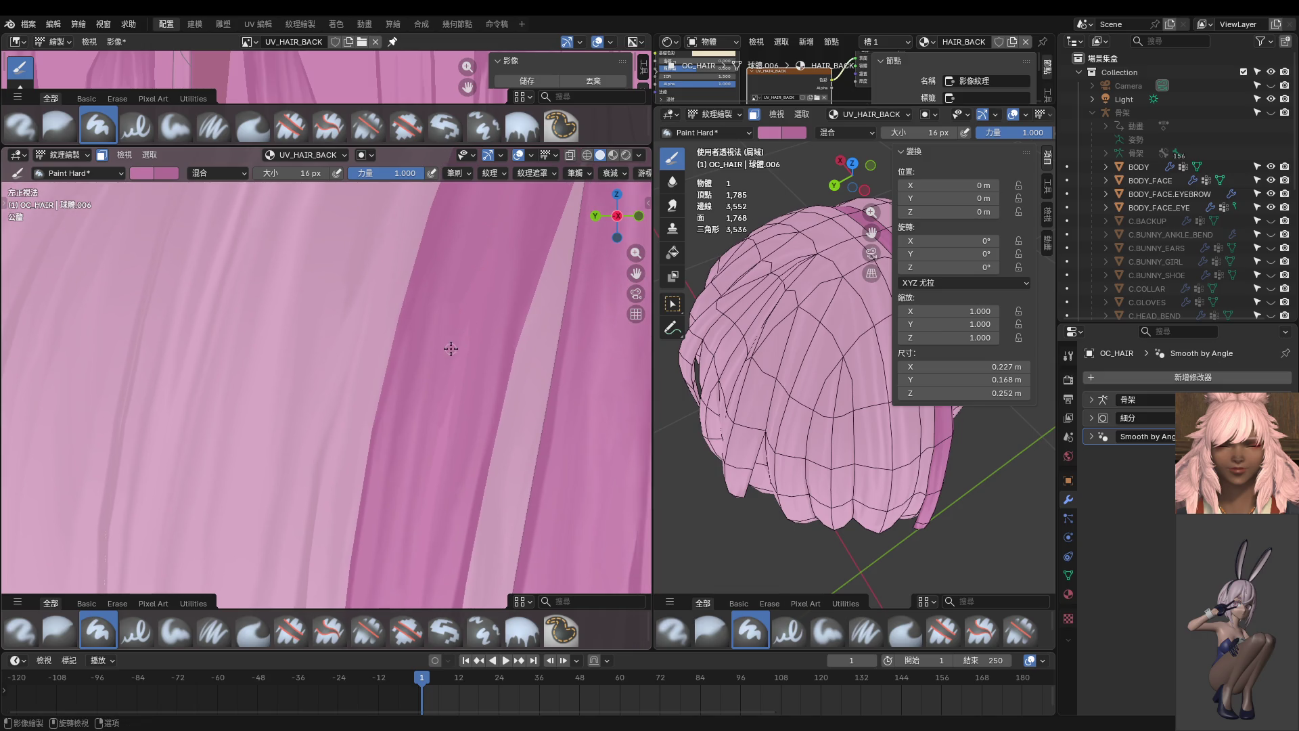
- Switch back to the Smear brush at 16 px
{"action": "scroll", "coordinate": [450, 349], "scroll_direction": "down", "scroll_amount": 6}
{"action": "scroll", "coordinate": [422, 379], "scroll_direction": "down", "scroll_amount": 1, "text": "shift"}
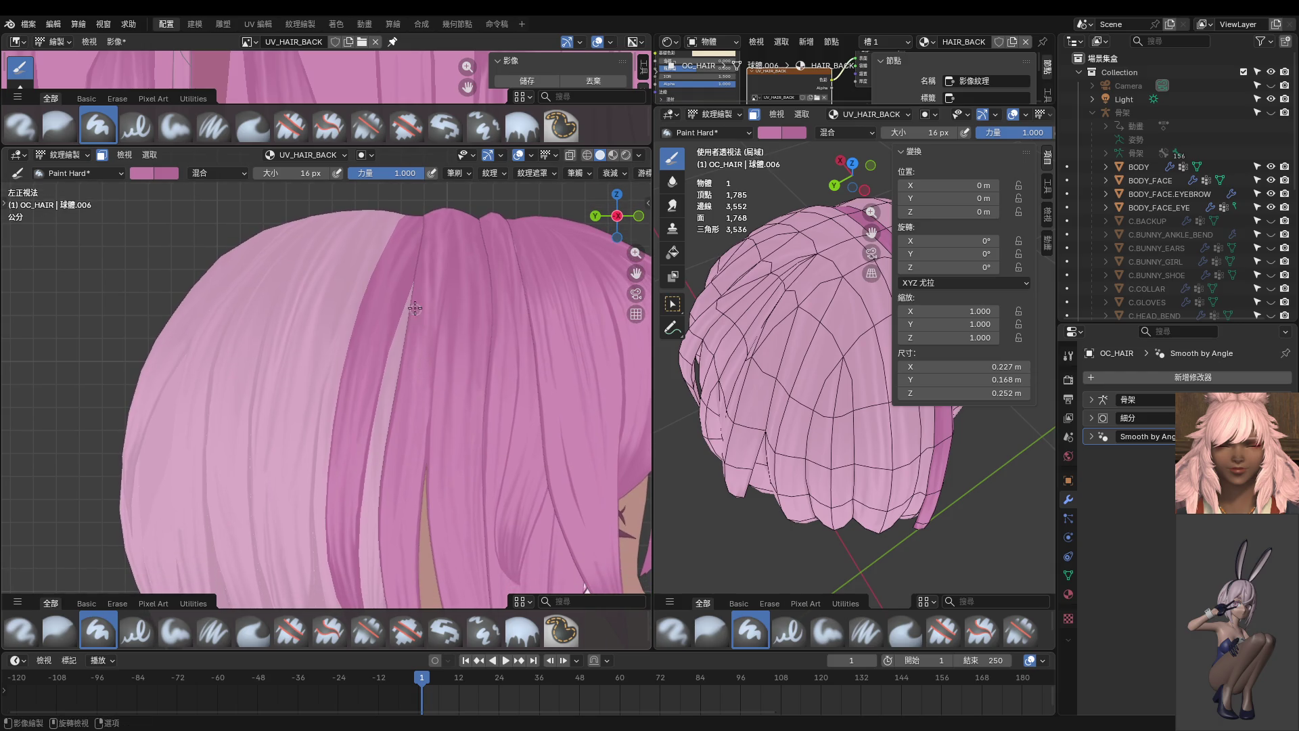
{"action": "left_click", "coordinate": [674, 204]}
{"action": "scroll", "coordinate": [436, 270], "scroll_direction": "up", "scroll_amount": 4}
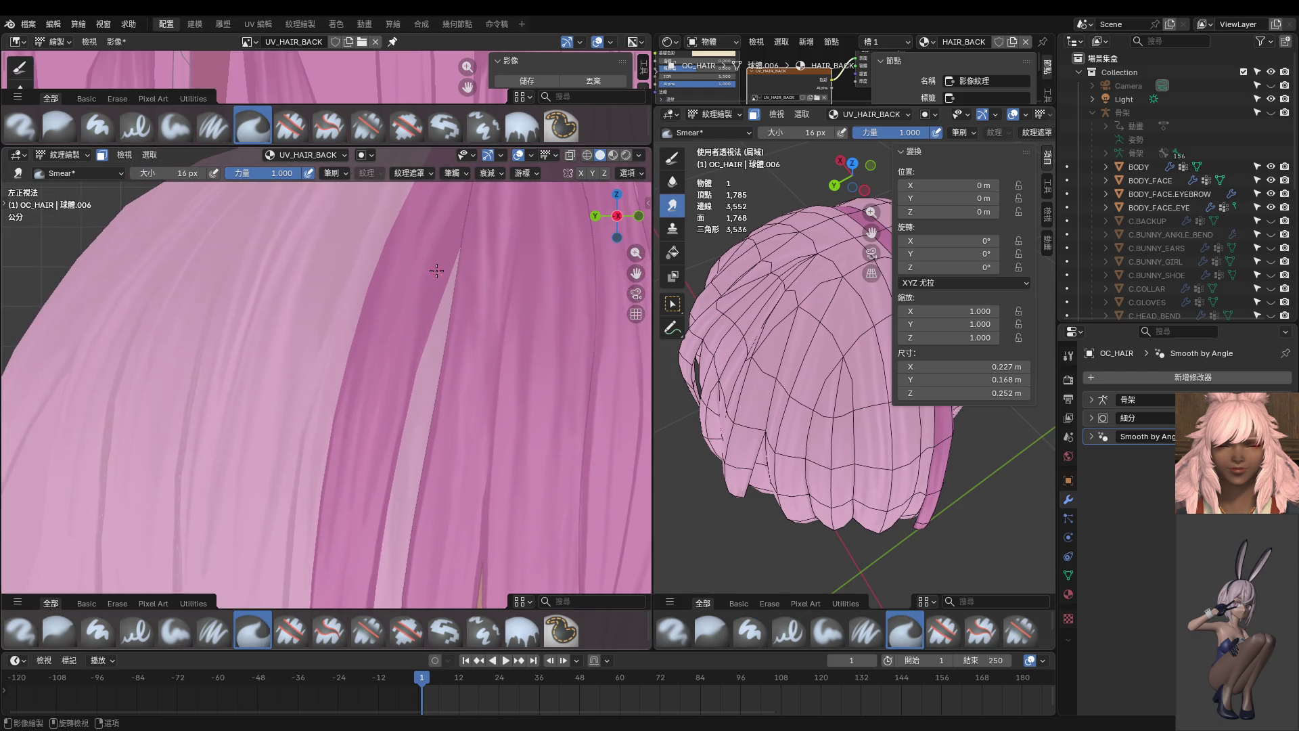
- Smear the back hair texture into streaky bands with the brush at 24, 10 and 18 px
{"action": "key", "text": "bracketright"}
{"action": "key", "text": "bracketright"}
{"action": "key", "text": "bracketright"}
{"action": "key", "text": "bracketright"}
{"action": "key", "text": "bracketright"}
{"action": "key", "text": "bracketright"}
{"action": "middle_click_drag", "start_coordinate": [415, 334], "coordinate": [414, 280]}
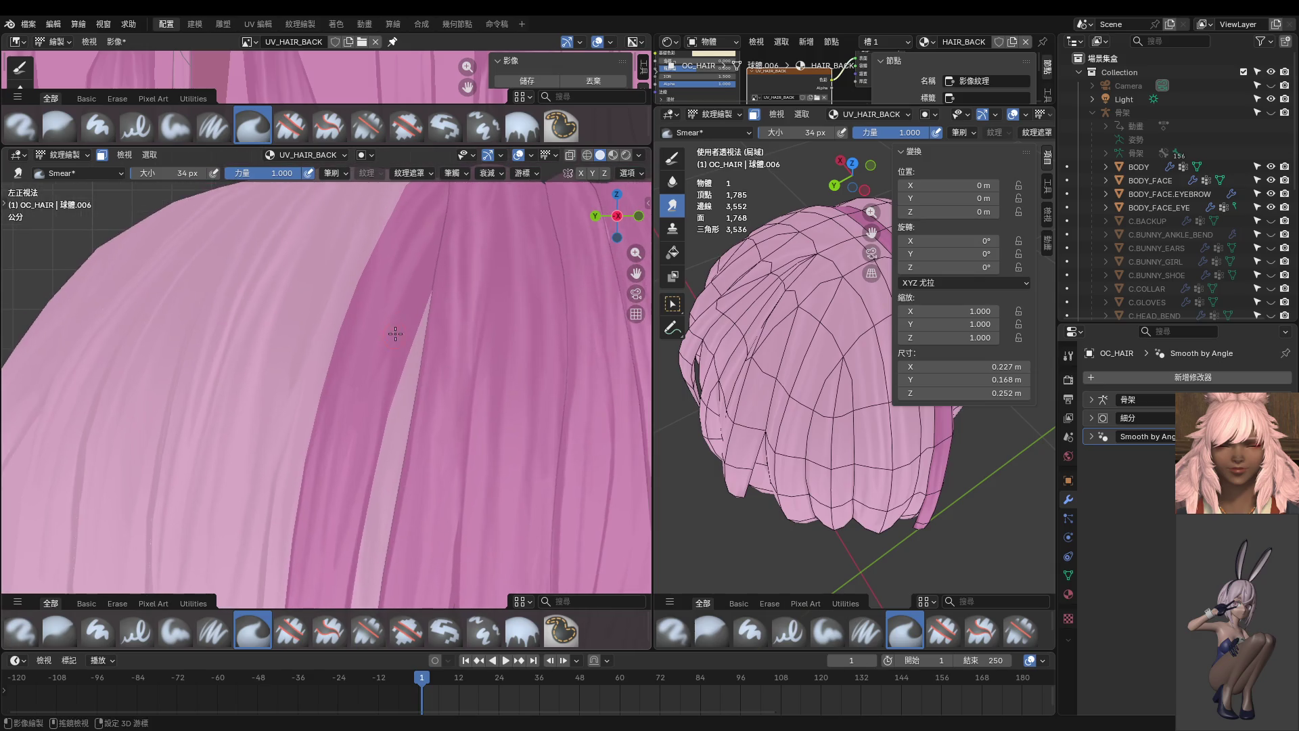
{"action": "scroll", "coordinate": [420, 271], "scroll_direction": "down", "scroll_amount": 1}
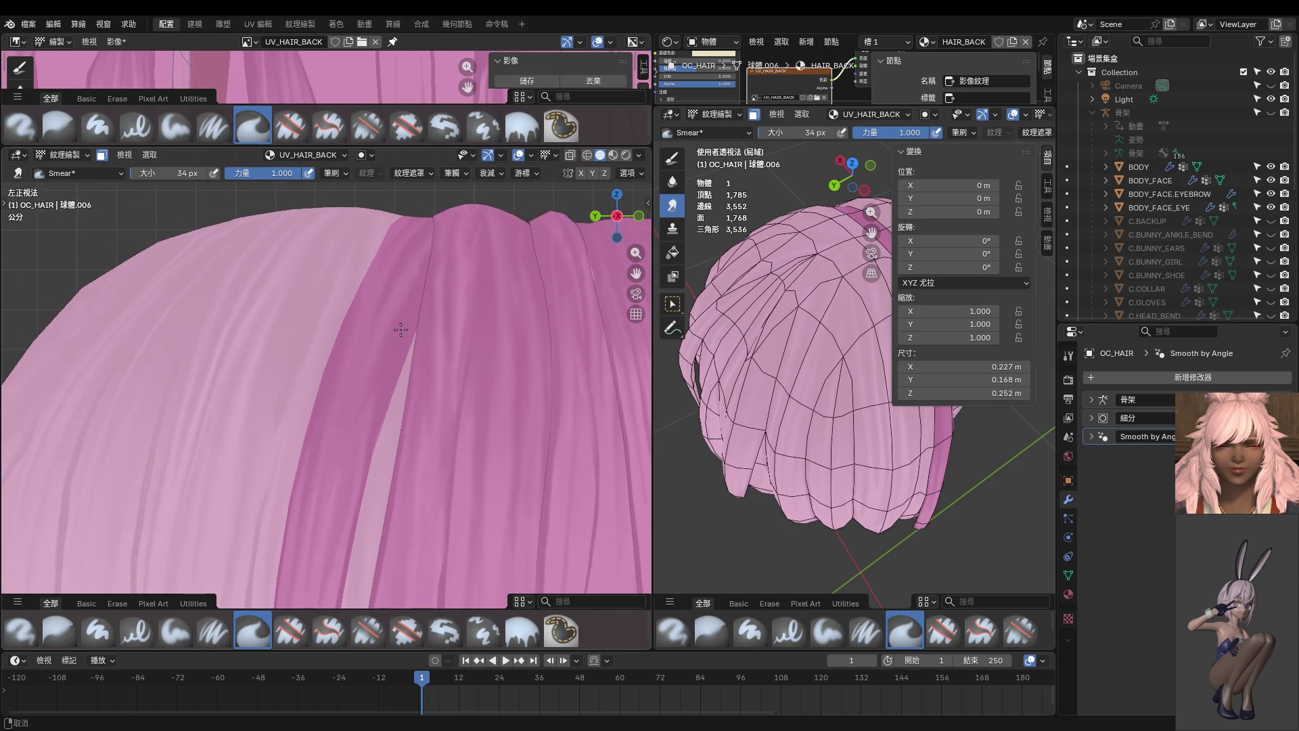
{"action": "key", "text": "bracketleft"}
{"action": "key", "text": "bracketleft"}
{"action": "key", "text": "bracketleft"}
{"action": "scroll", "coordinate": [412, 292], "scroll_direction": "up", "scroll_amount": 1}
{"action": "key", "text": "bracketright"}
{"action": "key", "text": "bracketright"}
{"action": "key", "text": "bracketright"}
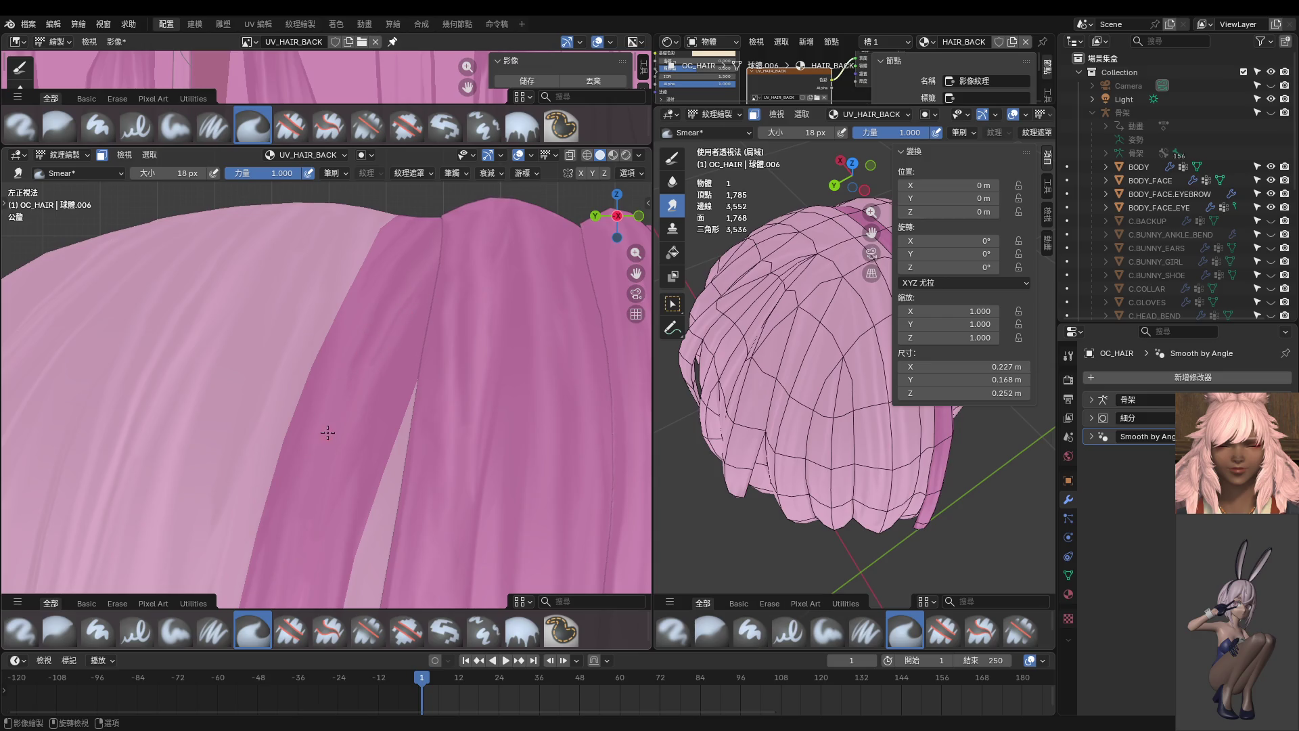
- Keep smearing at 20 then 28 px, then leave Texture Paint and look down from above
{"action": "scroll", "coordinate": [347, 404], "scroll_direction": "down", "scroll_amount": 2}
{"action": "scroll", "coordinate": [355, 365], "scroll_direction": "down", "scroll_amount": 2}
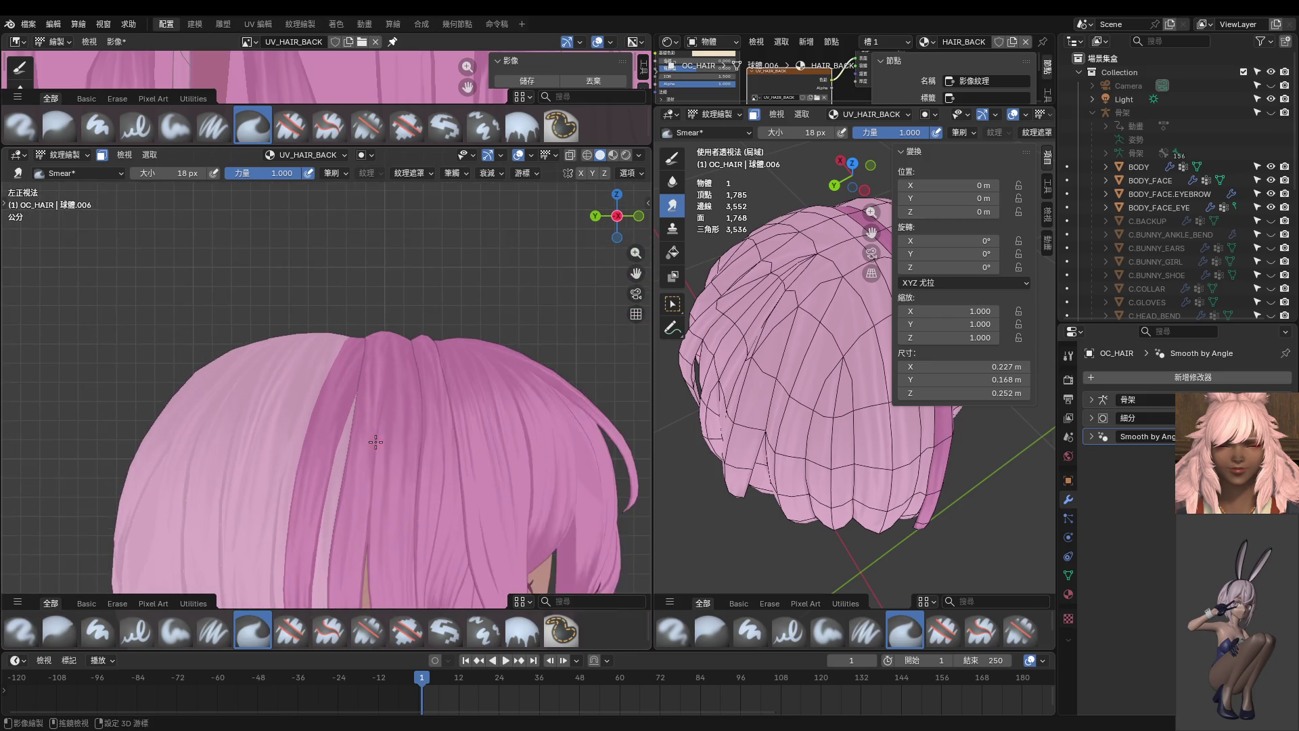
{"action": "scroll", "coordinate": [378, 335], "scroll_direction": "up", "scroll_amount": 4}
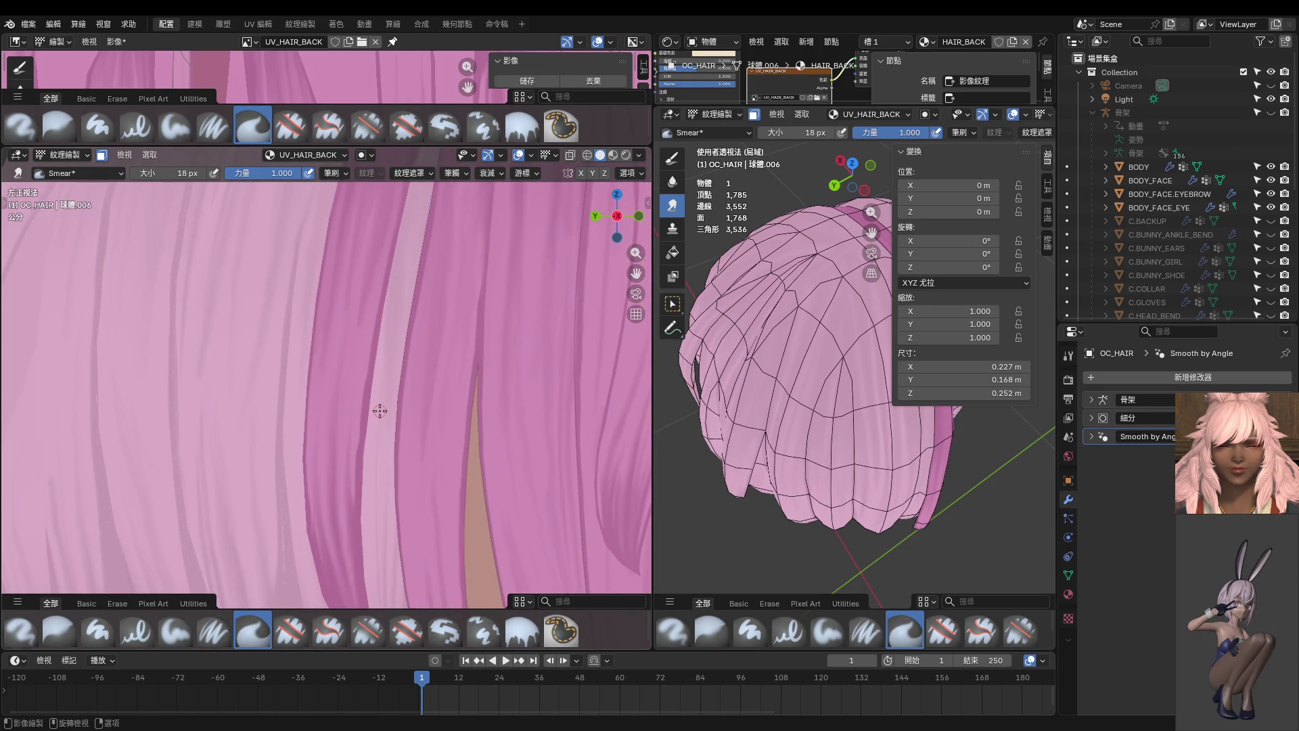
{"action": "scroll", "coordinate": [369, 386], "scroll_direction": "up", "scroll_amount": 1, "text": "shift"}
{"action": "key", "text": "bracketright"}
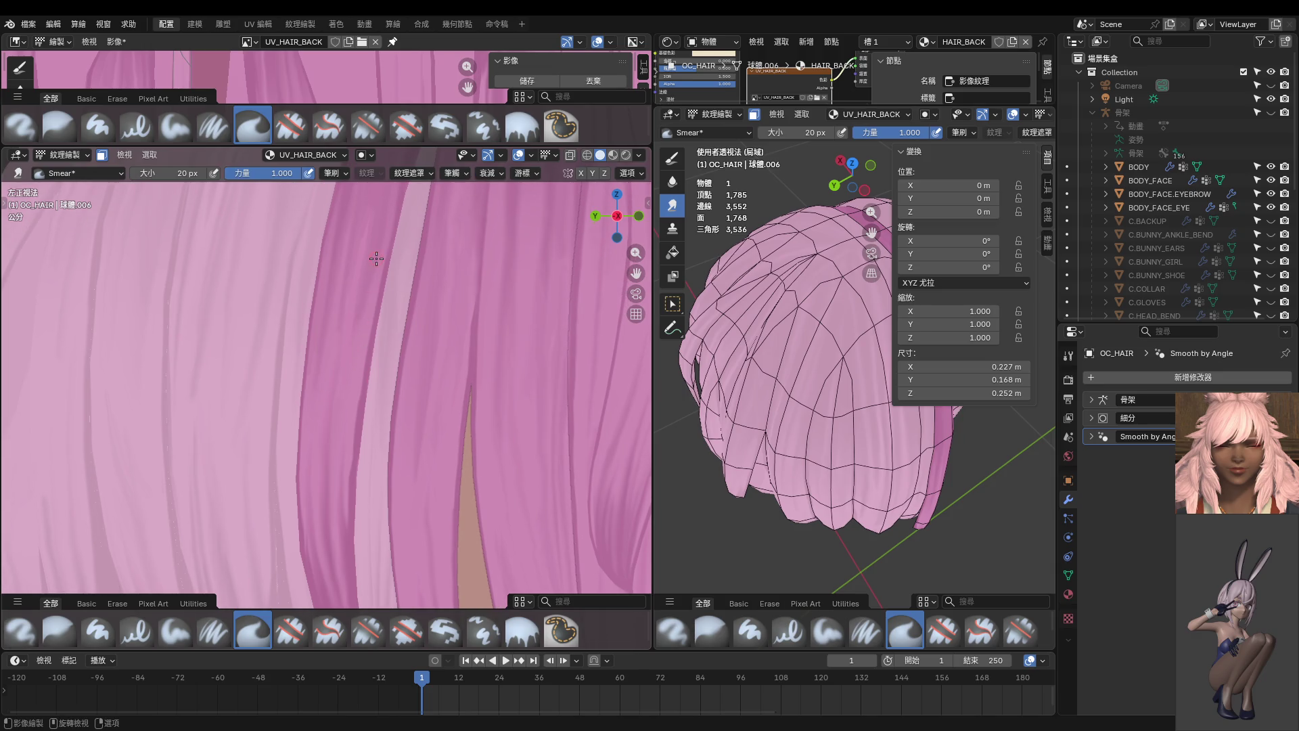
{"action": "scroll", "coordinate": [361, 324], "scroll_direction": "up", "scroll_amount": 1, "text": "shift"}
{"action": "key", "text": "bracketright"}
{"action": "key", "text": "bracketright"}
{"action": "key", "text": "bracketright"}
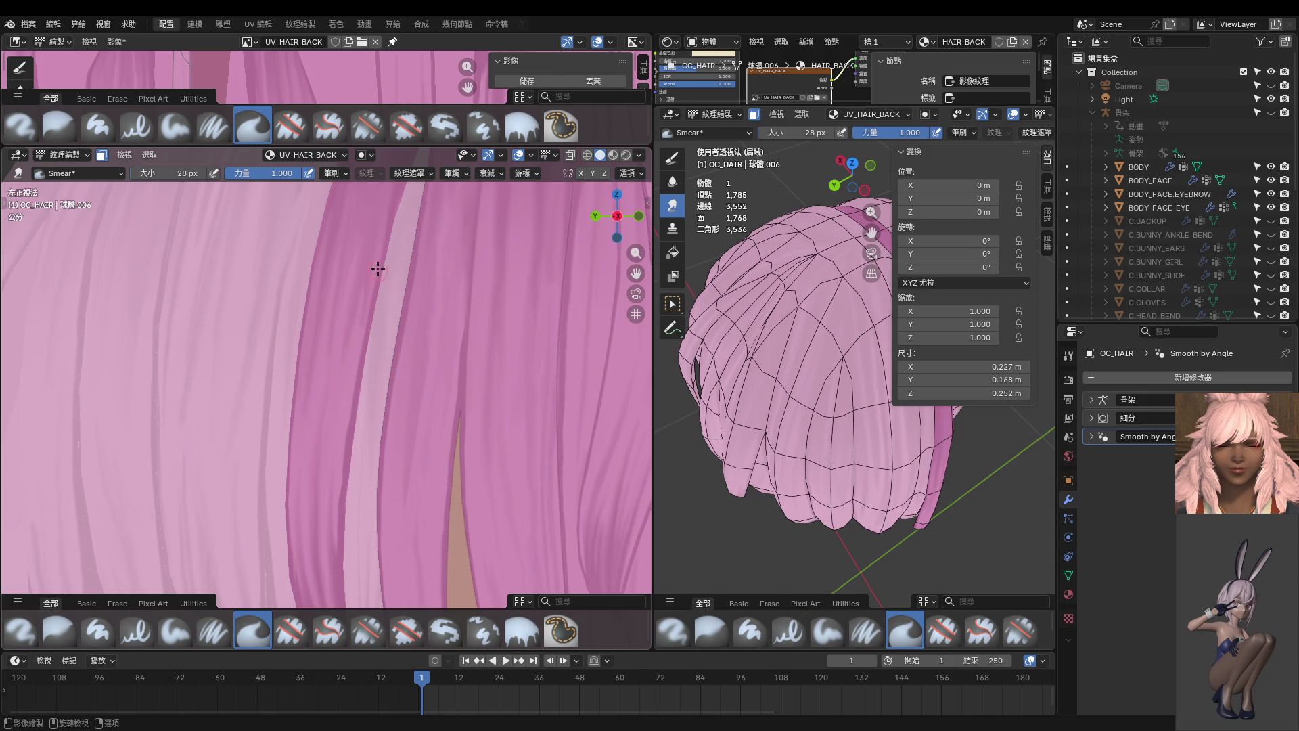
{"action": "scroll", "coordinate": [377, 269], "scroll_direction": "down", "scroll_amount": 10}
{"action": "key", "text": "ctrl+Tab"}
{"action": "mouse_move", "coordinate": [454, 452]}
{"action": "middle_mouse_down"}
{"action": "mouse_move", "coordinate": [383, 429]}
{"action": "mouse_move", "coordinate": [406, 525]}
{"action": "mouse_move", "coordinate": [381, 594]}
{"action": "mouse_move", "coordinate": [385, 395]}
{"action": "mouse_move", "coordinate": [343, 501]}
{"action": "mouse_move", "coordinate": [338, 308]}
{"action": "mouse_move", "coordinate": [289, 347]}
{"action": "mouse_move", "coordinate": [358, 412]}
{"action": "middle_mouse_up"}
- Put the hair in Edit Mode with face selection and orbit to the crown
{"action": "key", "text": "ctrl+Tab"}
{"action": "left_click", "coordinate": [451, 364]}
{"action": "key", "text": "ctrl+Tab"}
{"action": "left_click", "coordinate": [450, 420]}
{"action": "mouse_move", "coordinate": [450, 419]}
{"action": "middle_mouse_down"}
{"action": "mouse_move", "coordinate": [491, 477]}
{"action": "mouse_move", "coordinate": [491, 502]}
{"action": "middle_mouse_up"}
- Select seven faces on the crown of the back hair
{"action": "left_click", "coordinate": [358, 298]}
{"action": "left_click", "coordinate": [406, 311], "text": "shift"}
{"action": "left_click", "coordinate": [399, 285], "text": "shift"}
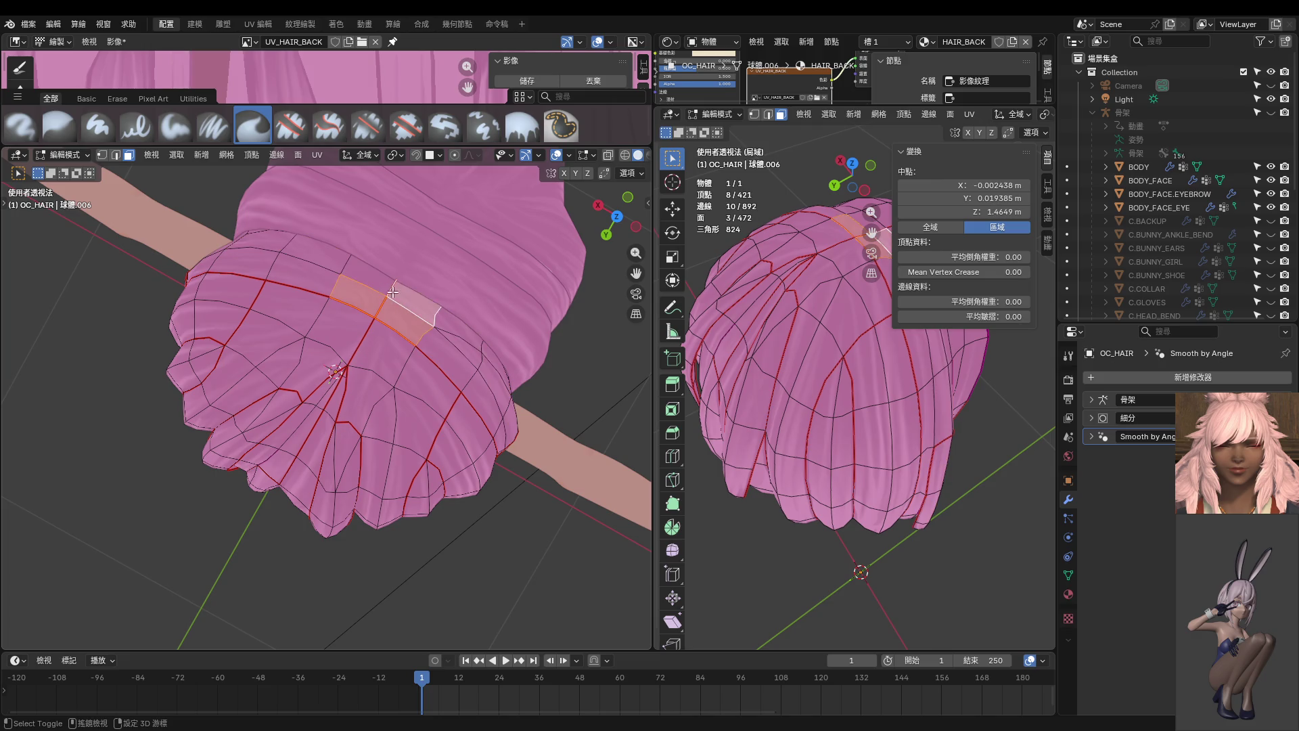
{"action": "left_click", "coordinate": [365, 271], "text": "shift"}
{"action": "left_click", "coordinate": [335, 331], "text": "shift"}
{"action": "left_click", "coordinate": [383, 352], "text": "shift"}
{"action": "left_click", "coordinate": [338, 402], "text": "shift"}
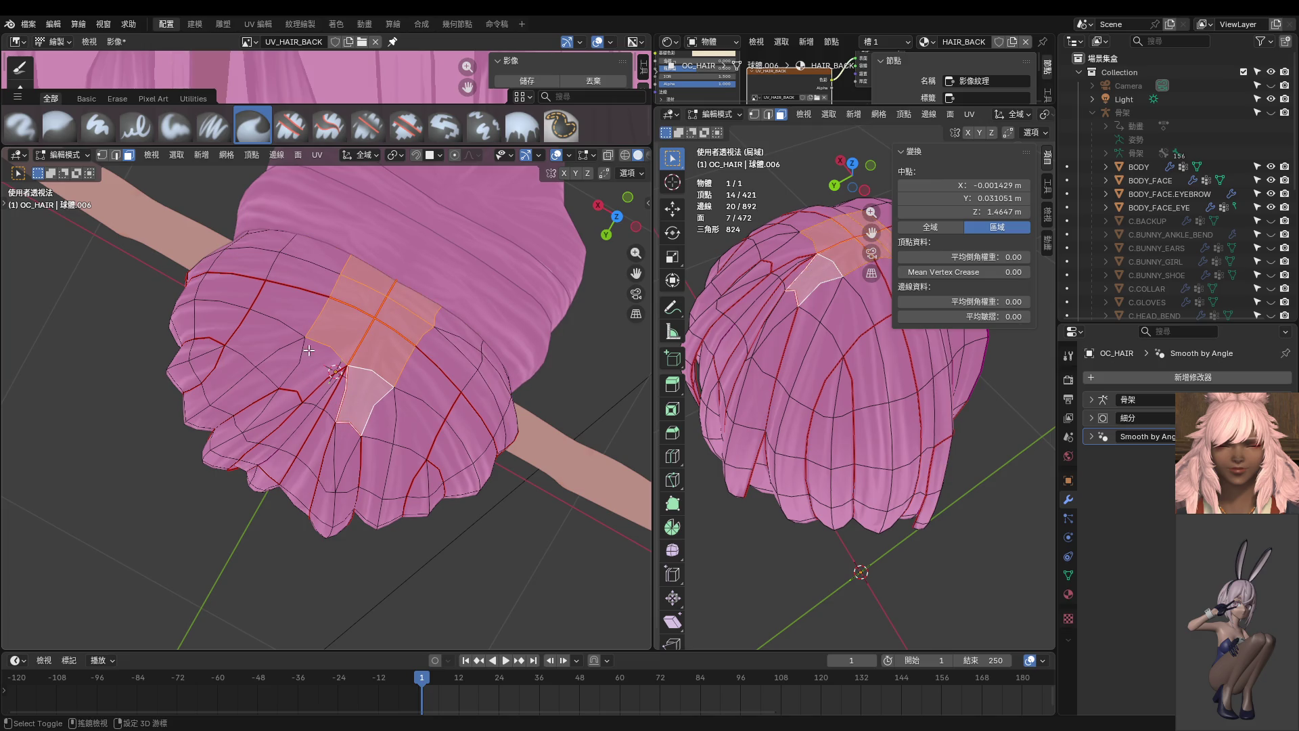
- Add the seam-bounded linked patches with L to reach 39 faces, then view from the top
{"action": "key", "text": "l"}
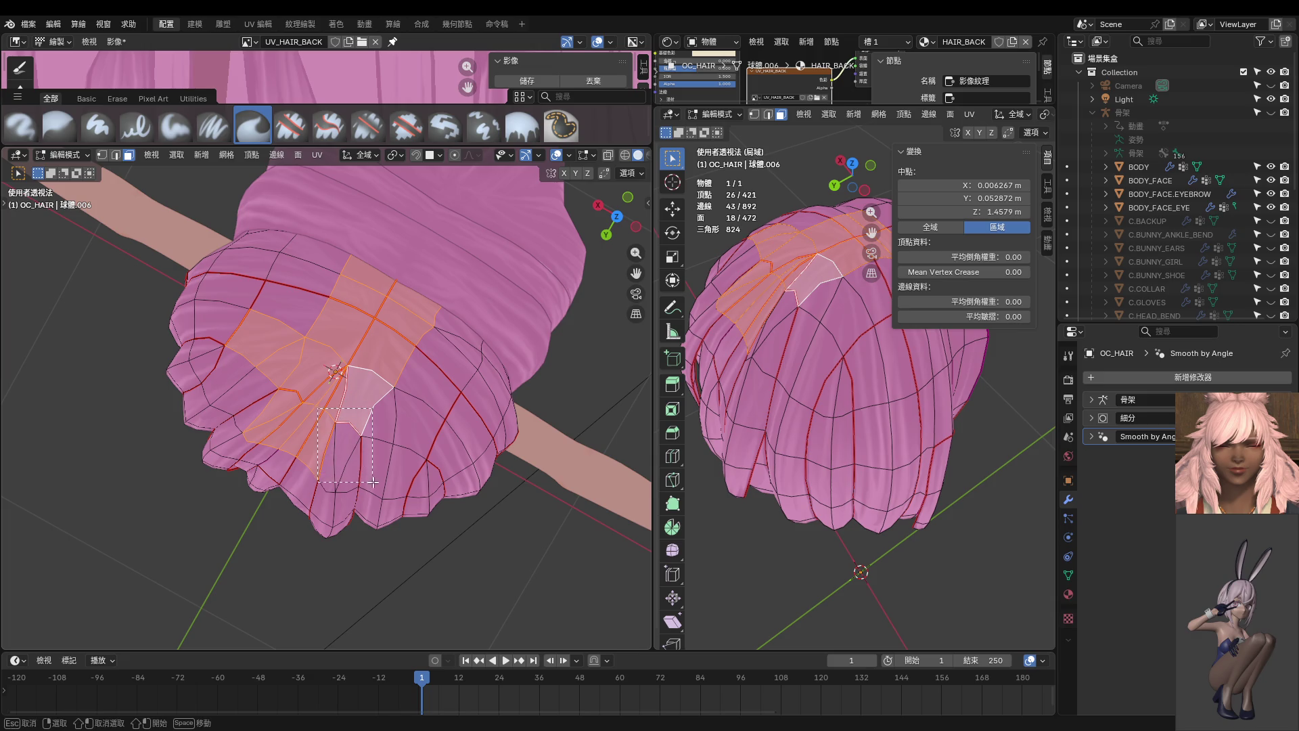
{"action": "key", "text": "l"}
{"action": "key", "text": "l"}
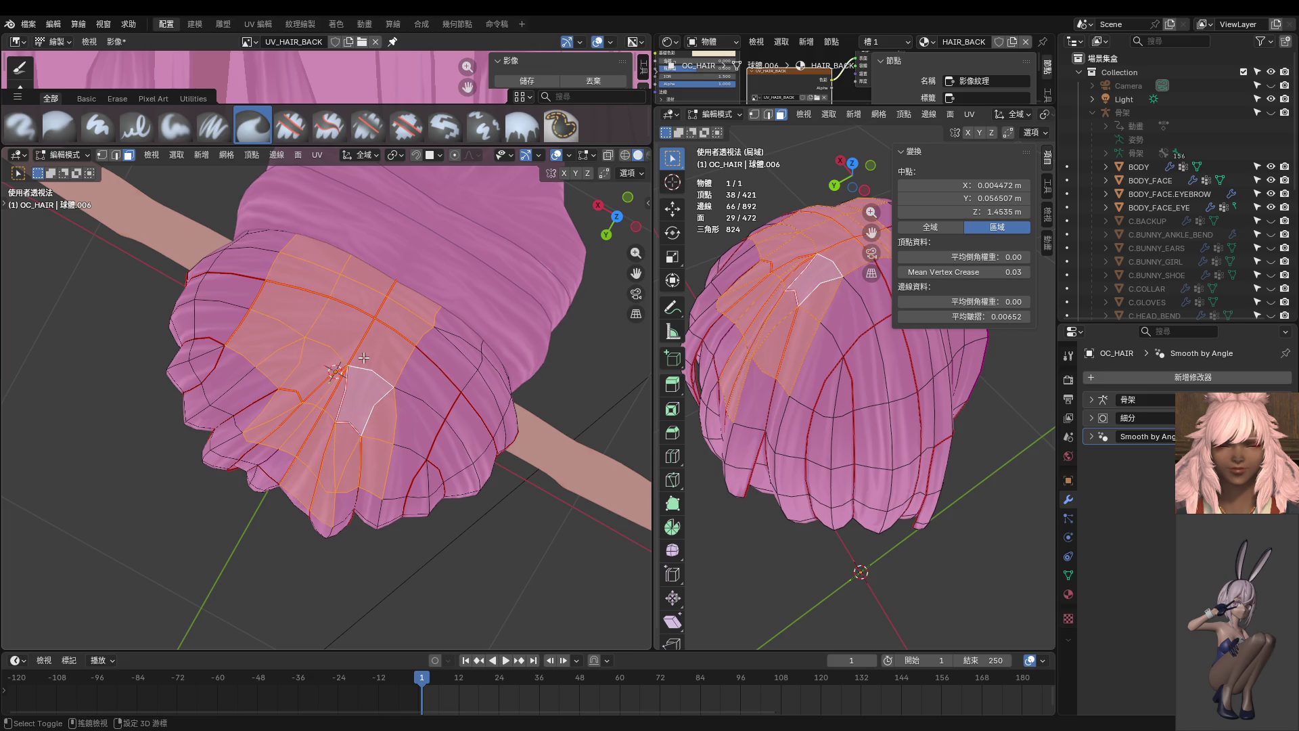
{"action": "key", "text": "l"}
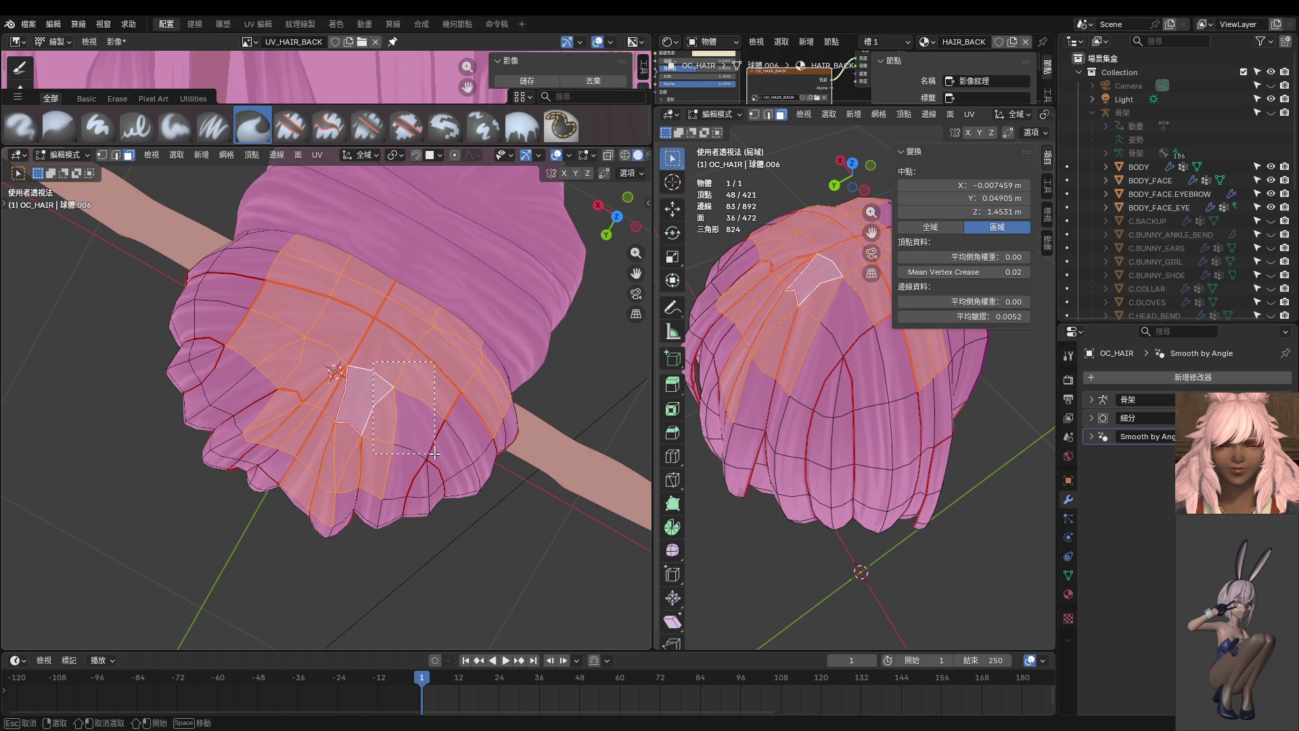
{"action": "key", "text": "l"}
{"action": "middle_click_drag", "start_coordinate": [402, 436], "coordinate": [414, 410]}
{"action": "key", "text": "KP_7"}
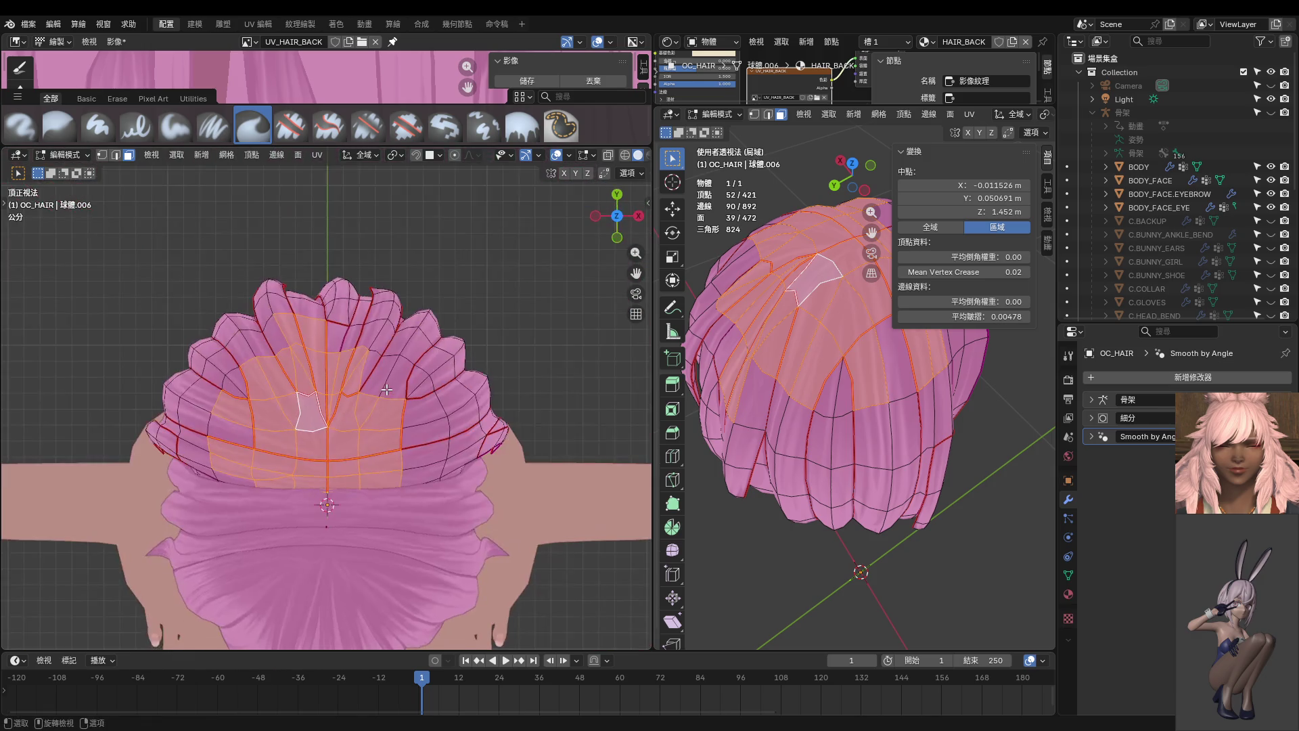
{"action": "key", "text": "ctrl+Tab"}
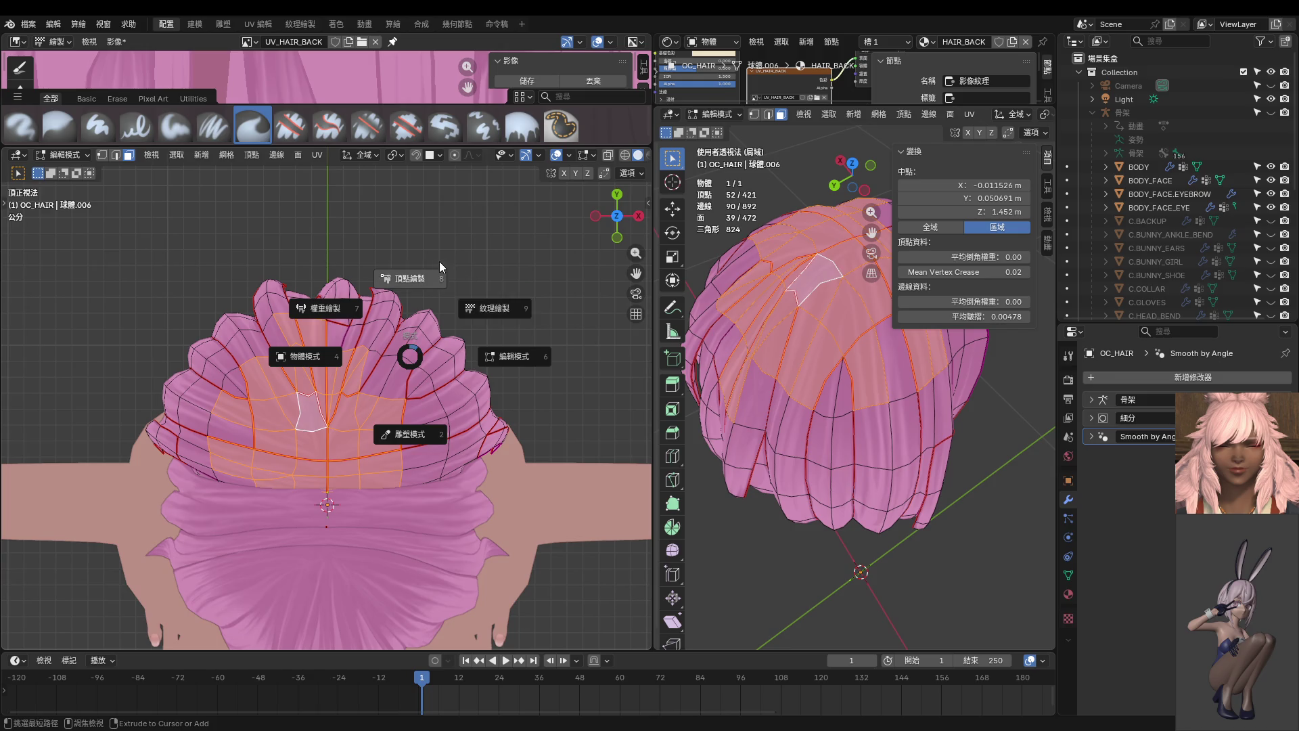
- In Texture Paint with face masking, smear the crown into radiating darker pink streaks, ending at 36 px
{"action": "left_click", "coordinate": [492, 295]}
{"action": "scroll", "coordinate": [373, 293], "scroll_direction": "up", "scroll_amount": 5}
{"action": "scroll", "coordinate": [354, 377], "scroll_direction": "up", "scroll_amount": 1}
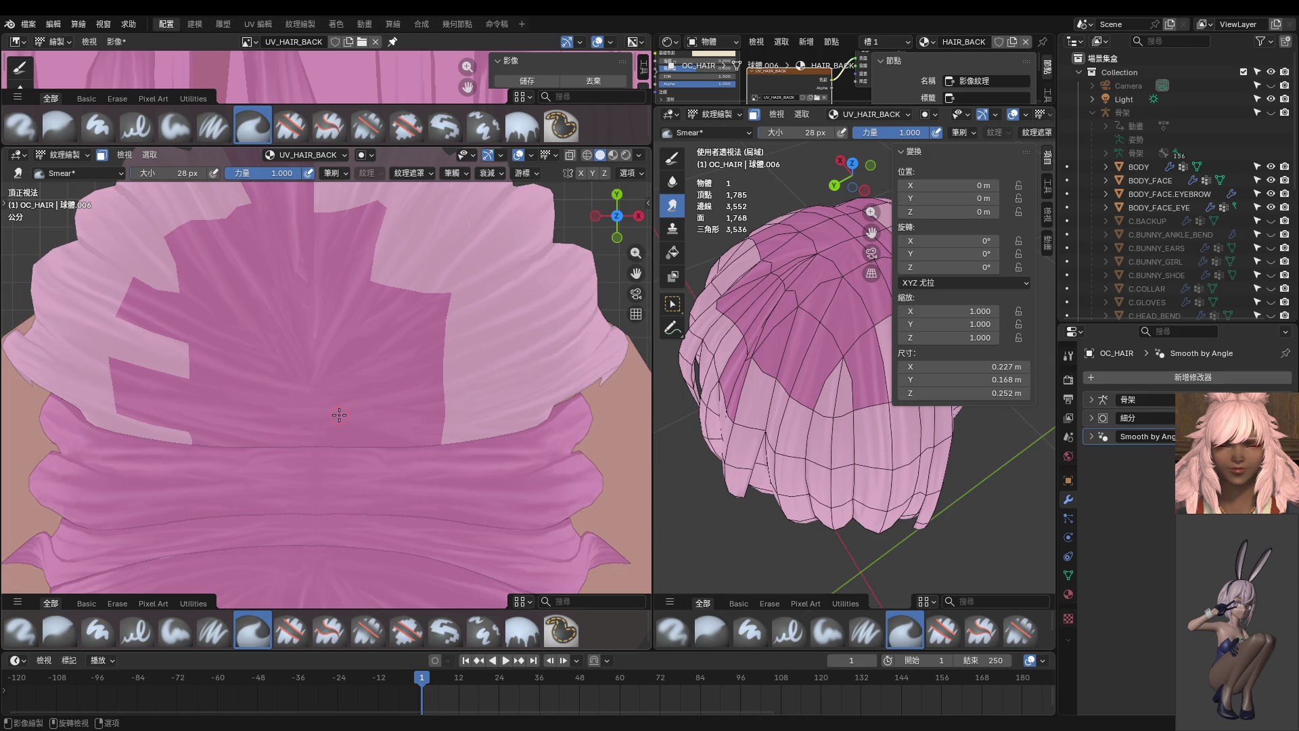
{"action": "scroll", "coordinate": [362, 406], "scroll_direction": "down", "scroll_amount": 2}
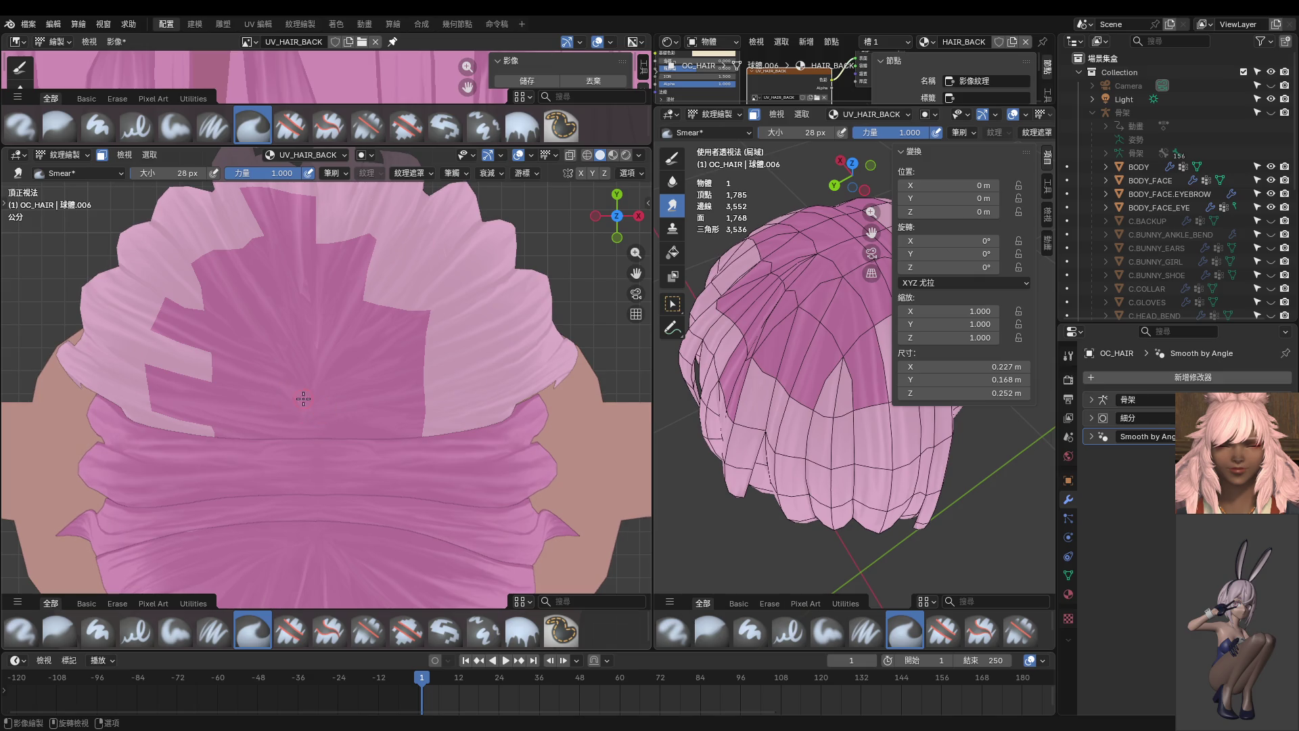
{"action": "scroll", "coordinate": [297, 396], "scroll_direction": "up", "scroll_amount": 2}
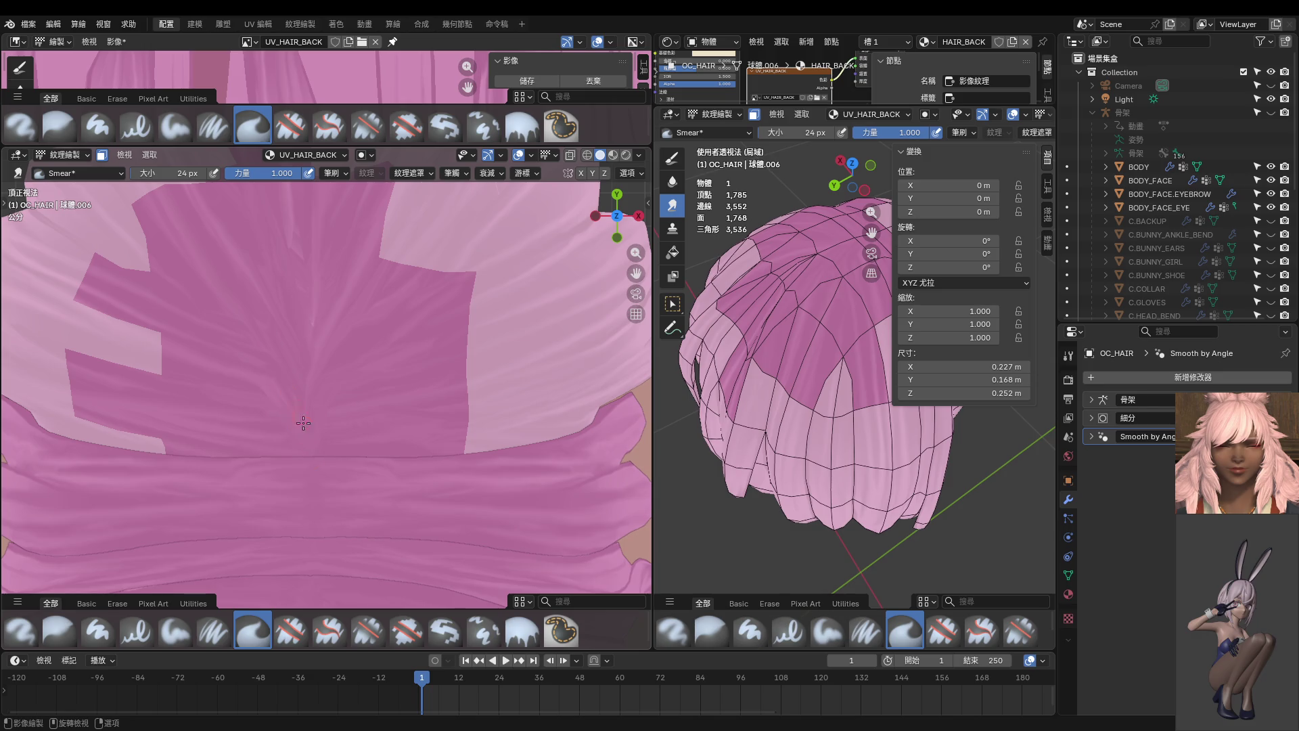
{"action": "scroll", "coordinate": [330, 435], "scroll_direction": "down", "scroll_amount": 10}
{"action": "scroll", "coordinate": [329, 435], "scroll_direction": "up", "scroll_amount": 10}
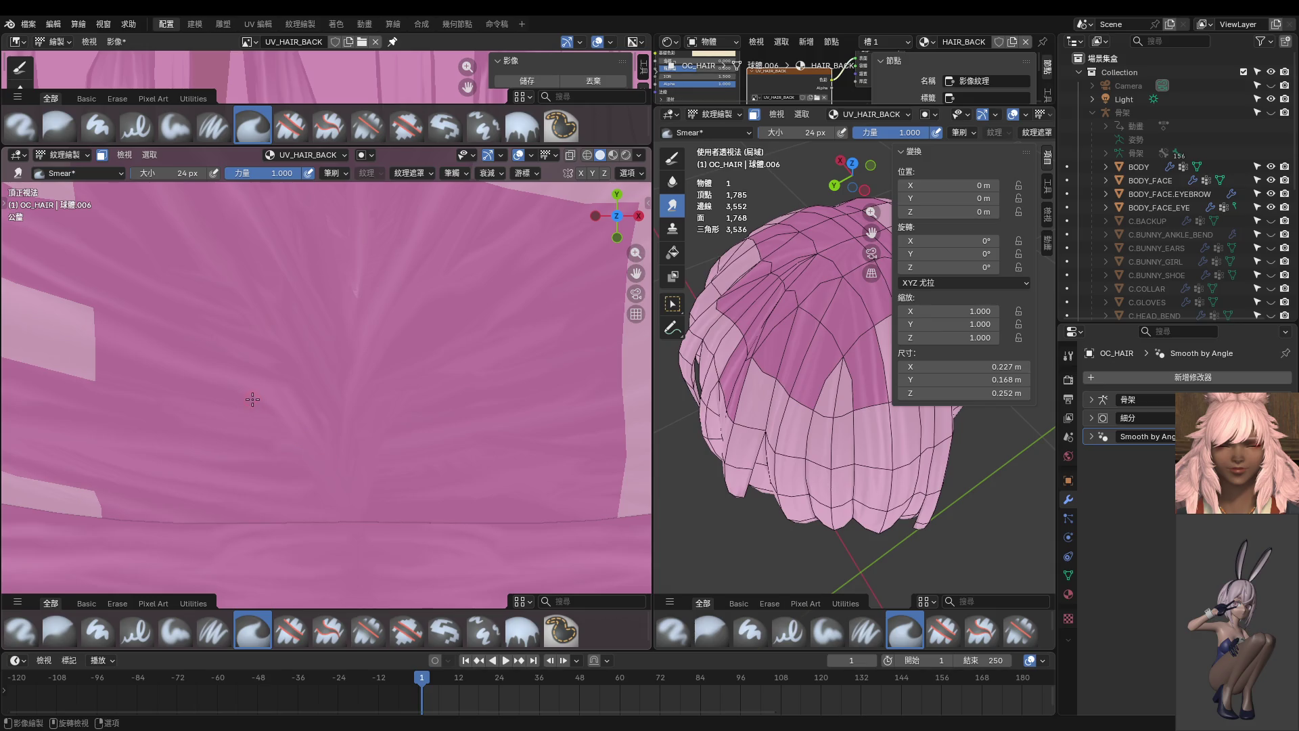
{"action": "key", "text": "bracketright"}
{"action": "key", "text": "bracketright"}
{"action": "key", "text": "bracketright"}
{"action": "scroll", "coordinate": [368, 483], "scroll_direction": "down", "scroll_amount": 1}
{"action": "scroll", "coordinate": [369, 483], "scroll_direction": "down", "scroll_amount": 1}
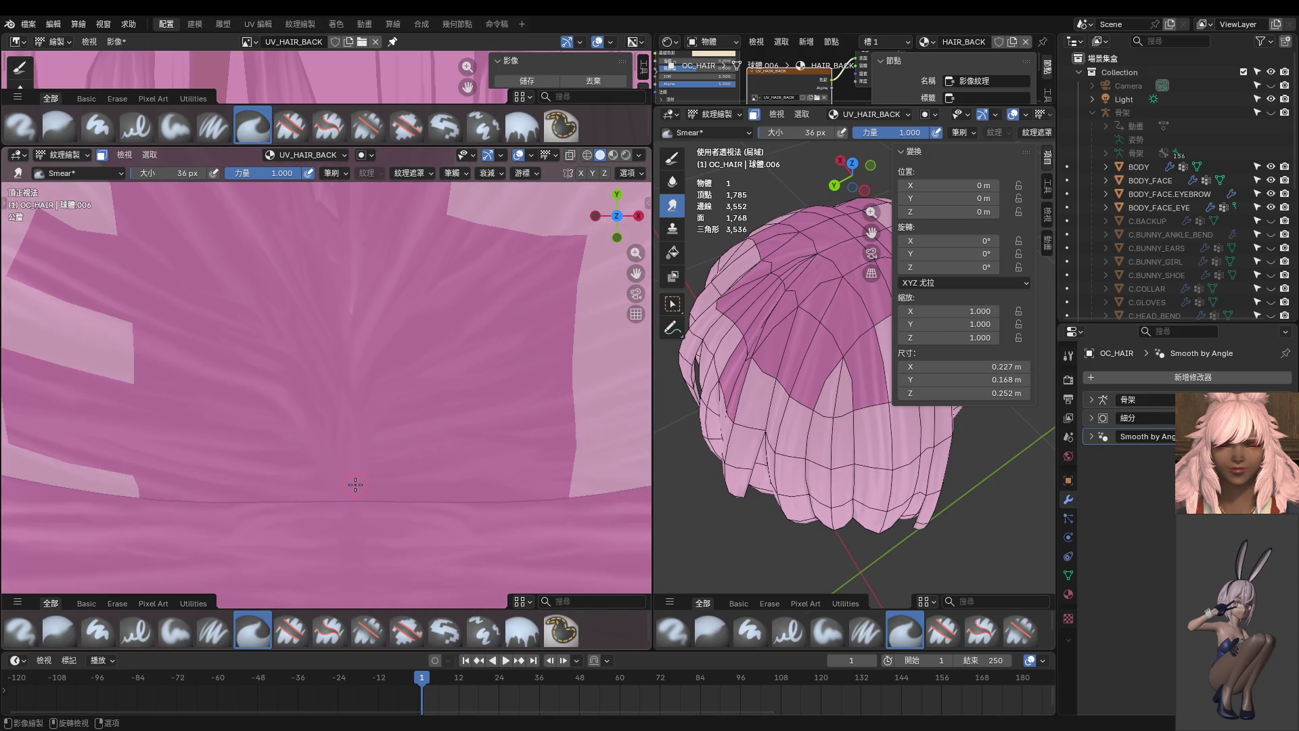
{"action": "scroll", "coordinate": [358, 477], "scroll_direction": "down", "scroll_amount": 2}
{"action": "scroll", "coordinate": [358, 477], "scroll_direction": "down", "scroll_amount": 2}
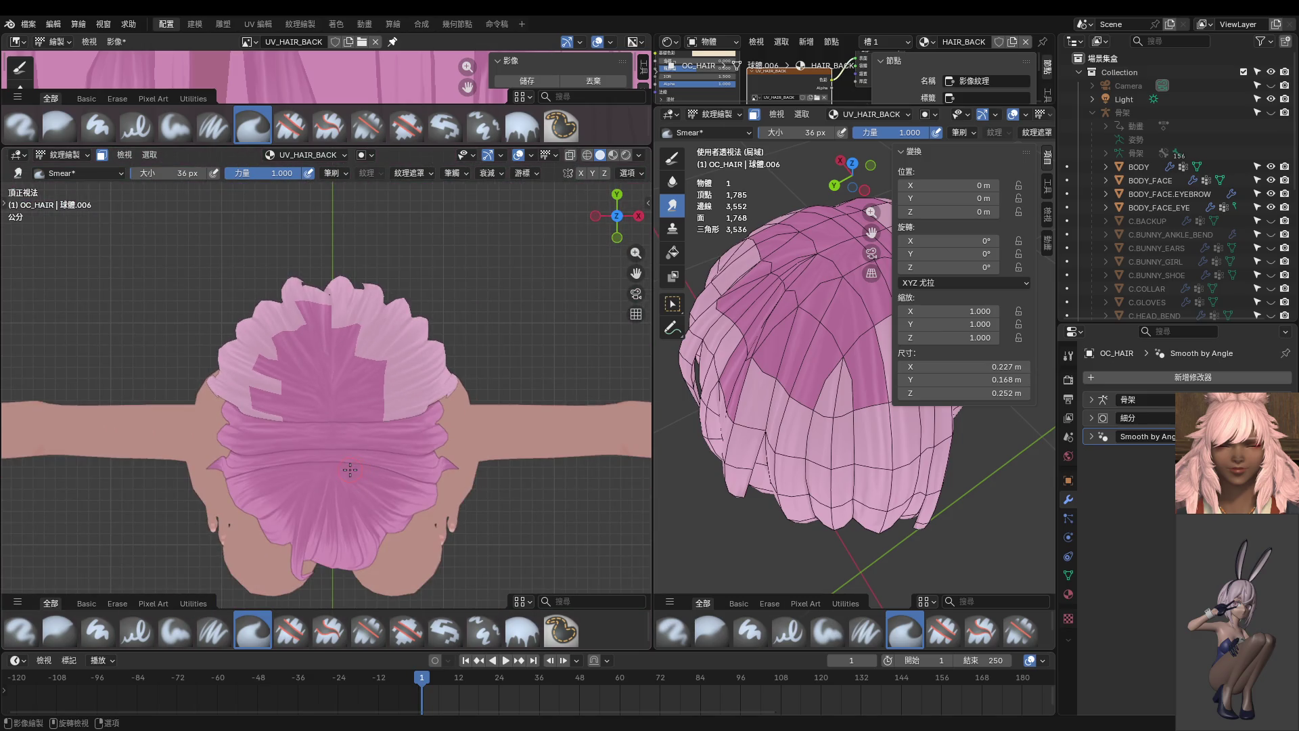
- Blend the crown strands further with the brush at 12 px, then 16 px
{"action": "scroll", "coordinate": [320, 418], "scroll_direction": "up", "scroll_amount": 4}
{"action": "scroll", "coordinate": [320, 419], "scroll_direction": "up", "scroll_amount": 1}
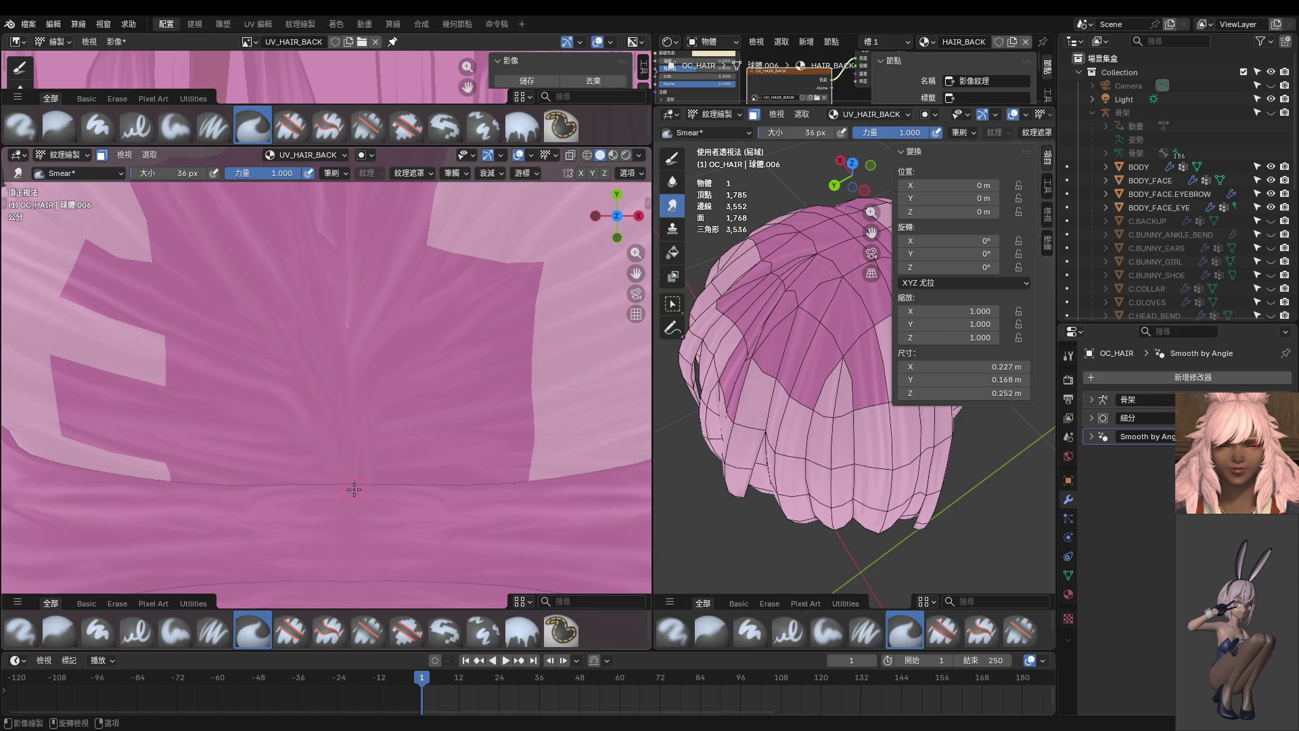
{"action": "key", "text": "f"}
{"action": "left_click", "coordinate": [335, 441]}
{"action": "key", "text": "bracketright"}
{"action": "key", "text": "bracketright"}
{"action": "key", "text": "bracketright"}
{"action": "scroll", "coordinate": [341, 452], "scroll_direction": "down", "scroll_amount": 5}
{"action": "scroll", "coordinate": [253, 400], "scroll_direction": "up", "scroll_amount": 5}
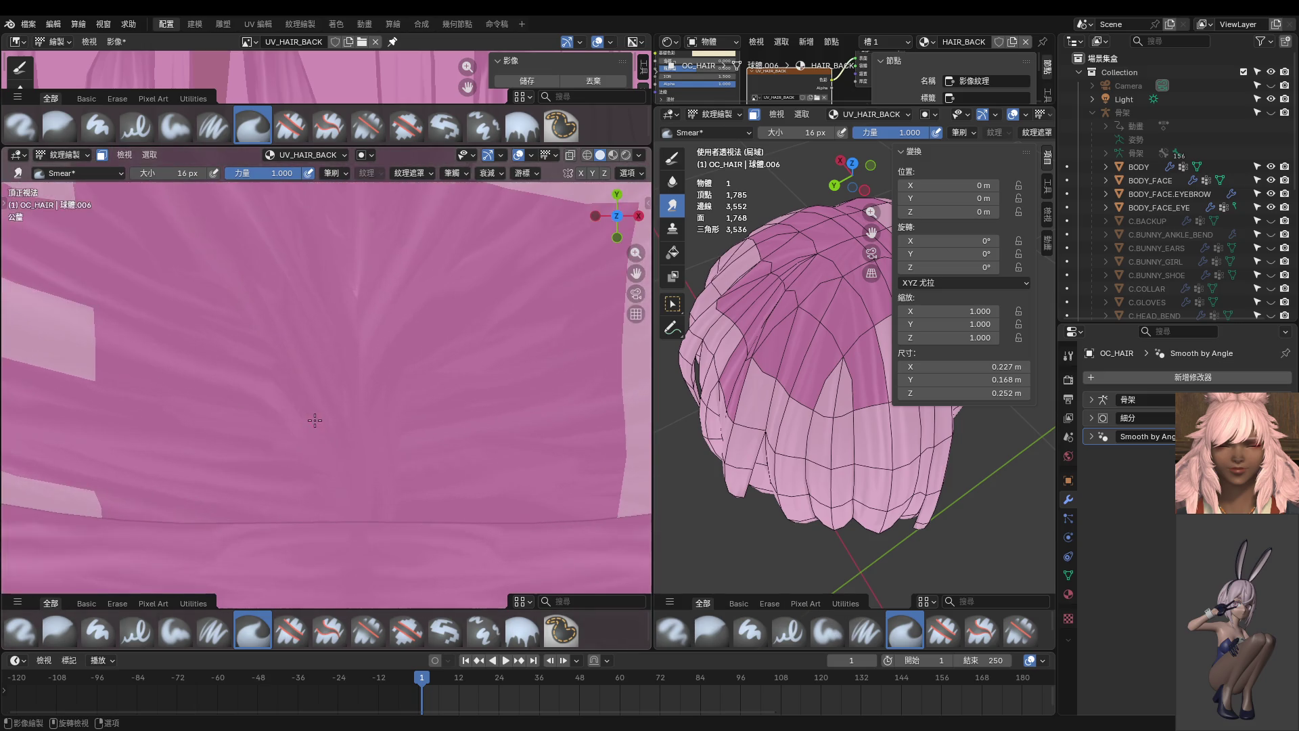
- Smooth the crown strands with broader strokes at 60 px, then 50 px
{"action": "key", "text": "f"}
{"action": "left_click", "coordinate": [278, 411]}
{"action": "key", "text": "f"}
{"action": "left_click", "coordinate": [245, 370]}
{"action": "scroll", "coordinate": [313, 415], "scroll_direction": "down", "scroll_amount": 3}
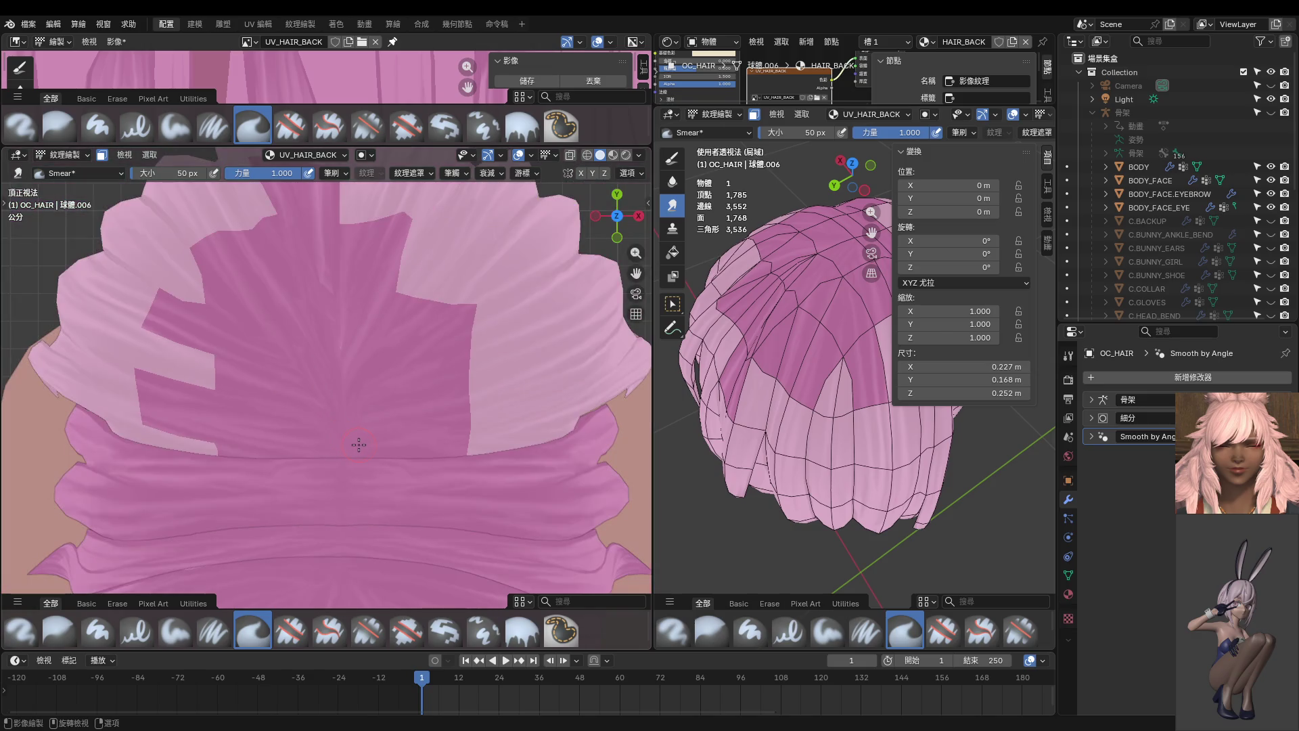
{"action": "scroll", "coordinate": [372, 415], "scroll_direction": "down", "scroll_amount": 3}
{"action": "scroll", "coordinate": [372, 415], "scroll_direction": "up", "scroll_amount": 3}
{"action": "scroll", "coordinate": [372, 415], "scroll_direction": "down", "scroll_amount": 8}
- Return the hair to Object Mode and view the character from directly below
{"action": "mouse_move", "coordinate": [373, 418]}
{"action": "middle_mouse_down"}
{"action": "mouse_move", "coordinate": [321, 463]}
{"action": "mouse_move", "coordinate": [331, 517]}
{"action": "mouse_move", "coordinate": [317, 478]}
{"action": "mouse_move", "coordinate": [324, 486]}
{"action": "middle_mouse_up"}
{"action": "key", "text": "ctrl+Tab"}
{"action": "left_click", "coordinate": [321, 463]}
{"action": "key", "text": "ctrl+KP_7"}
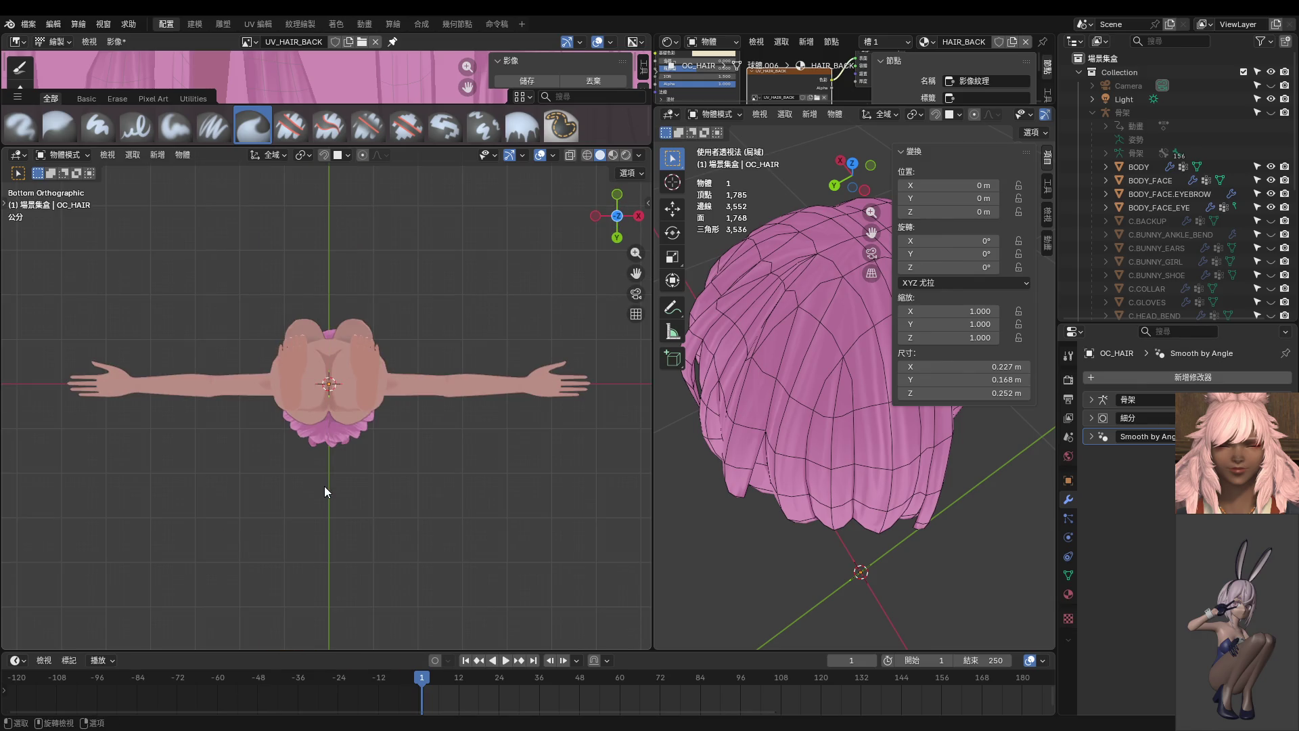
- Turn toward the character's front and select the side hair object OC_SIDE_HAIR.001
{"action": "key", "text": "KP_7"}
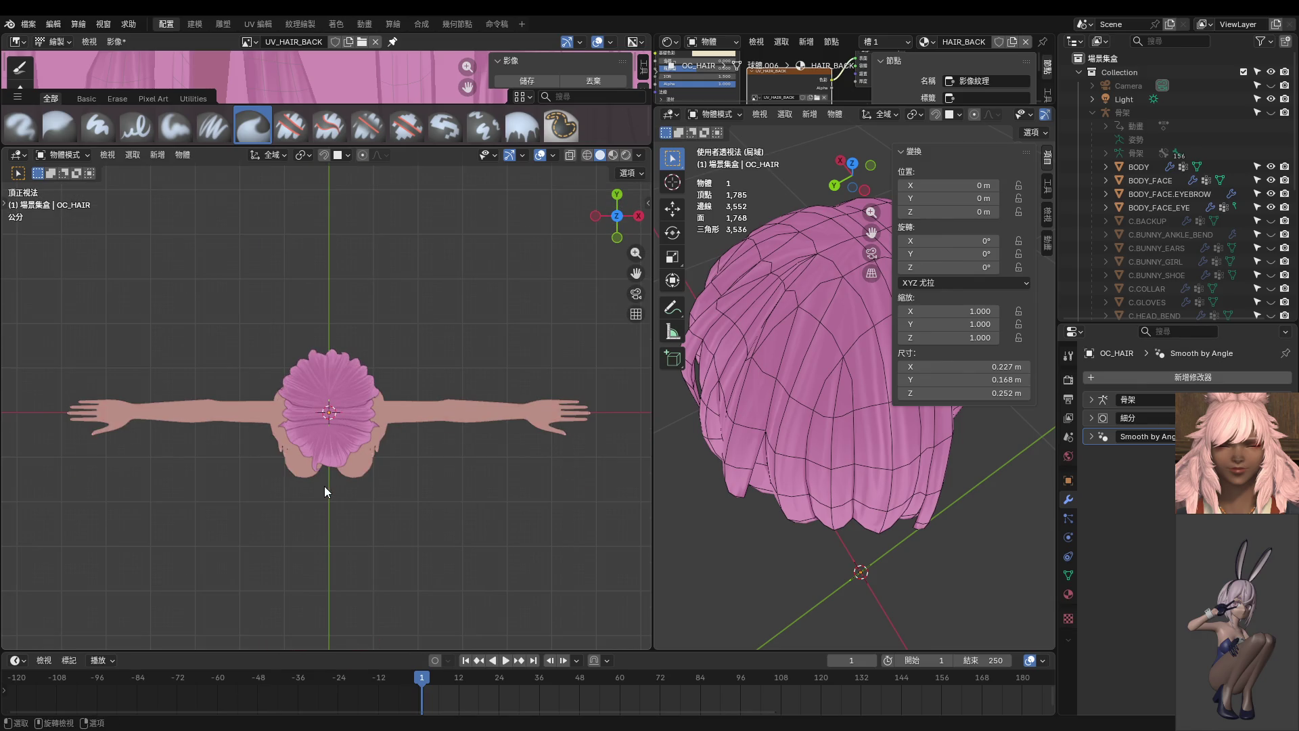
{"action": "mouse_move", "coordinate": [323, 485]}
{"action": "middle_mouse_down"}
{"action": "mouse_move", "coordinate": [355, 359]}
{"action": "mouse_move", "coordinate": [344, 311]}
{"action": "mouse_move", "coordinate": [263, 315]}
{"action": "mouse_move", "coordinate": [433, 401]}
{"action": "mouse_move", "coordinate": [387, 448]}
{"action": "mouse_move", "coordinate": [314, 347]}
{"action": "mouse_move", "coordinate": [327, 396]}
{"action": "mouse_move", "coordinate": [339, 376]}
{"action": "mouse_move", "coordinate": [322, 381]}
{"action": "mouse_move", "coordinate": [335, 406]}
{"action": "middle_mouse_up"}
{"action": "scroll", "coordinate": [433, 401], "scroll_direction": "up", "scroll_amount": 3}
{"action": "scroll", "coordinate": [347, 434], "scroll_direction": "up", "scroll_amount": 5}
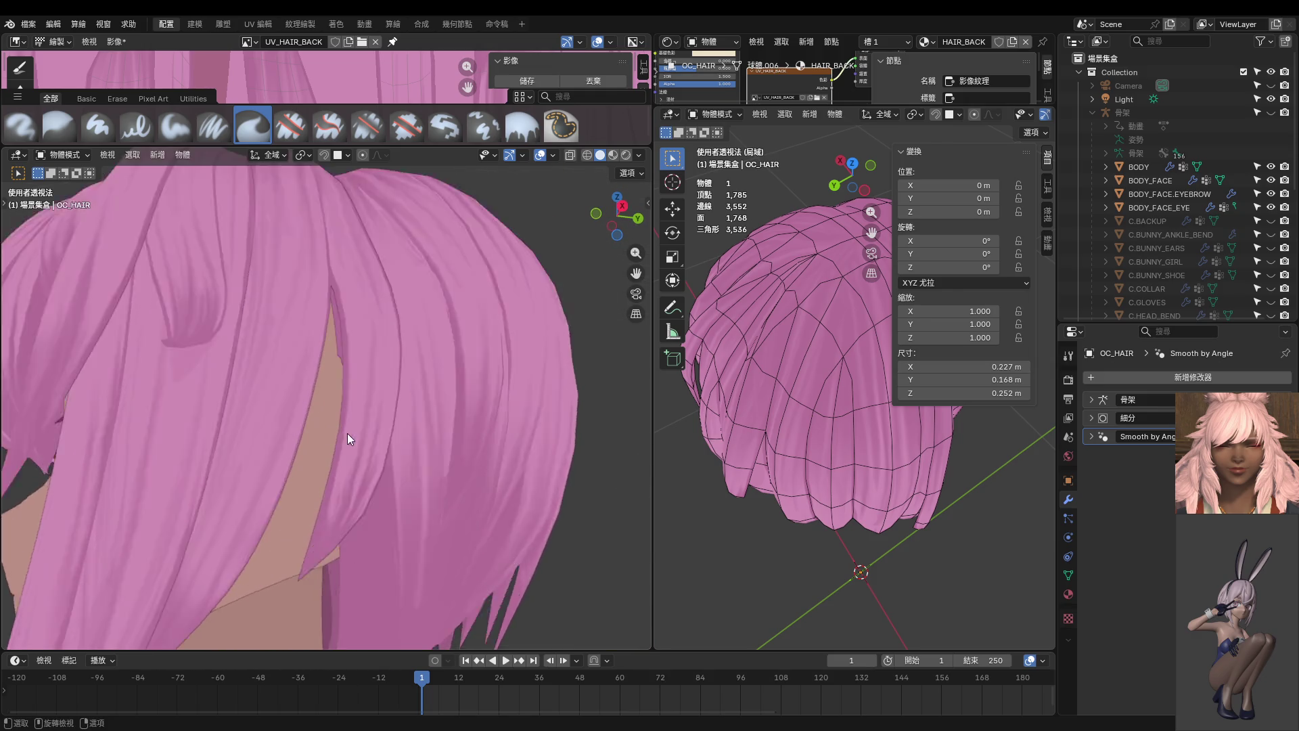
{"action": "left_click", "coordinate": [369, 497]}
- Put OC_SIDE_HAIR.001 in Texture Paint and smear along one side hair strand
{"action": "key", "text": "ctrl+Tab"}
{"action": "middle_click_drag", "start_coordinate": [406, 467], "coordinate": [359, 420]}
{"action": "left_click_drag", "start_coordinate": [330, 418], "coordinate": [371, 291]}
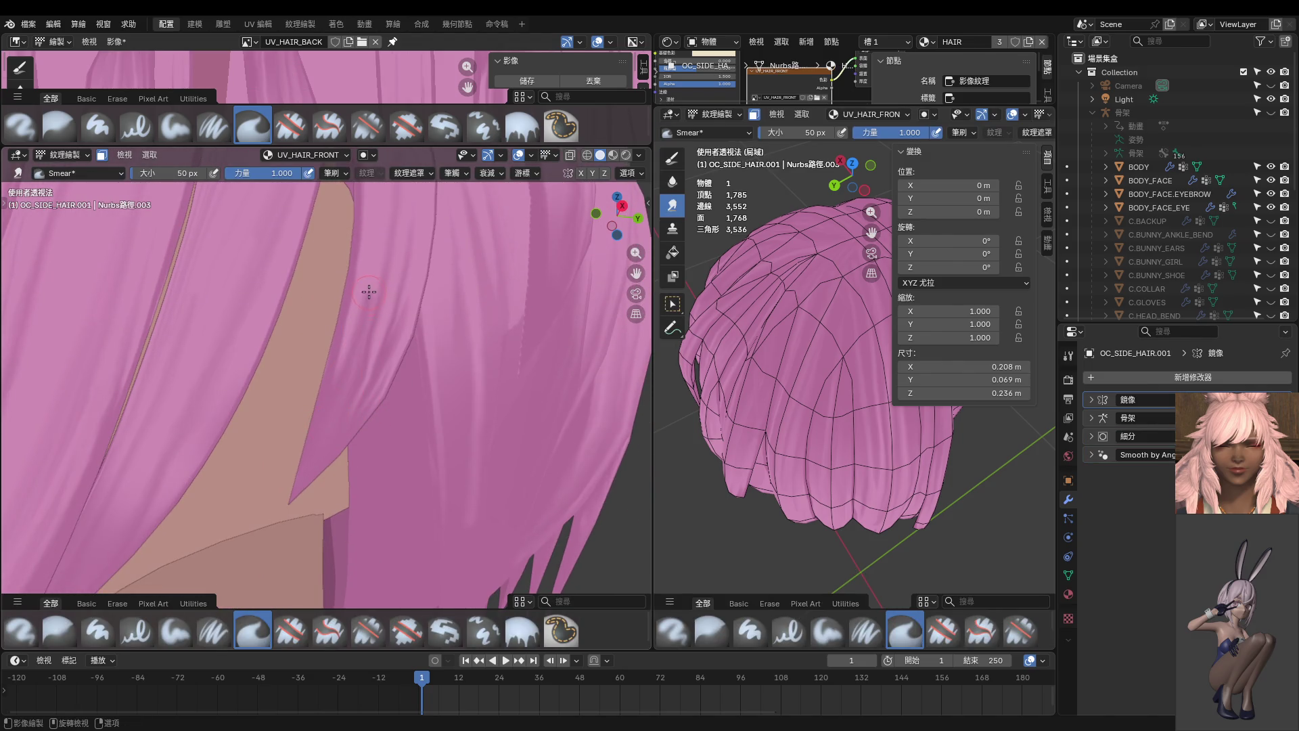
- Undo the last smear, then resize the Smear brush from 32 px to 42 px beside the eye
{"action": "key", "text": "ctrl+z"}
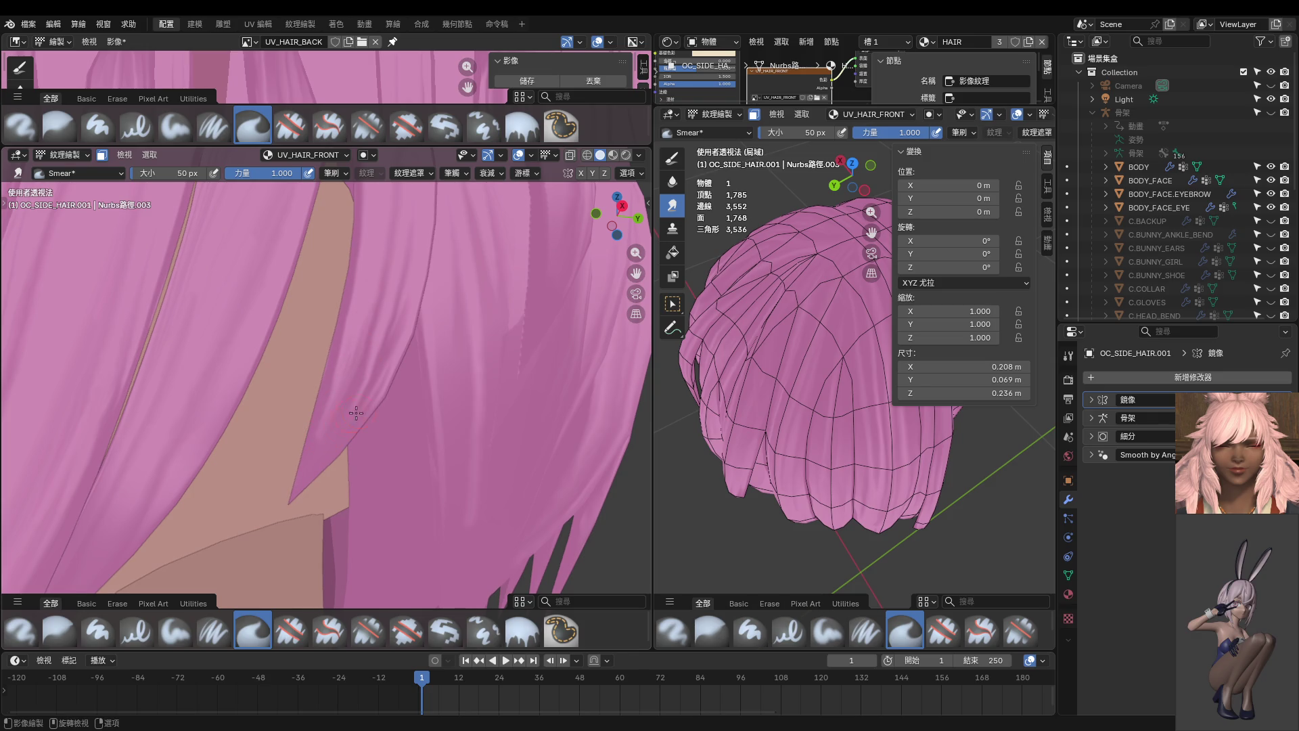
{"action": "key", "text": "bracketleft"}
{"action": "key", "text": "bracketleft"}
{"action": "key", "text": "bracketleft"}
{"action": "mouse_move", "coordinate": [363, 318]}
{"action": "middle_mouse_down"}
{"action": "mouse_move", "coordinate": [356, 391]}
{"action": "mouse_move", "coordinate": [285, 337]}
{"action": "middle_mouse_up"}
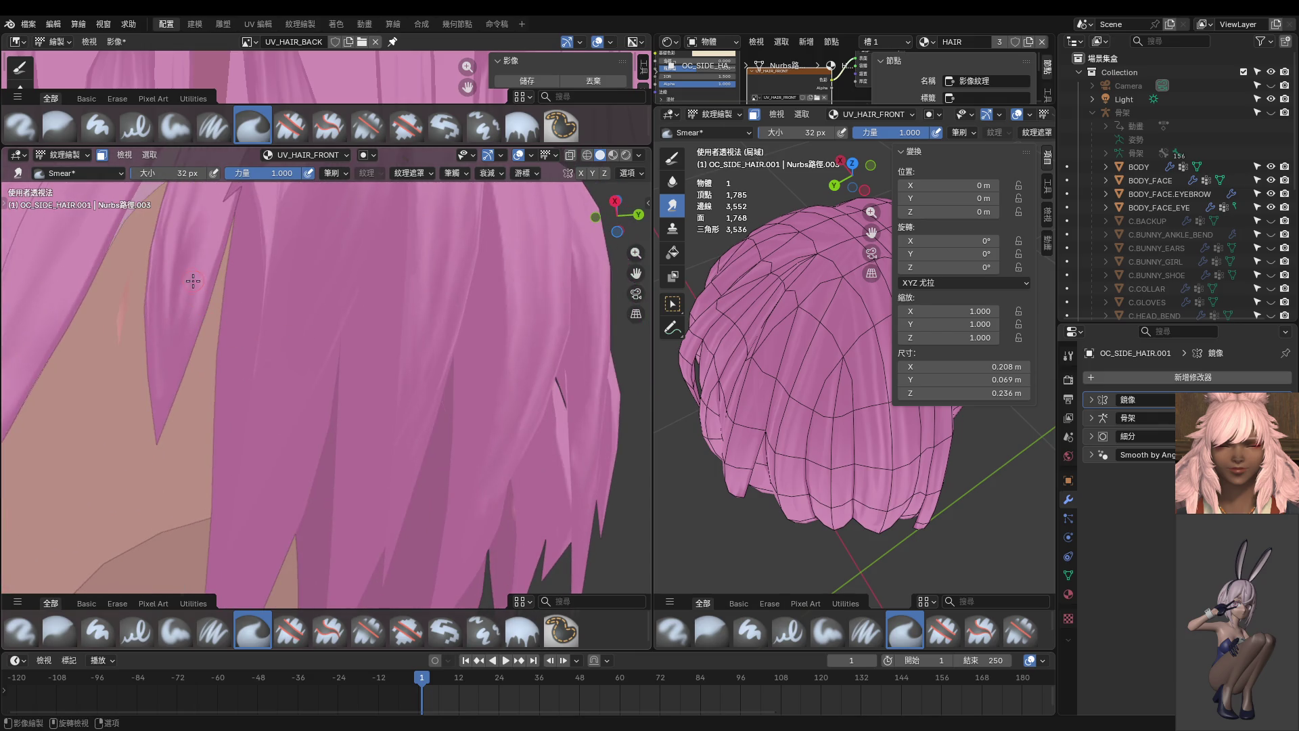
{"action": "middle_click_drag", "start_coordinate": [199, 302], "coordinate": [224, 336]}
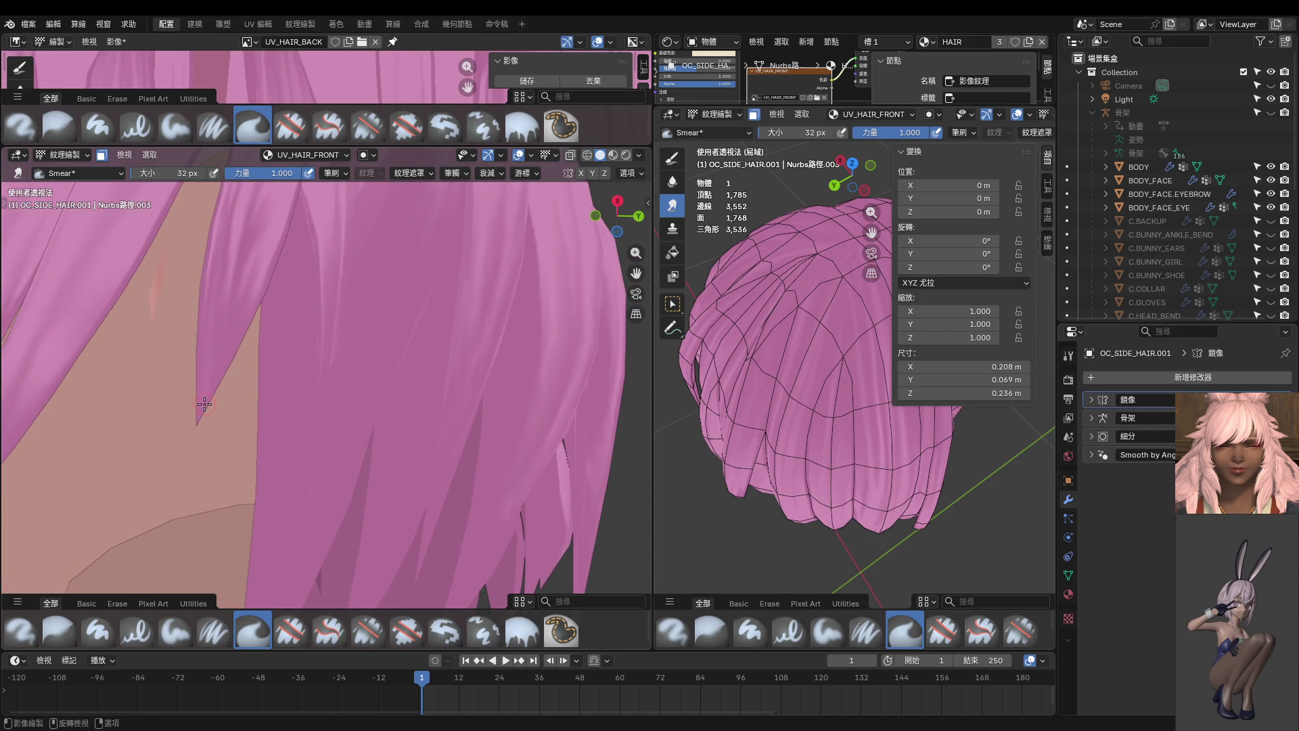
{"action": "scroll", "coordinate": [223, 370], "scroll_direction": "down", "scroll_amount": 5}
{"action": "middle_click_drag", "start_coordinate": [314, 393], "coordinate": [365, 449]}
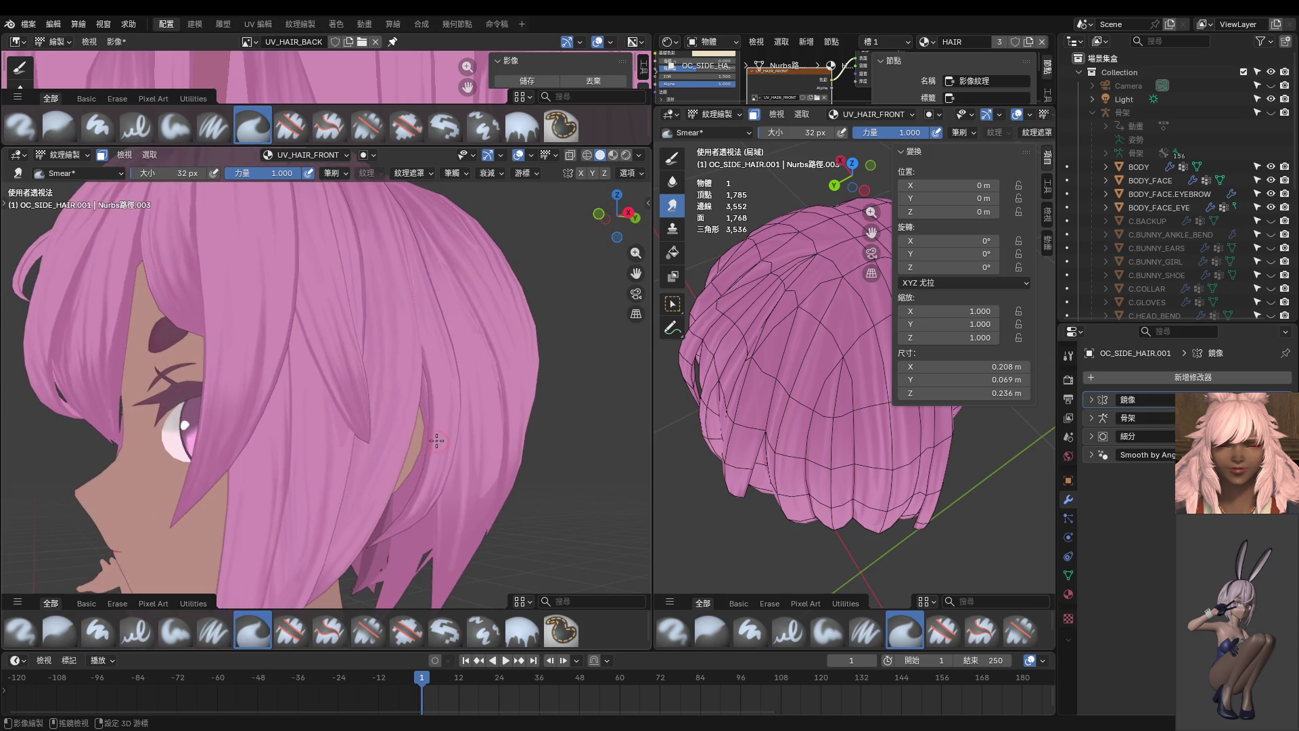
{"action": "scroll", "coordinate": [436, 440], "scroll_direction": "up", "scroll_amount": 5}
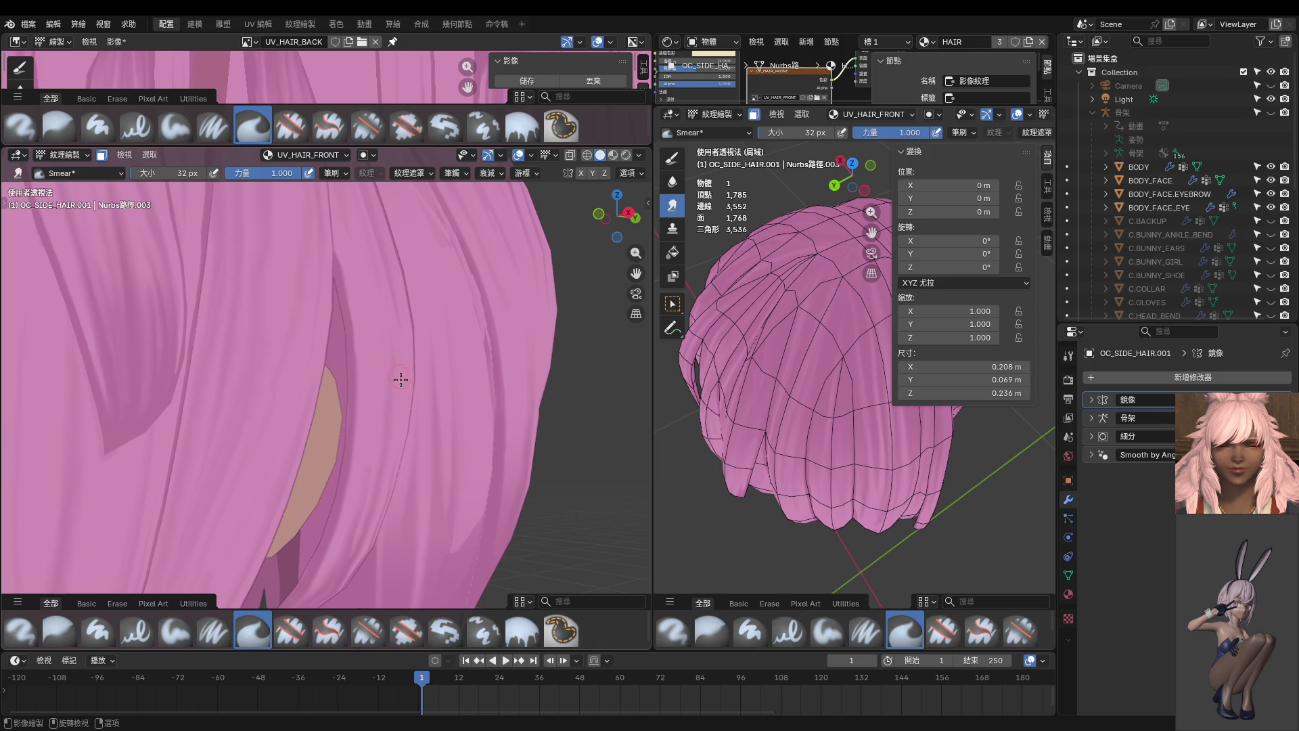
{"action": "key", "text": "f"}
{"action": "left_click", "coordinate": [388, 429]}
- Undo a stroke and shrink the Smear brush through 28, 22 and 10 px, then enlarge it to 20 px
{"action": "key", "text": "bracketleft"}
{"action": "key", "text": "bracketleft"}
{"action": "key", "text": "bracketleft"}
{"action": "key", "text": "ctrl+z"}
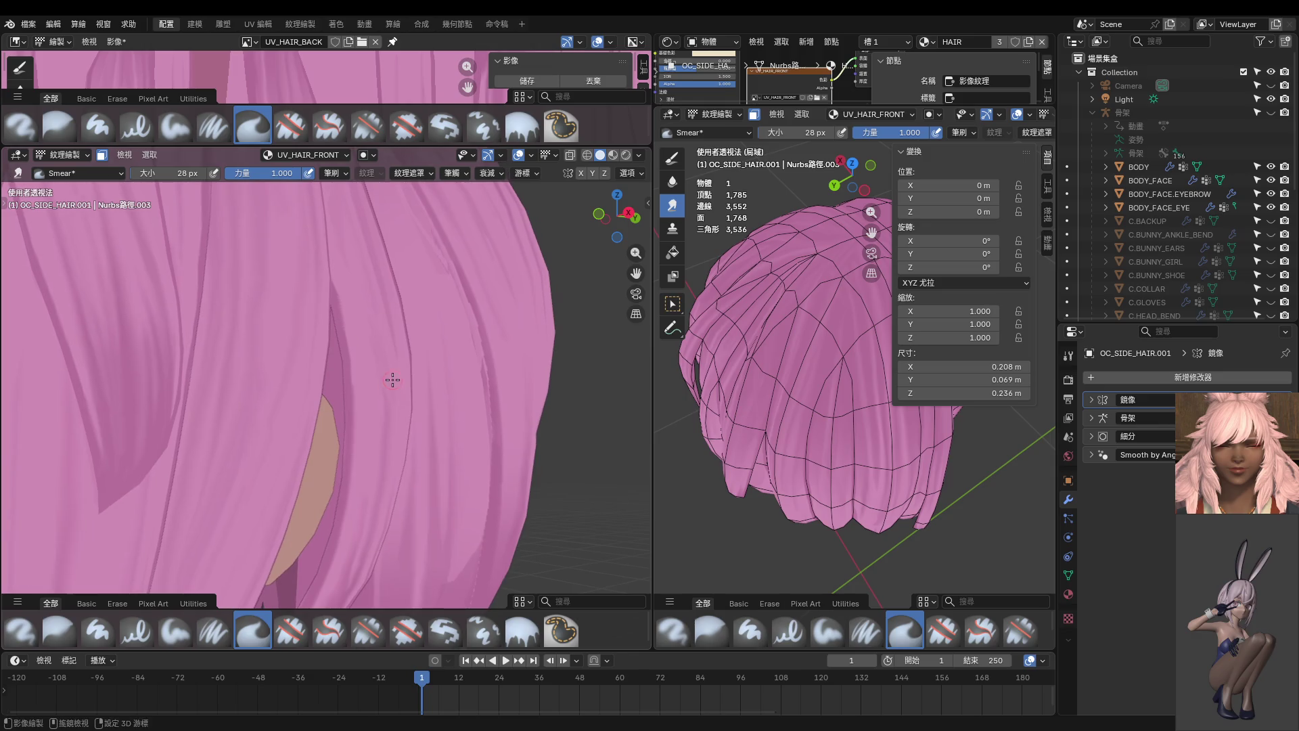
{"action": "mouse_move", "coordinate": [377, 328]}
{"action": "middle_mouse_down"}
{"action": "mouse_move", "coordinate": [366, 379]}
{"action": "mouse_move", "coordinate": [337, 384]}
{"action": "middle_mouse_up"}
{"action": "scroll", "coordinate": [332, 372], "scroll_direction": "up", "scroll_amount": 3}
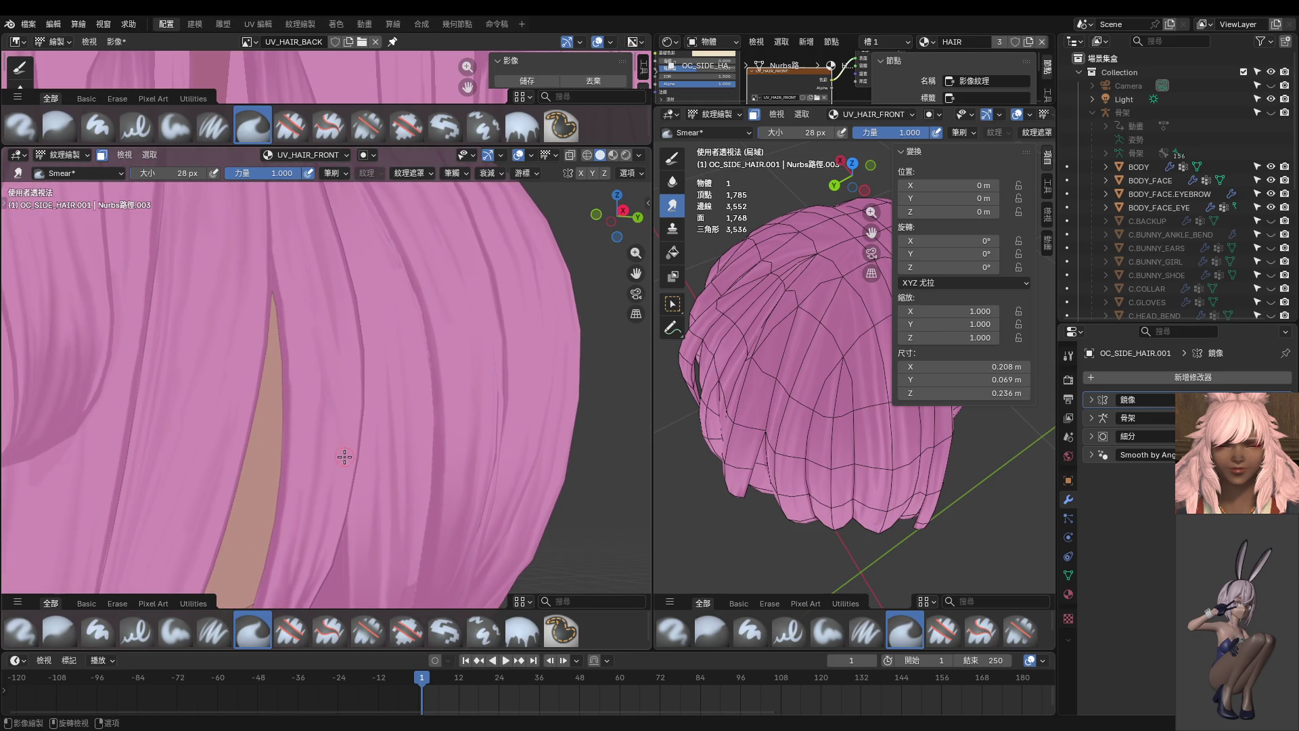
{"action": "key", "text": "bracketleft"}
{"action": "key", "text": "bracketleft"}
{"action": "scroll", "coordinate": [335, 408], "scroll_direction": "down", "scroll_amount": 2}
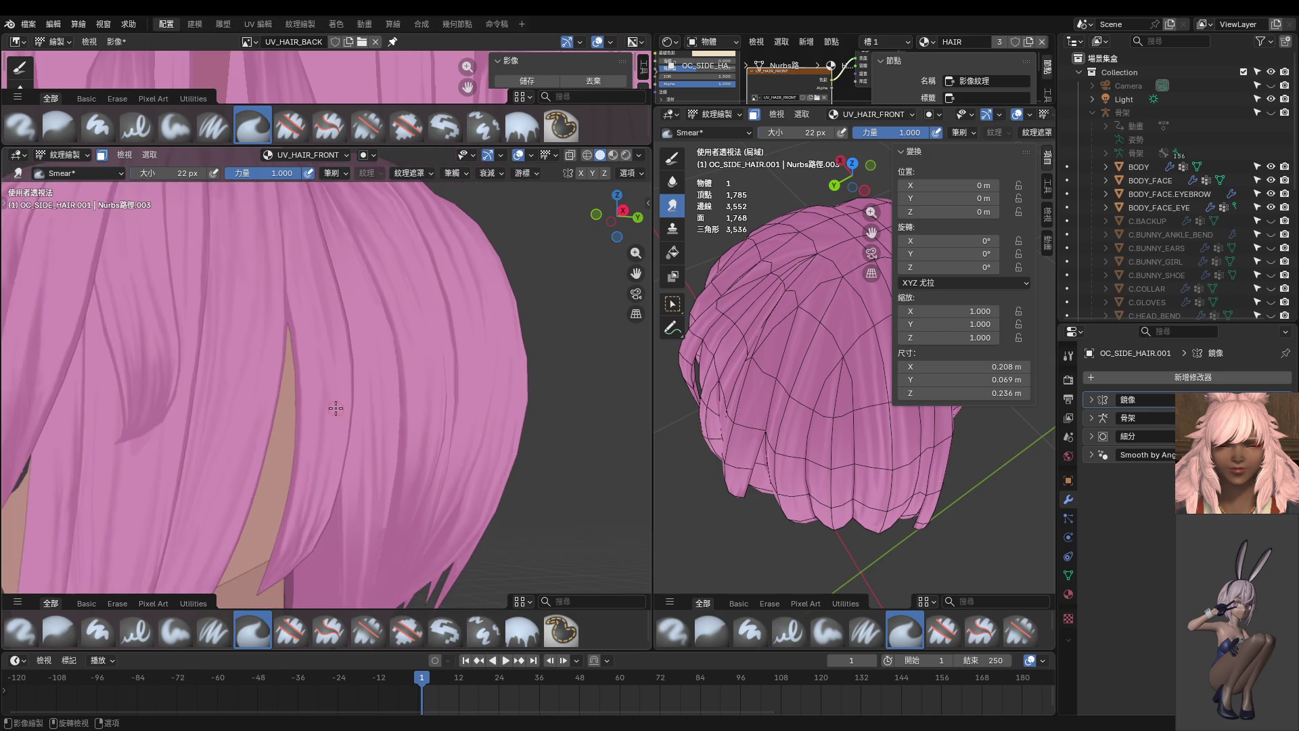
{"action": "mouse_move", "coordinate": [346, 421]}
{"action": "middle_mouse_down"}
{"action": "mouse_move", "coordinate": [291, 392]}
{"action": "mouse_move", "coordinate": [328, 400]}
{"action": "middle_mouse_up"}
{"action": "key", "text": "bracketleft"}
{"action": "key", "text": "bracketleft"}
{"action": "key", "text": "bracketleft"}
{"action": "scroll", "coordinate": [333, 431], "scroll_direction": "up", "scroll_amount": 2}
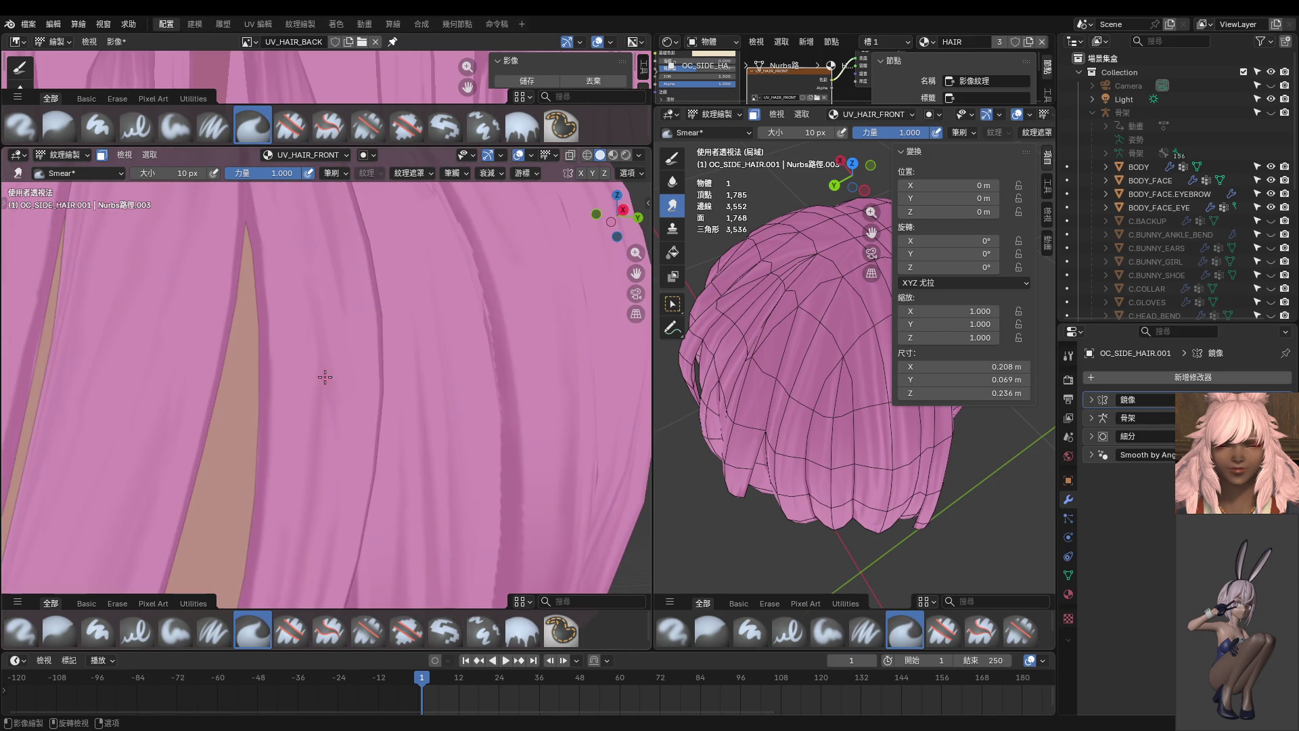
{"action": "key", "text": "bracketright"}
{"action": "key", "text": "bracketright"}
{"action": "key", "text": "bracketright"}
- Smear the side hair strands at 20 px, then select the Paint Hard brush
{"action": "scroll", "coordinate": [346, 466], "scroll_direction": "down", "scroll_amount": 4}
{"action": "scroll", "coordinate": [332, 405], "scroll_direction": "up", "scroll_amount": 4}
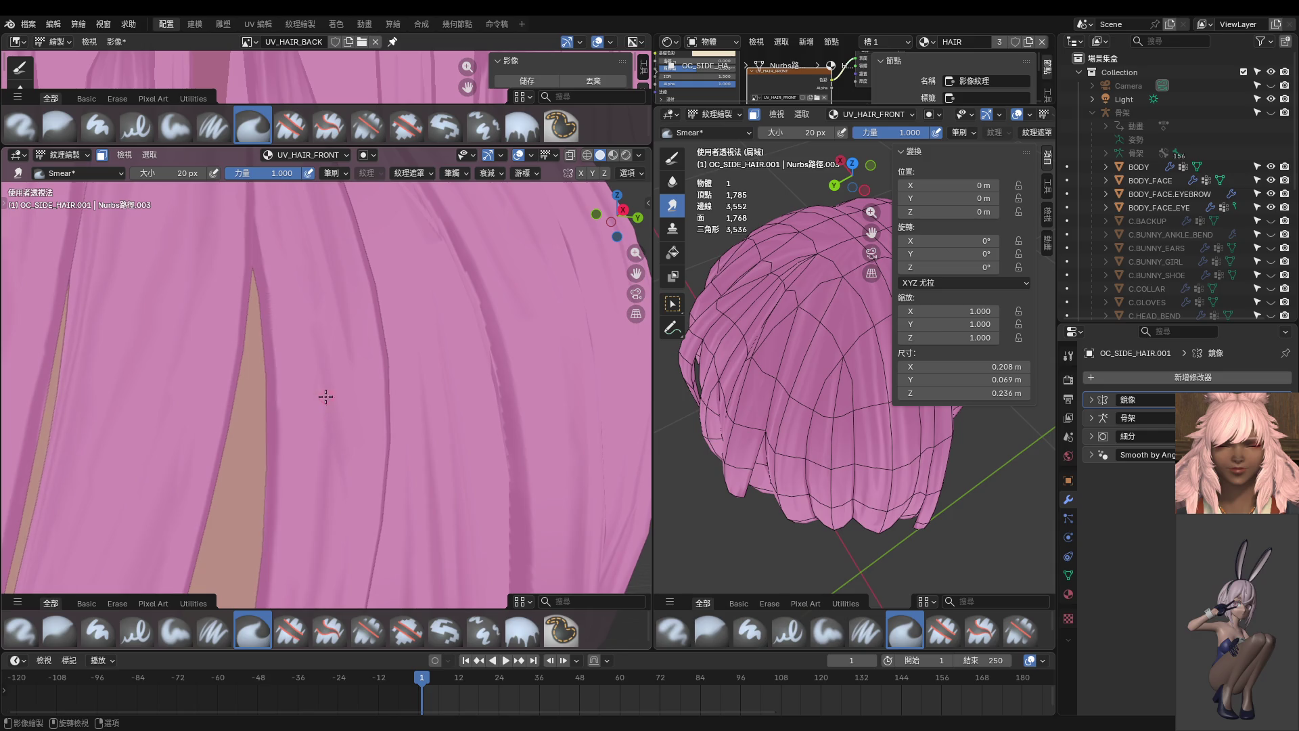
{"action": "scroll", "coordinate": [326, 408], "scroll_direction": "down", "scroll_amount": 3}
{"action": "scroll", "coordinate": [345, 430], "scroll_direction": "up", "scroll_amount": 5}
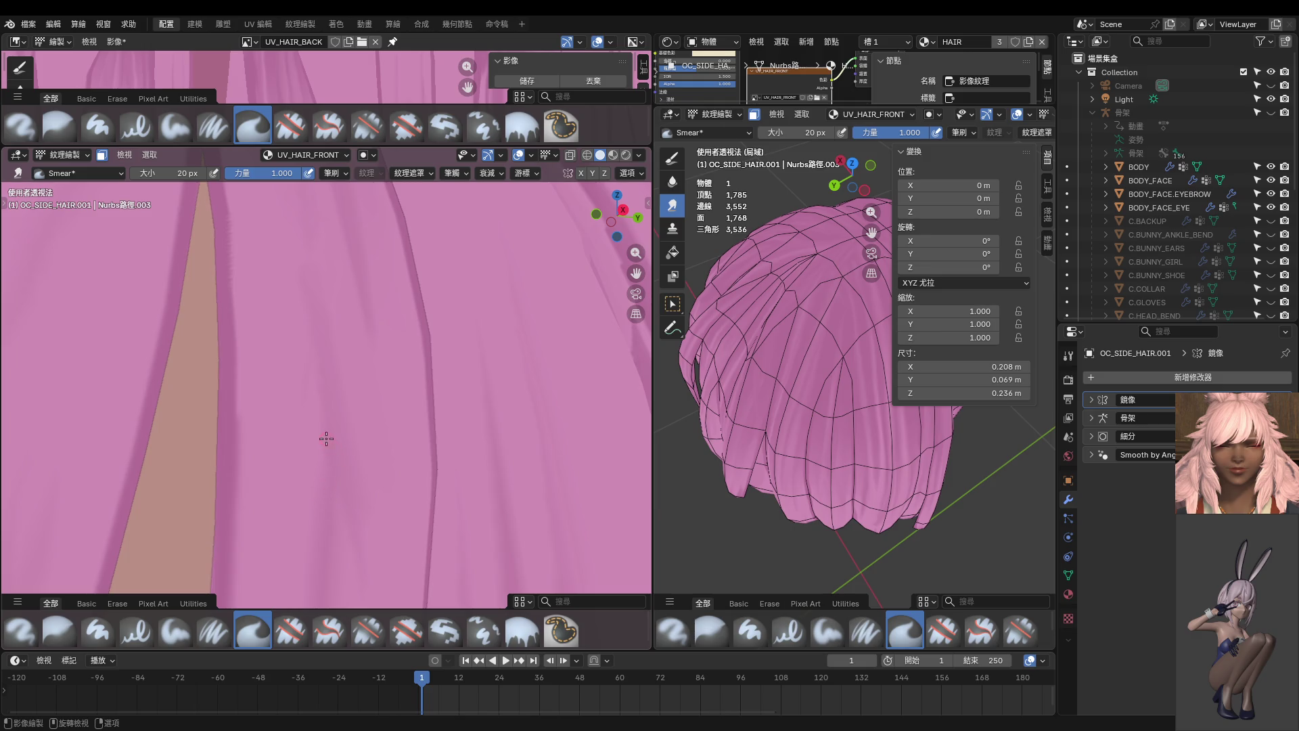
{"action": "scroll", "coordinate": [332, 437], "scroll_direction": "down", "scroll_amount": 4}
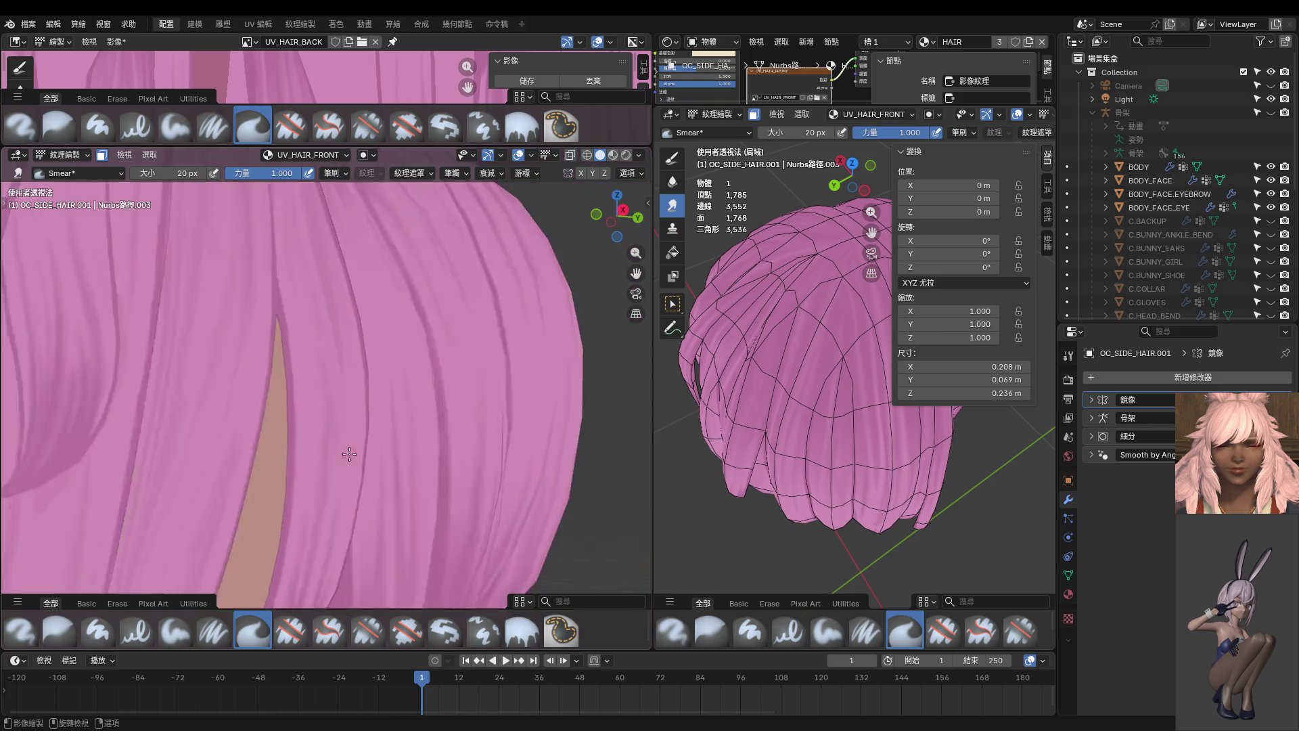
{"action": "scroll", "coordinate": [331, 464], "scroll_direction": "up", "scroll_amount": 3}
{"action": "scroll", "coordinate": [333, 504], "scroll_direction": "up", "scroll_amount": 2}
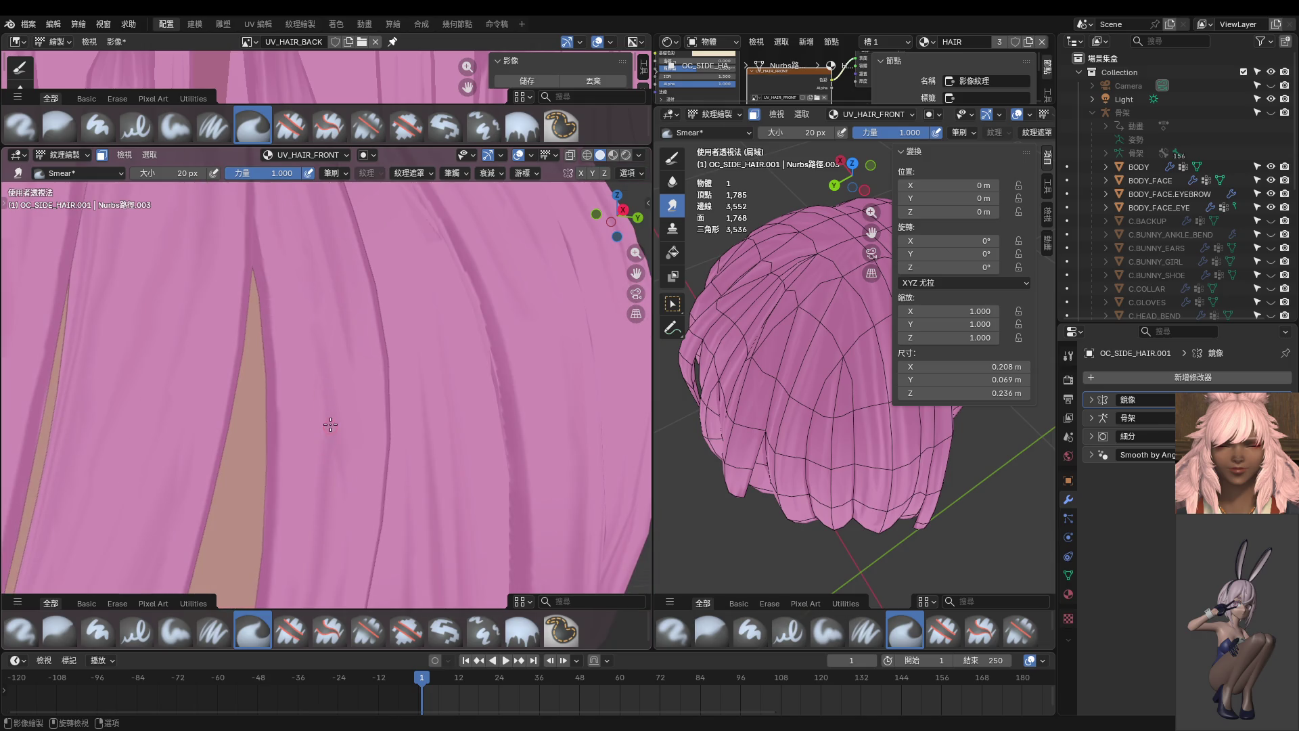
{"action": "scroll", "coordinate": [339, 435], "scroll_direction": "down", "scroll_amount": 2}
{"action": "left_click", "coordinate": [672, 159]}
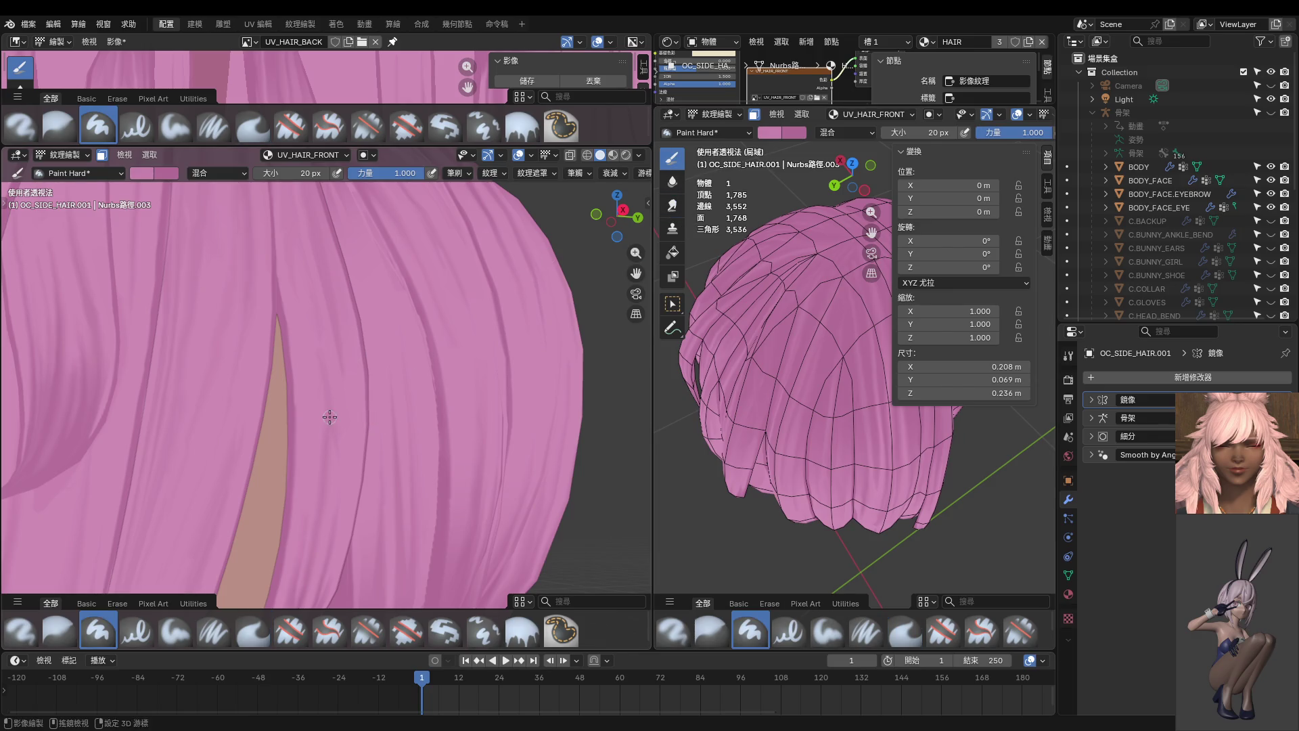
- Lower the Paint Hard strength to 0.545, paint strand lines on the side hair, and check from the front
{"action": "scroll", "coordinate": [329, 411], "scroll_direction": "up", "scroll_amount": 2}
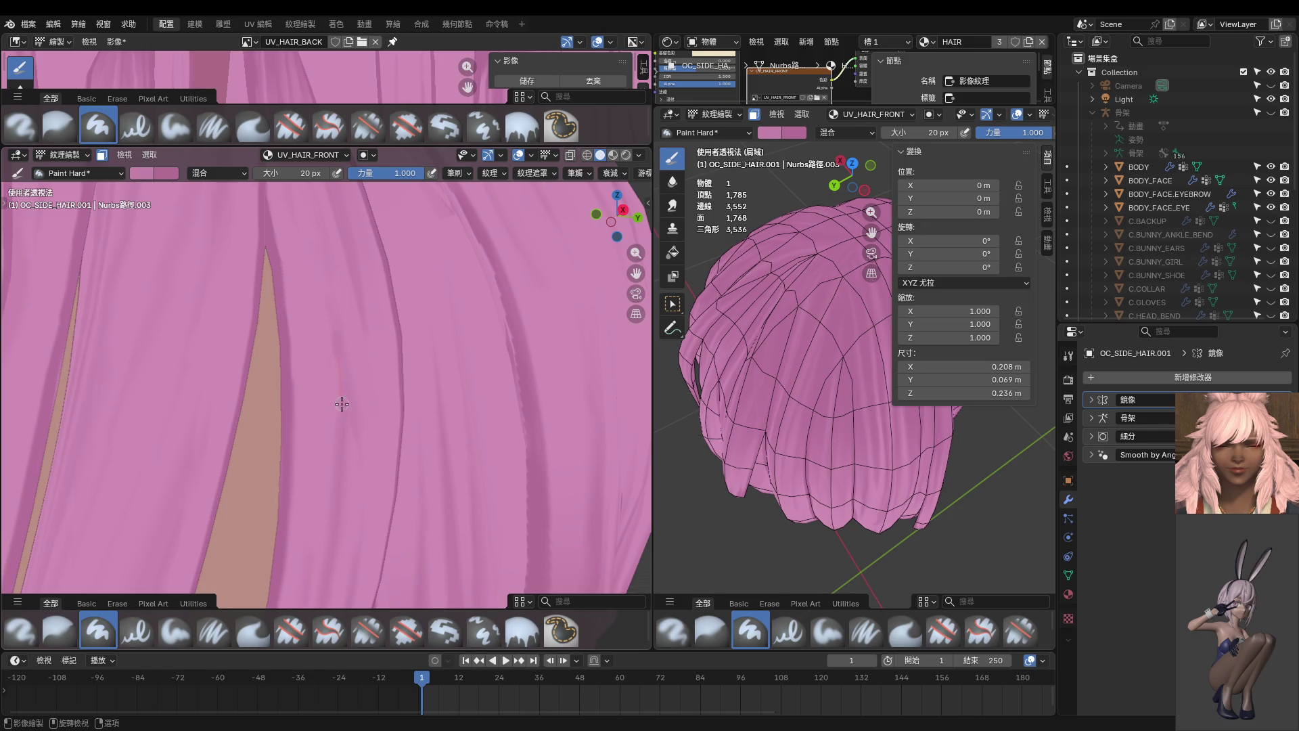
{"action": "key", "text": "shift+f"}
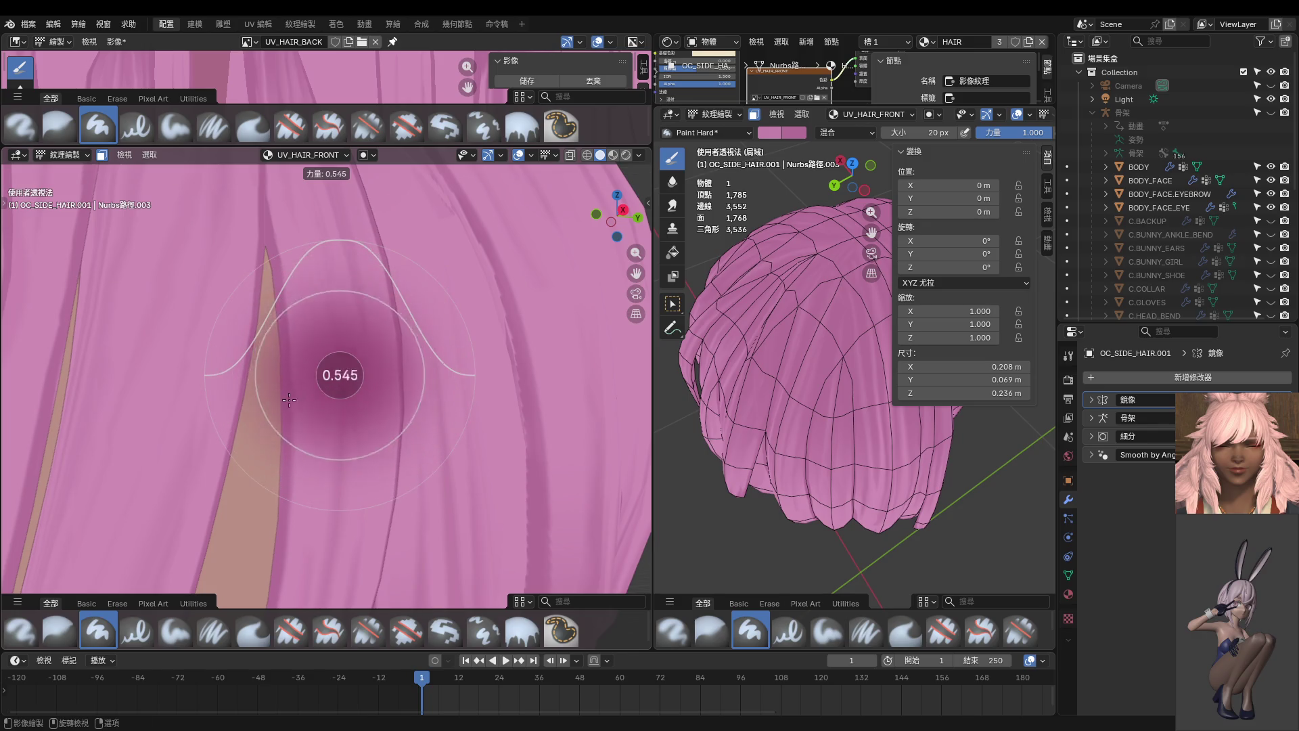
{"action": "left_click", "coordinate": [333, 342]}
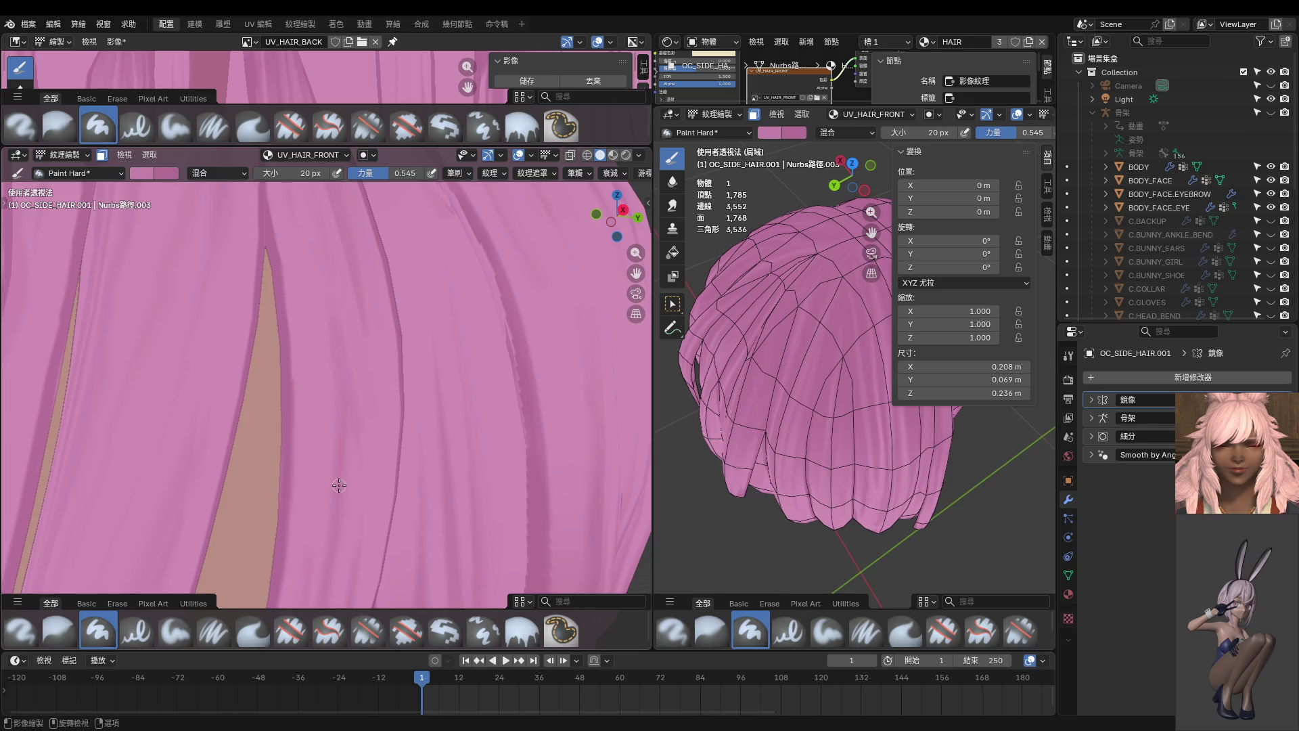
{"action": "key", "text": "ctrl"}
{"action": "scroll", "coordinate": [318, 555], "scroll_direction": "down", "scroll_amount": 8}
{"action": "mouse_move", "coordinate": [404, 373]}
{"action": "middle_mouse_down"}
{"action": "mouse_move", "coordinate": [311, 426]}
{"action": "mouse_move", "coordinate": [354, 447]}
{"action": "mouse_move", "coordinate": [368, 403]}
{"action": "mouse_move", "coordinate": [313, 397]}
{"action": "mouse_move", "coordinate": [354, 390]}
{"action": "middle_mouse_up"}
{"action": "scroll", "coordinate": [367, 403], "scroll_direction": "down", "scroll_amount": 5}
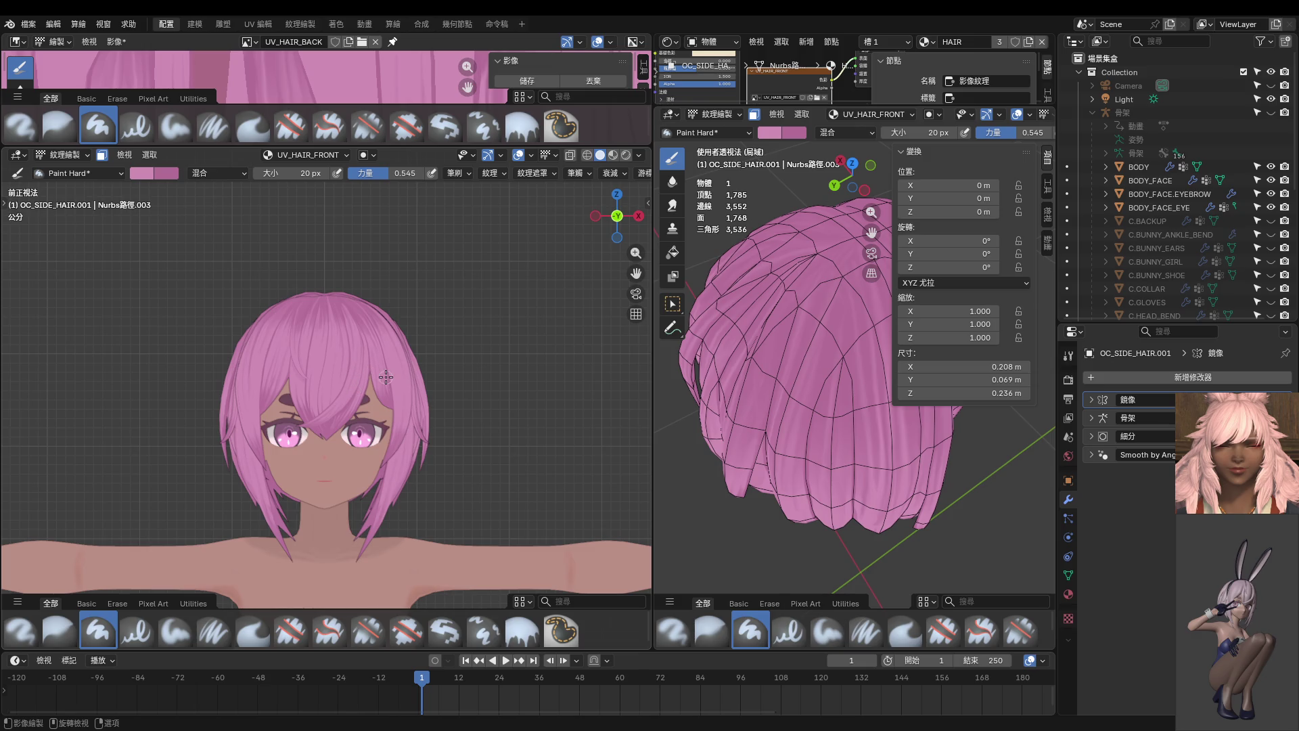
- Save the UV_HAIR_BACK texture, then display UV_HAIR_FRONT and save it as UV_HAIR.png
{"action": "scroll", "coordinate": [367, 387], "scroll_direction": "up", "scroll_amount": 4}
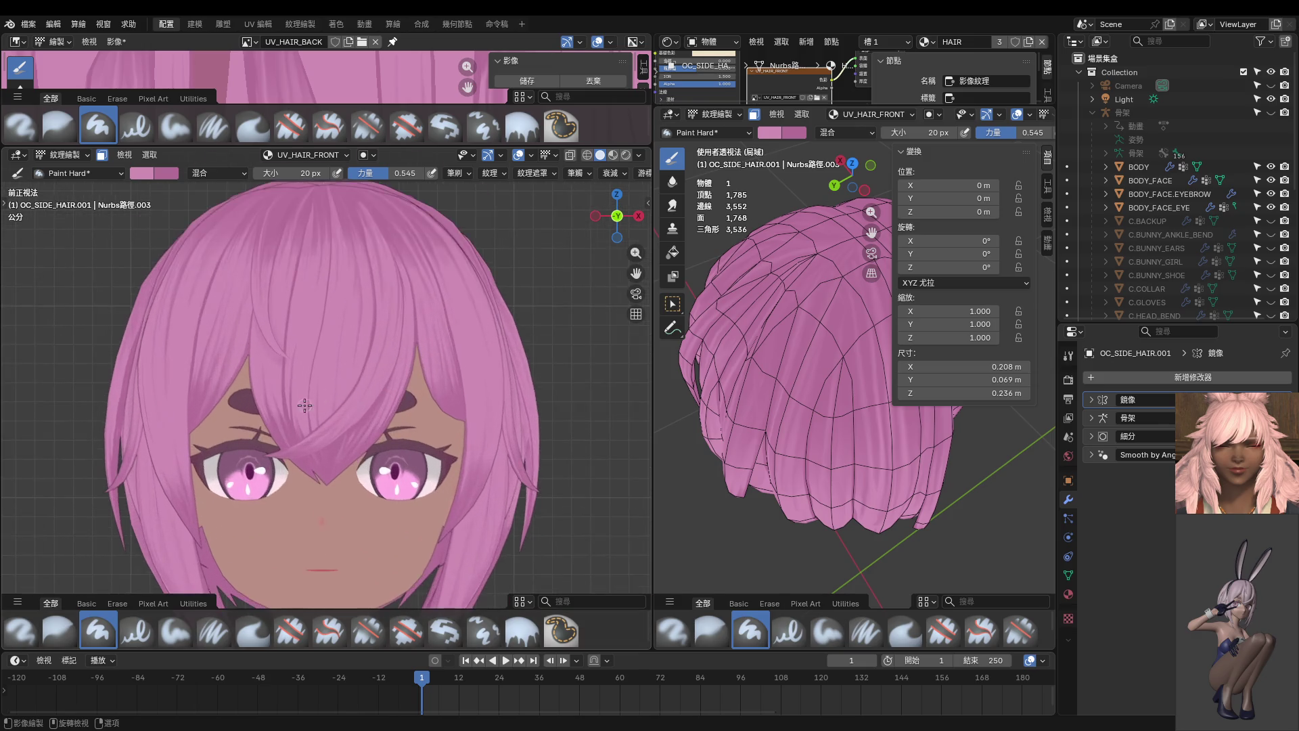
{"action": "scroll", "coordinate": [304, 410], "scroll_direction": "down", "scroll_amount": 6}
{"action": "mouse_move", "coordinate": [304, 409]}
{"action": "middle_mouse_down"}
{"action": "mouse_move", "coordinate": [190, 422]}
{"action": "mouse_move", "coordinate": [343, 419]}
{"action": "middle_mouse_up"}
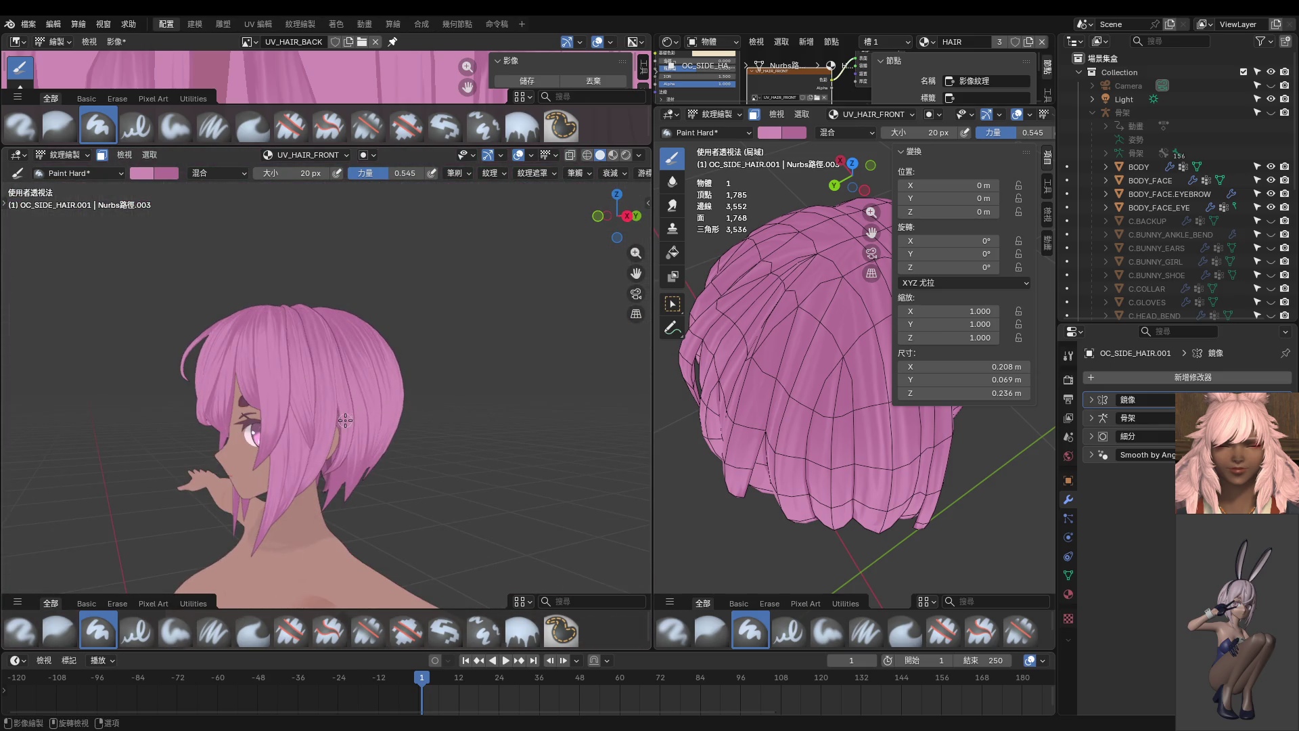
{"action": "left_click", "coordinate": [522, 84]}
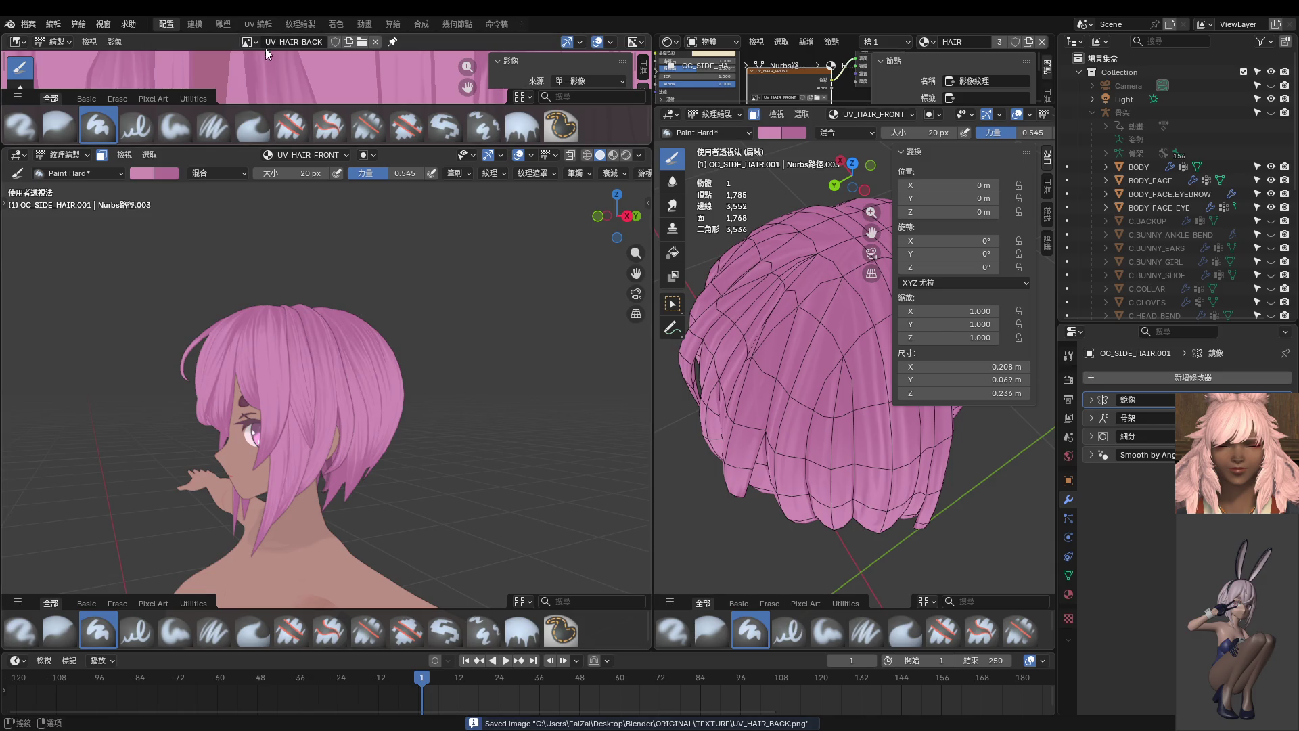
{"action": "left_click", "coordinate": [249, 42]}
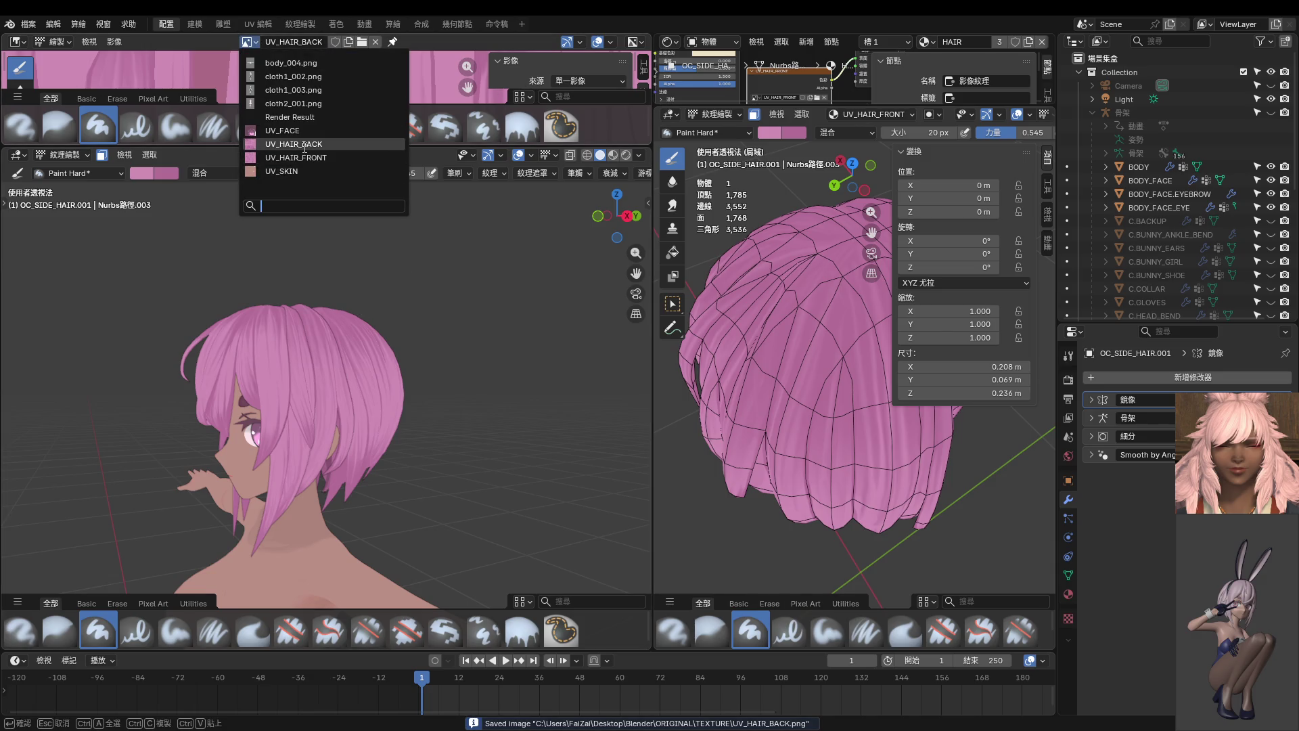
{"action": "left_click", "coordinate": [304, 158]}
{"action": "left_click", "coordinate": [514, 80]}
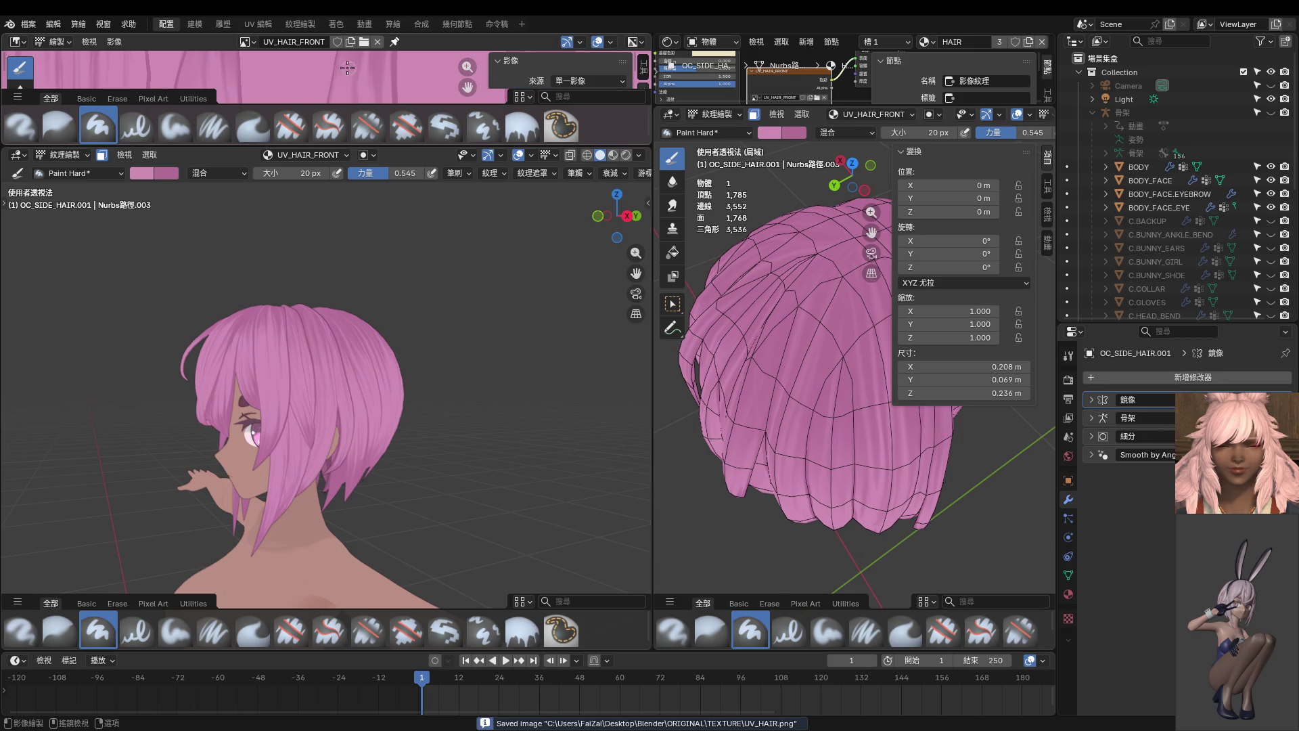
- Browse the UV_FACE and UV_SKIN textures, then save the project as ORIGINAL.blend
{"action": "left_click", "coordinate": [247, 42]}
{"action": "left_click", "coordinate": [270, 130]}
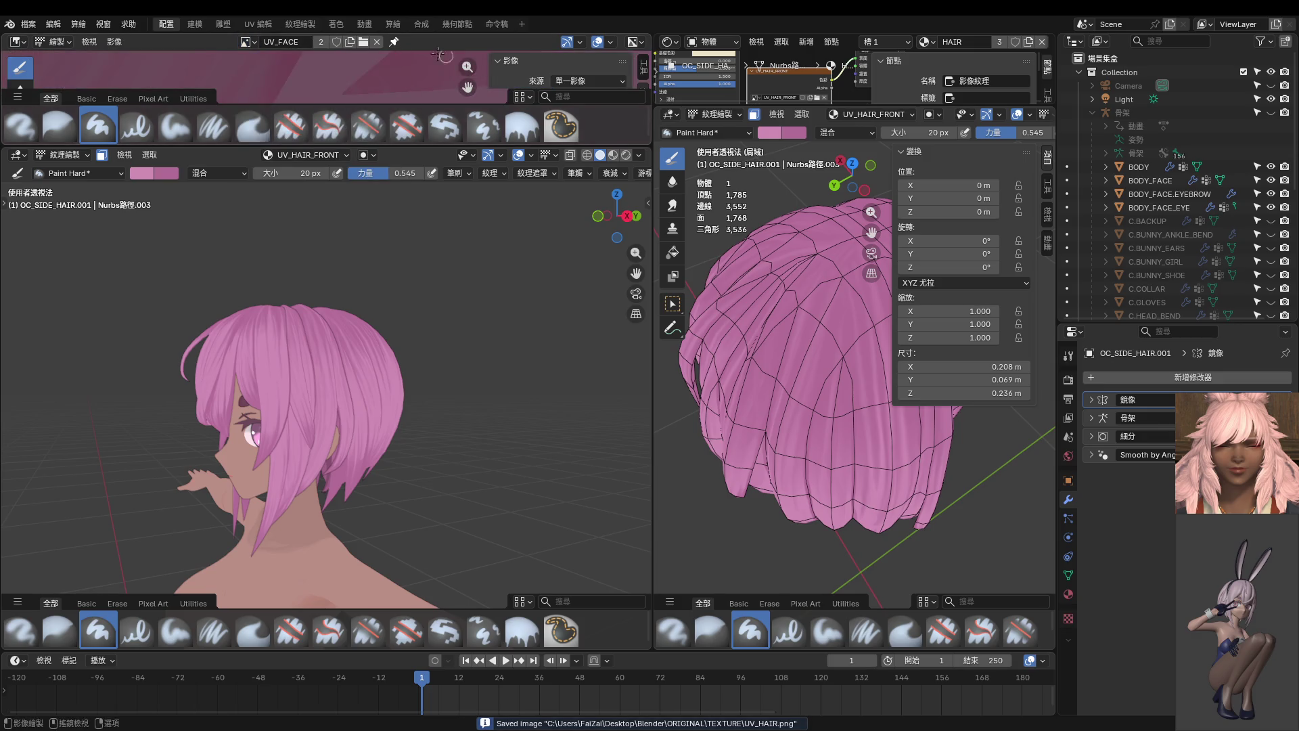
{"action": "left_click", "coordinate": [251, 42]}
{"action": "left_click", "coordinate": [271, 171]}
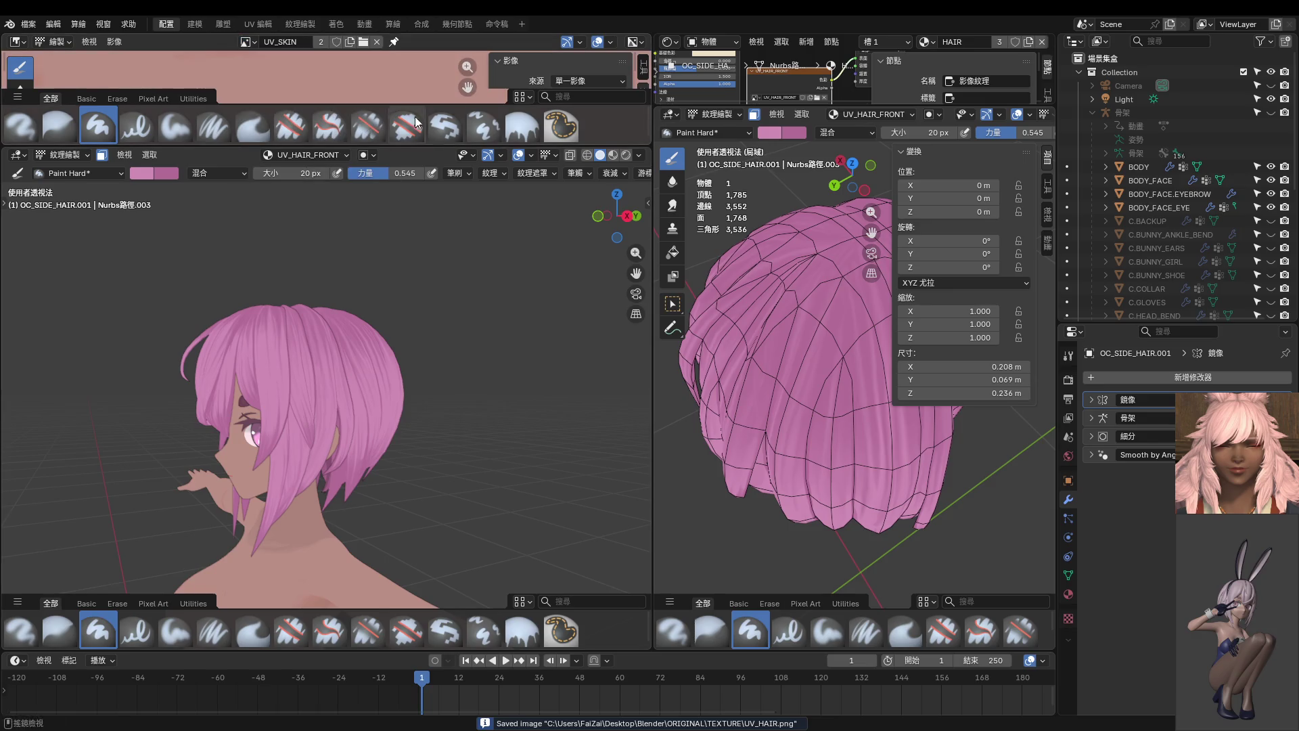
{"action": "scroll", "coordinate": [389, 312], "scroll_direction": "down", "scroll_amount": 4}
{"action": "key", "text": "ctrl+s"}
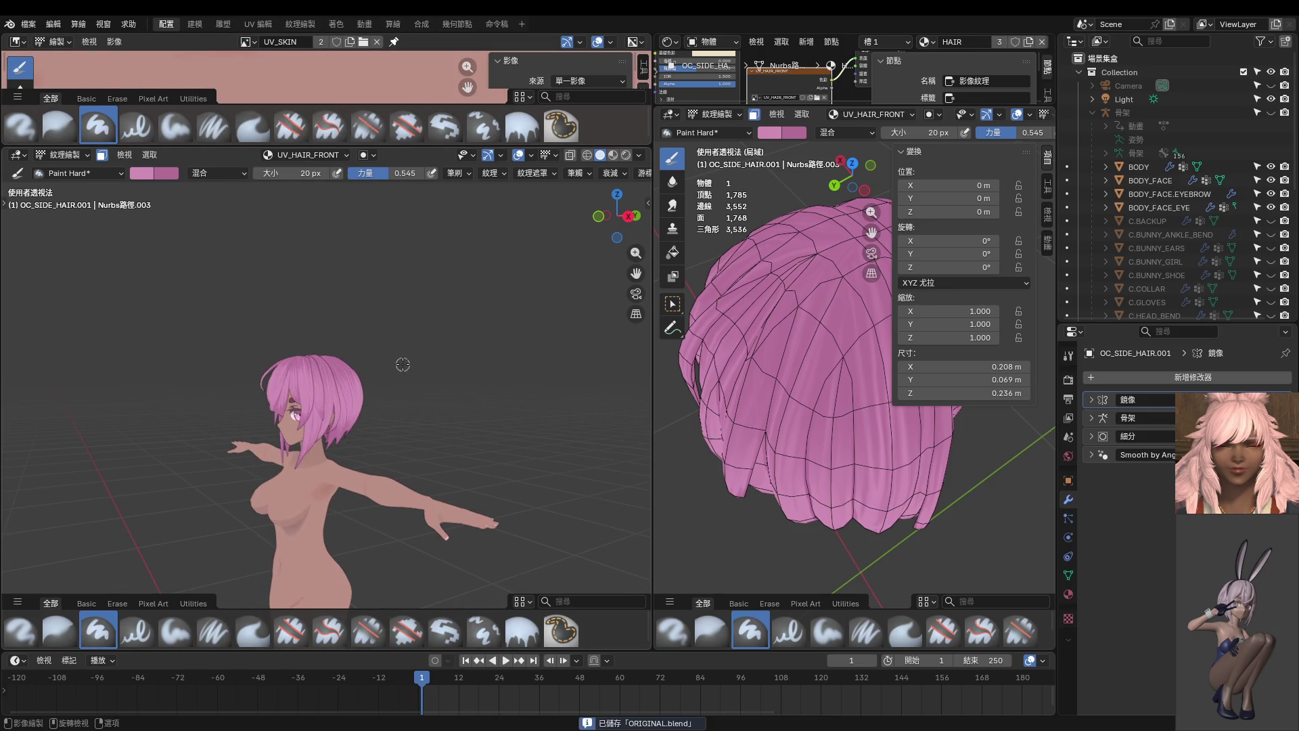
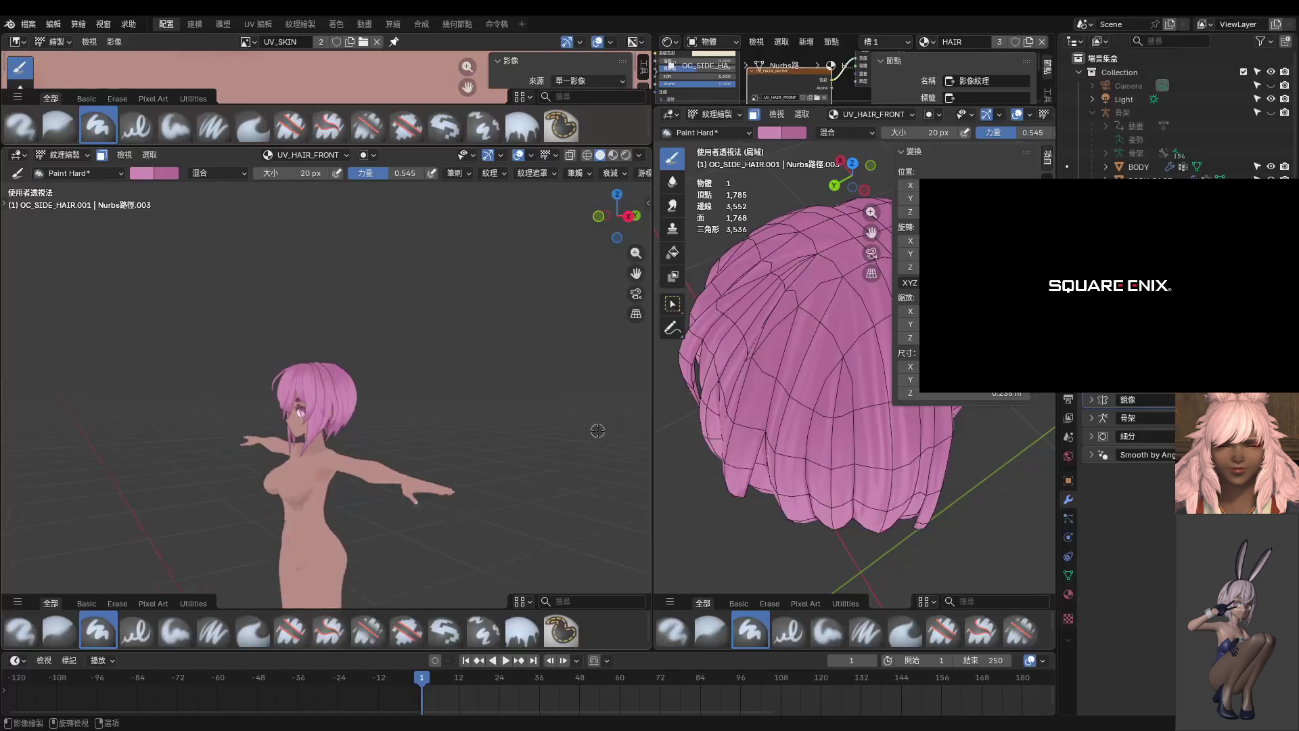
- Orbit behind the character, then snap back to the front view with numpad 1
{"action": "middle_click_drag", "start_coordinate": [412, 430], "coordinate": [277, 440]}
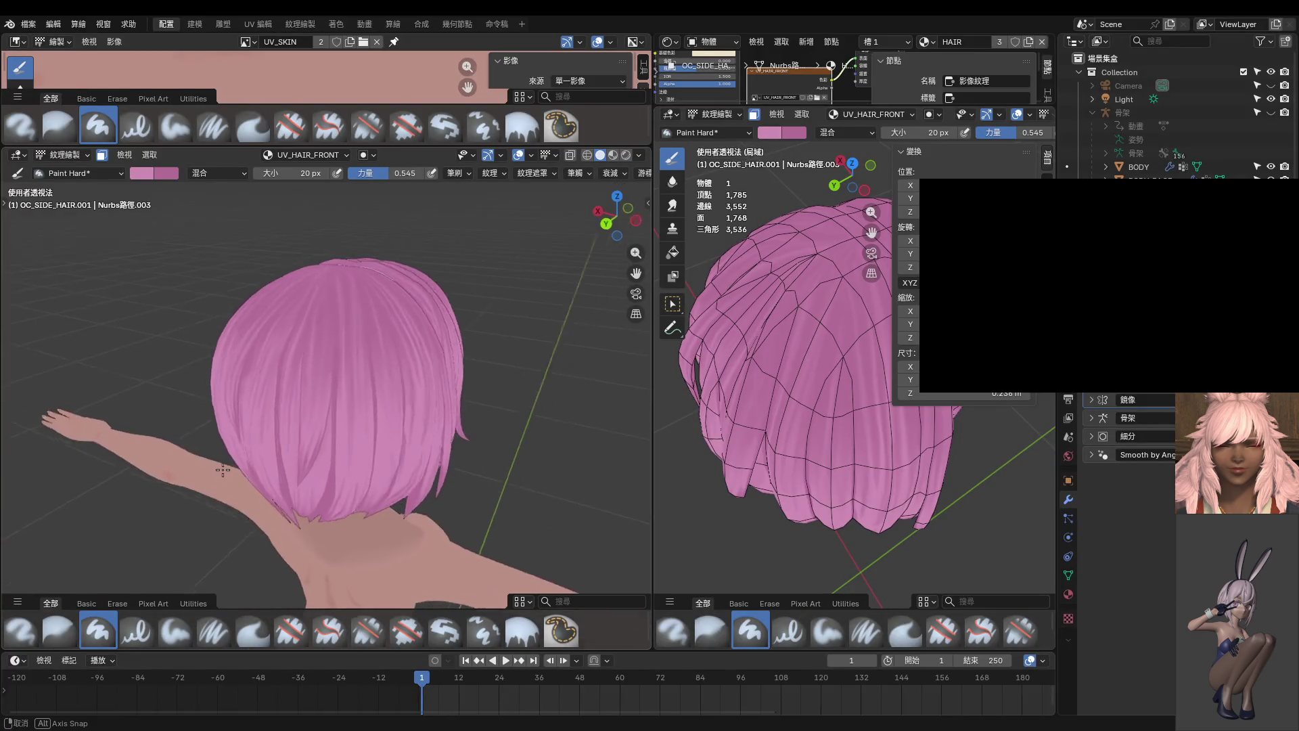
{"action": "scroll", "coordinate": [278, 440], "scroll_direction": "up", "scroll_amount": 3}
{"action": "key", "text": "KP_1"}
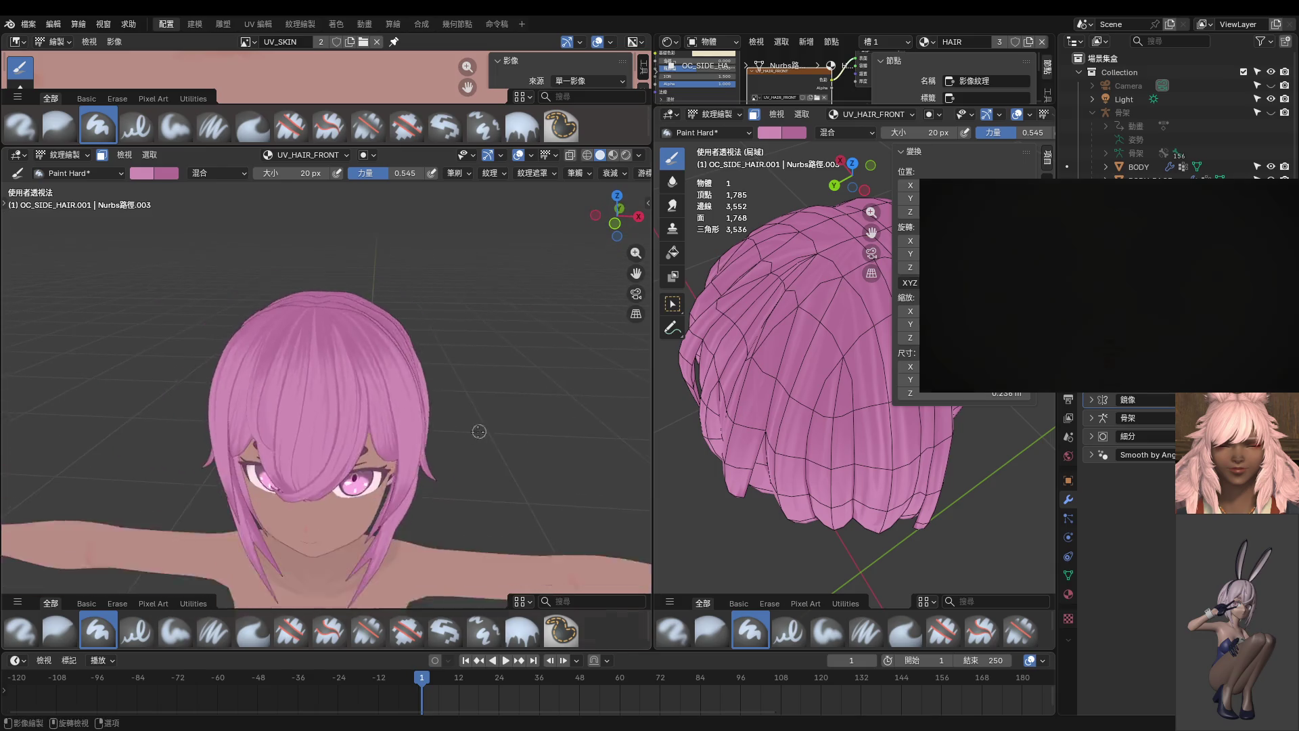
{"action": "scroll", "coordinate": [516, 406], "scroll_direction": "down", "scroll_amount": 2}
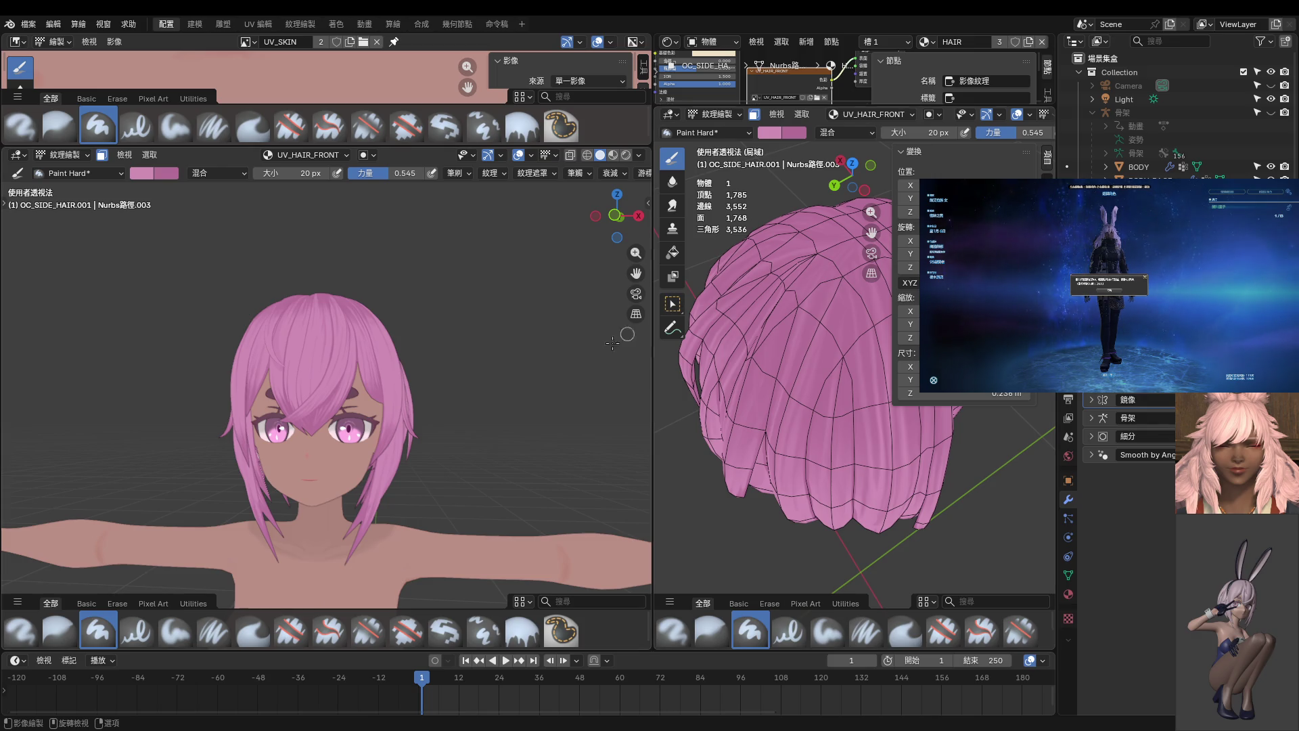
- Reframe the view on the character's chest and switch to Object Mode
{"action": "scroll", "coordinate": [612, 343], "scroll_direction": "down", "scroll_amount": 1}
{"action": "middle_click_drag", "start_coordinate": [410, 377], "coordinate": [425, 344], "text": "shift"}
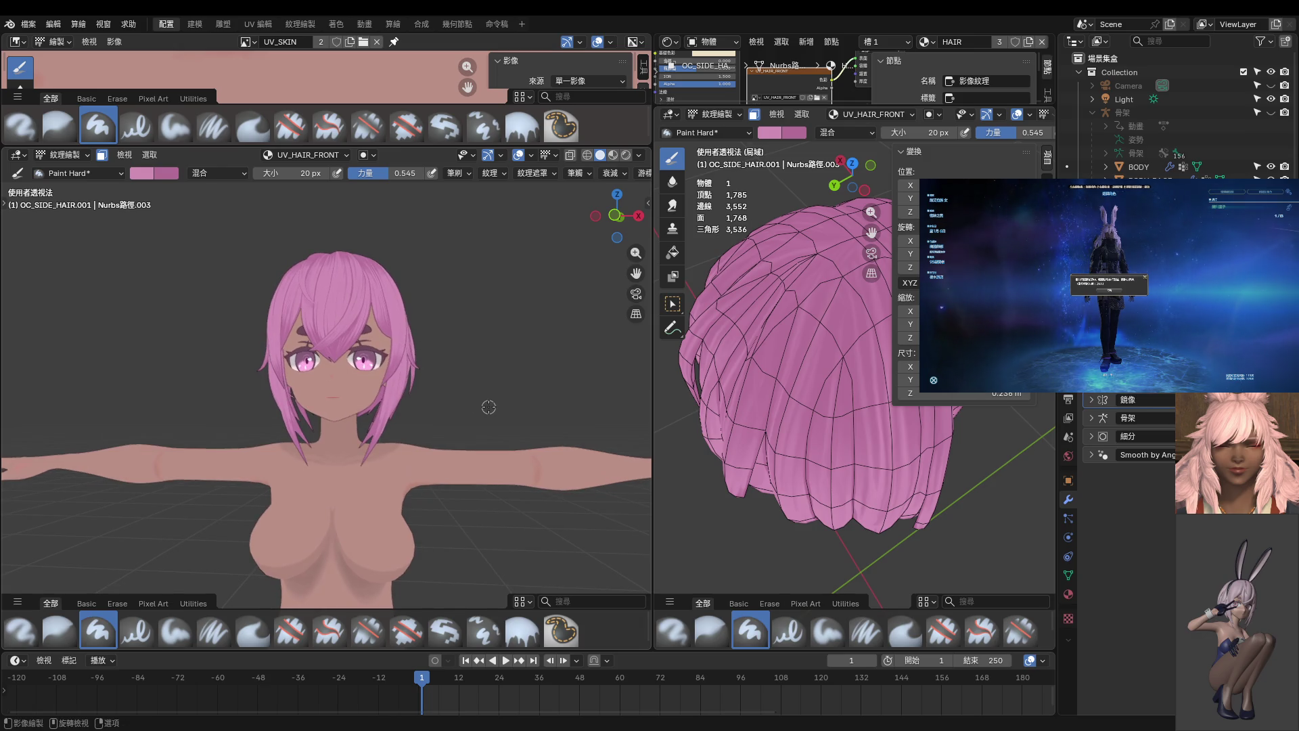
{"action": "mouse_move", "coordinate": [511, 475]}
{"action": "middle_mouse_down"}
{"action": "mouse_move", "coordinate": [526, 364]}
{"action": "mouse_move", "coordinate": [545, 425]}
{"action": "mouse_move", "coordinate": [489, 446]}
{"action": "mouse_move", "coordinate": [505, 448]}
{"action": "middle_mouse_up"}
{"action": "middle_click_drag", "start_coordinate": [432, 430], "coordinate": [443, 403]}
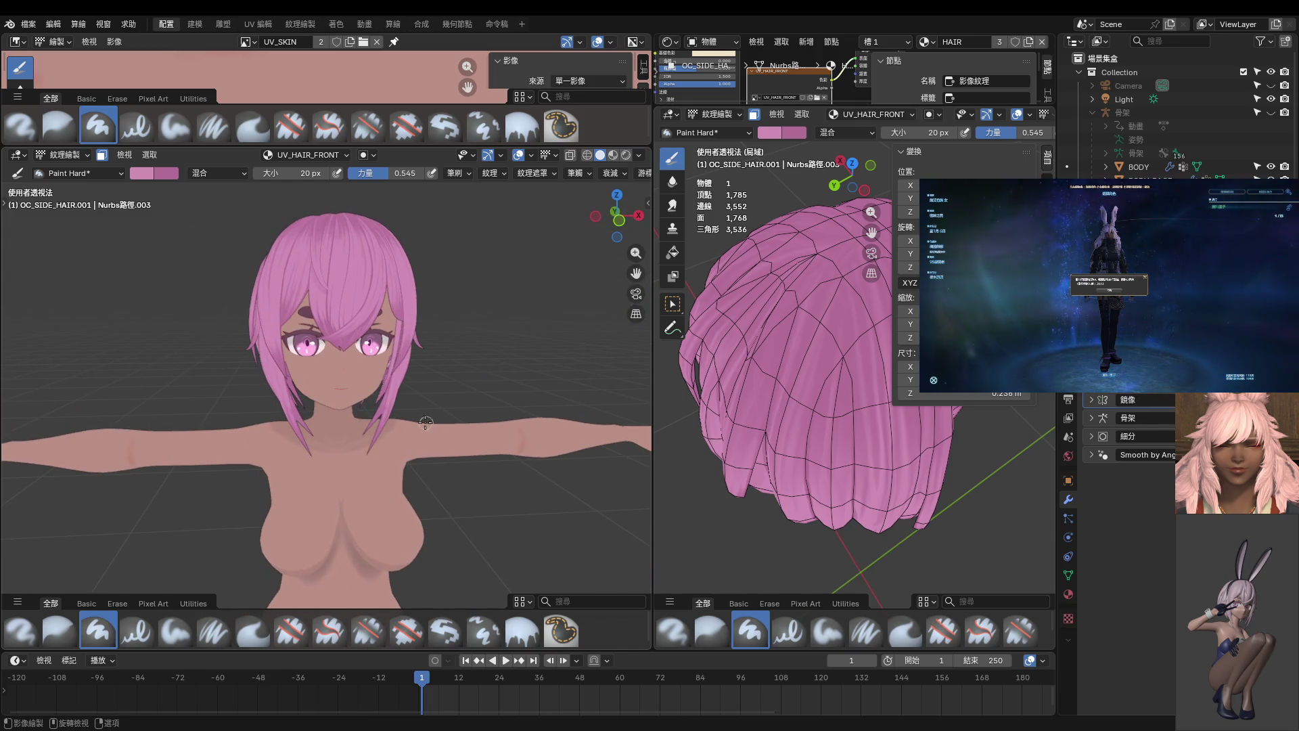
{"action": "key", "text": "ctrl+Tab"}
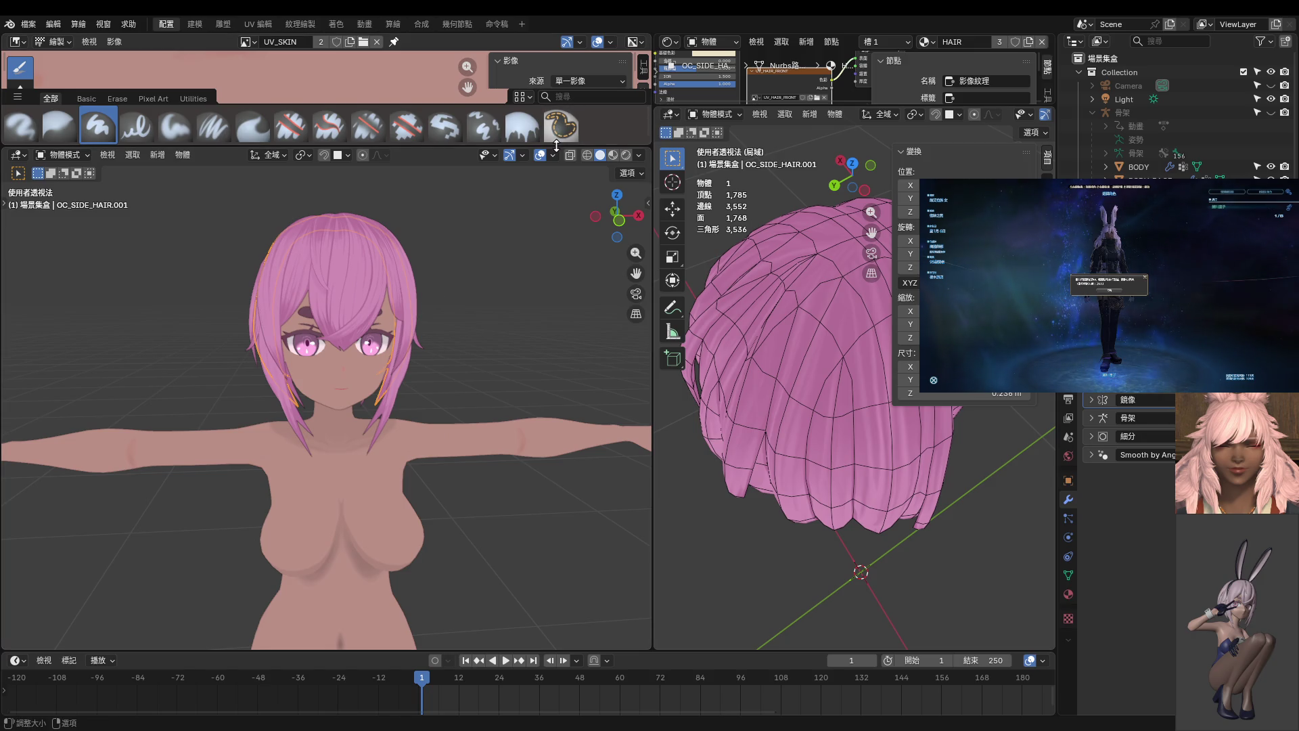
- Enlarge the image editor, select BODY_FACE and put it into Texture Paint
{"action": "left_click_drag", "start_coordinate": [557, 145], "coordinate": [562, 279]}
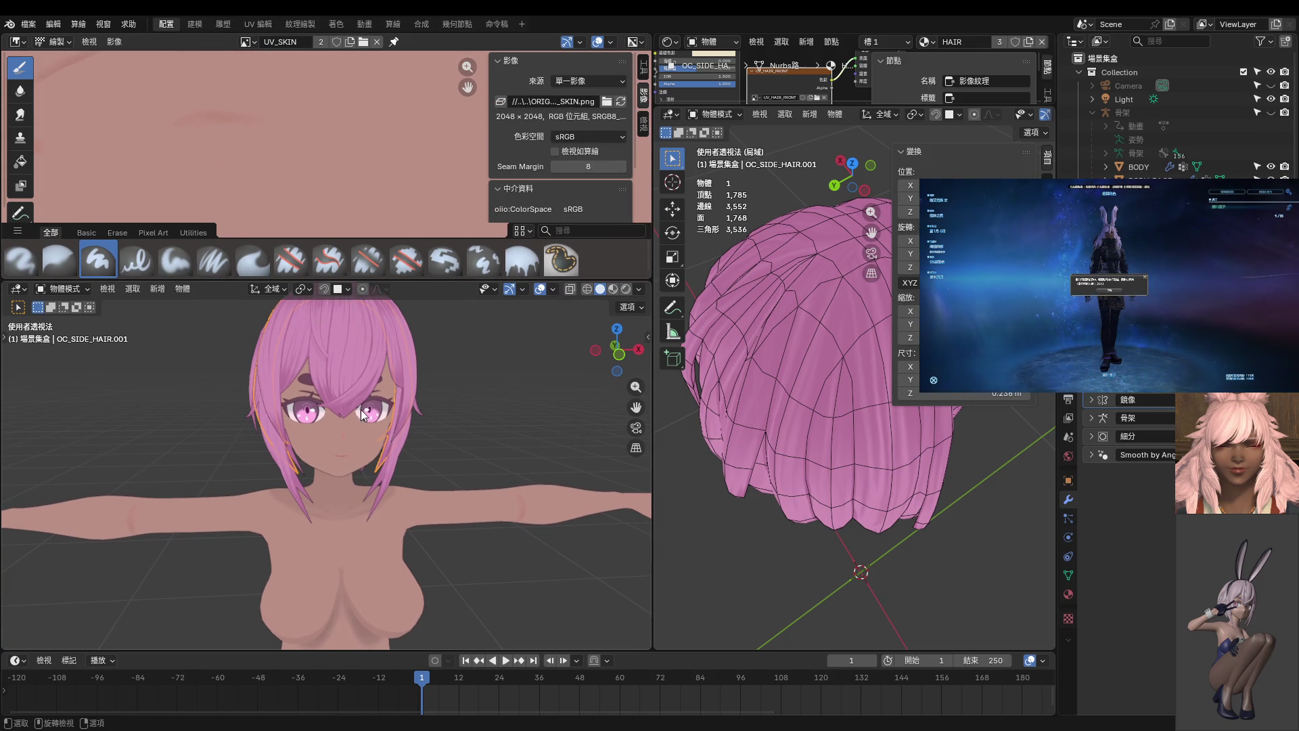
{"action": "left_click", "coordinate": [363, 455]}
{"action": "key", "text": "ctrl+Tab"}
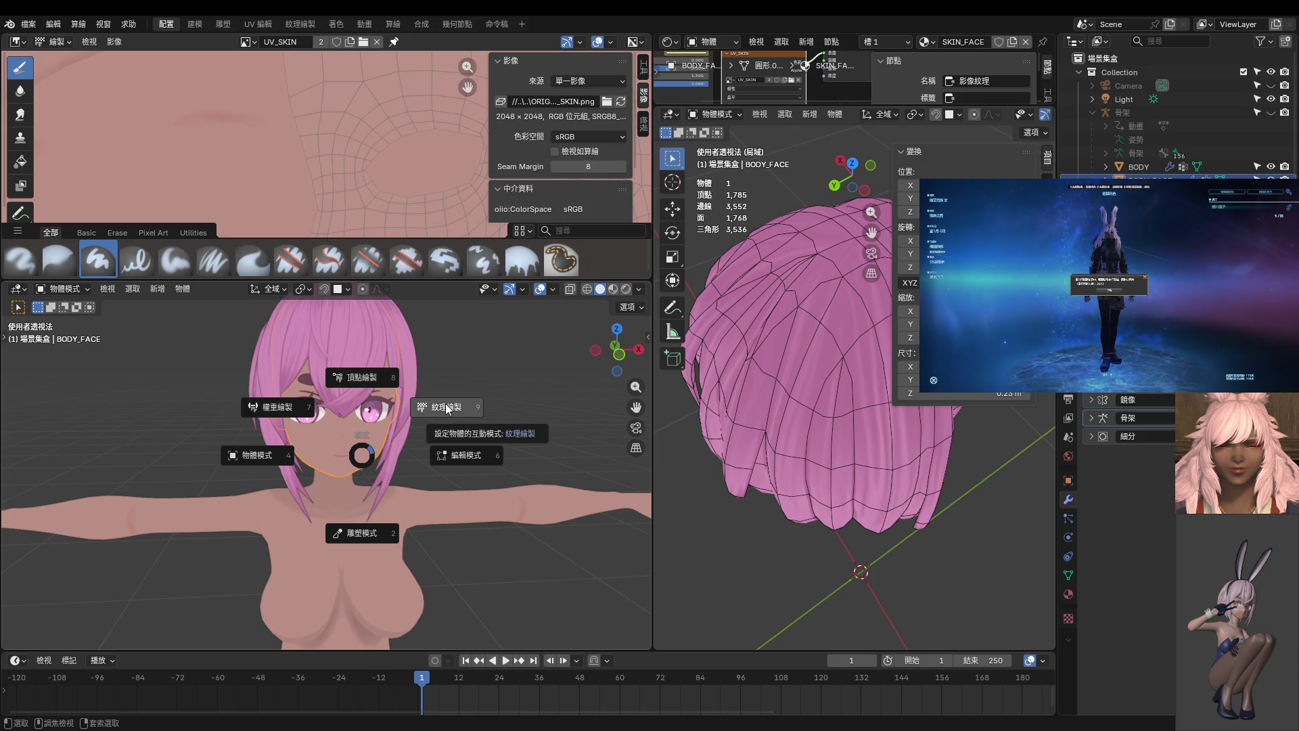
{"action": "left_click", "coordinate": [447, 408]}
{"action": "scroll", "coordinate": [447, 408], "scroll_direction": "up", "scroll_amount": 3}
{"action": "middle_click_drag", "start_coordinate": [447, 408], "coordinate": [397, 431]}
- Put the head into Edit Mode and isolate it in Local View from the top
{"action": "key", "text": "ctrl+Tab"}
{"action": "left_click", "coordinate": [397, 431]}
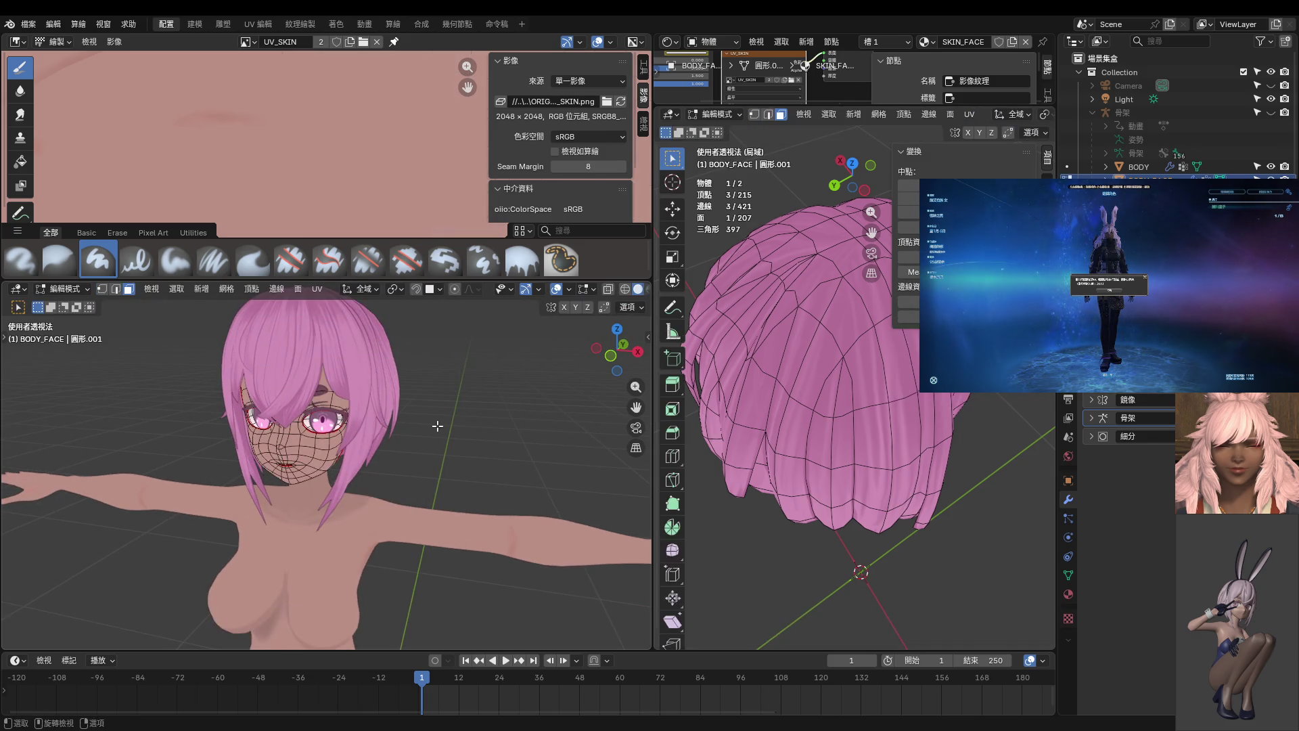
{"action": "scroll", "coordinate": [824, 458], "scroll_direction": "down", "scroll_amount": 2}
{"action": "key", "text": "KP_Divide"}
{"action": "key", "text": "KP_Divide"}
{"action": "key", "text": "KP_7"}
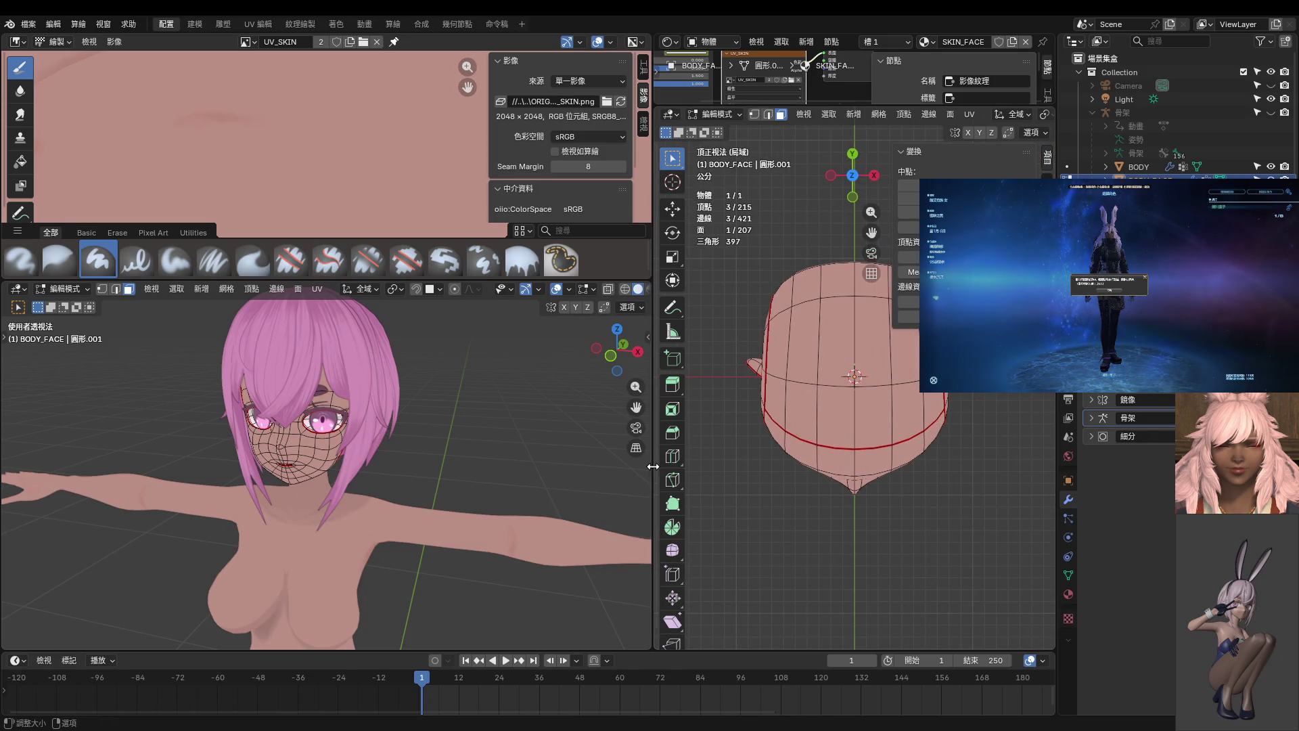
- Widen the head's viewport and orbit to a side view of the head
{"action": "left_click_drag", "start_coordinate": [654, 467], "coordinate": [444, 480]}
{"action": "middle_click_drag", "start_coordinate": [278, 485], "coordinate": [203, 480]}
{"action": "mouse_move", "coordinate": [515, 304]}
{"action": "middle_mouse_down"}
{"action": "mouse_move", "coordinate": [753, 381]}
{"action": "mouse_move", "coordinate": [786, 412]}
{"action": "middle_mouse_up"}
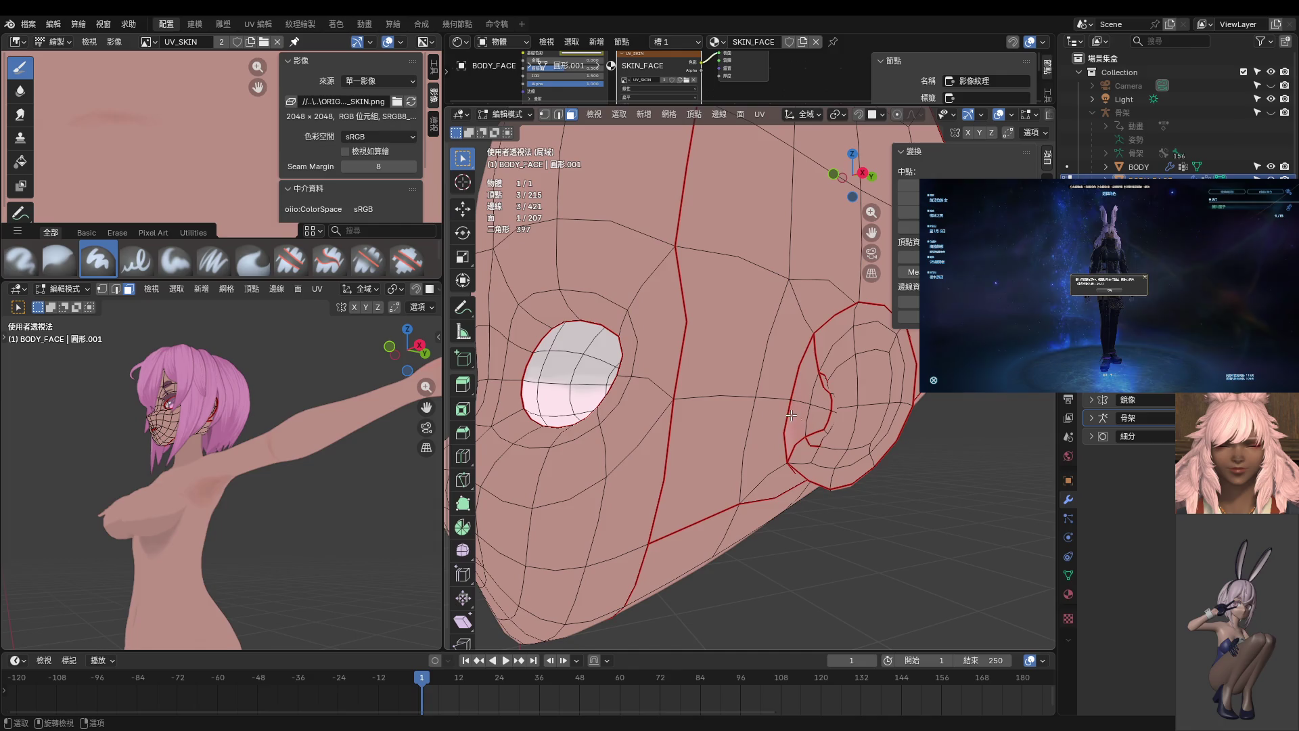
{"action": "key", "text": "ctrl+Tab"}
{"action": "key", "text": "Escape"}
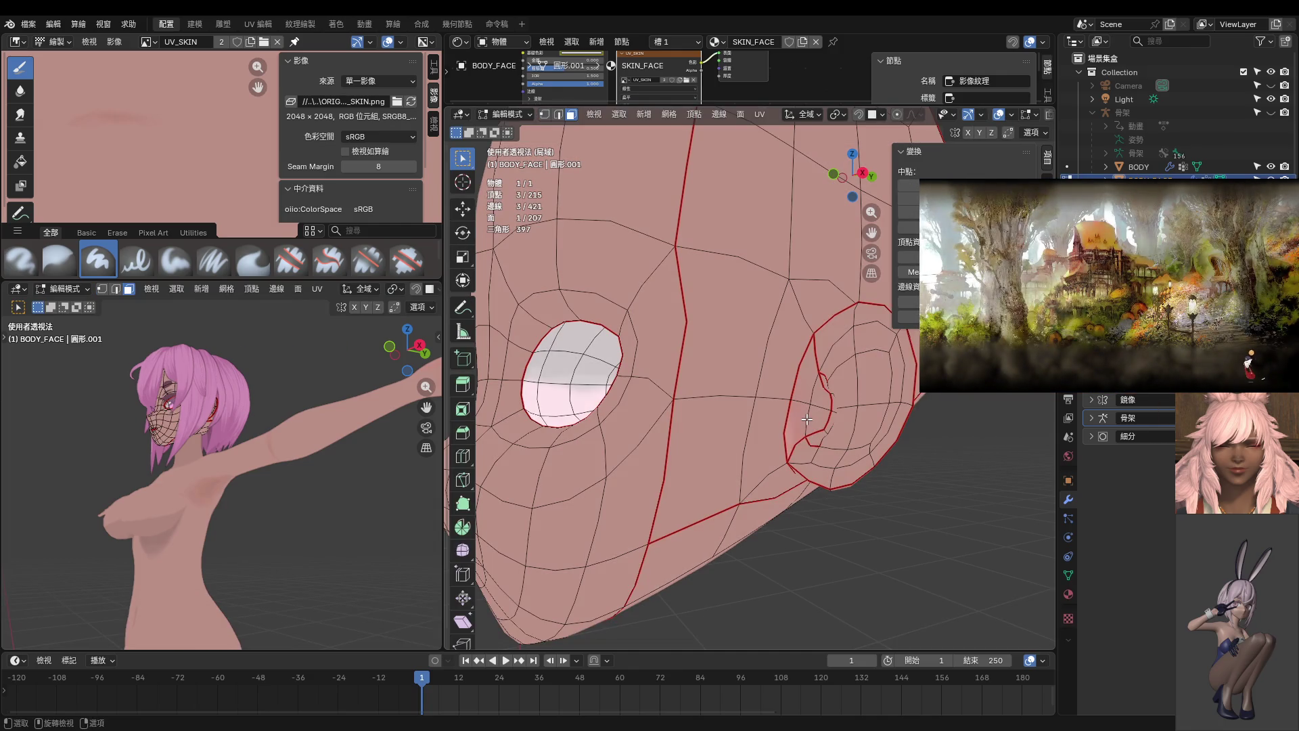
- Select the ear's connected faces, delimited by seams, plus extra faces beside the ear
{"action": "key", "text": "l"}
{"action": "middle_click_drag", "start_coordinate": [807, 419], "coordinate": [732, 392]}
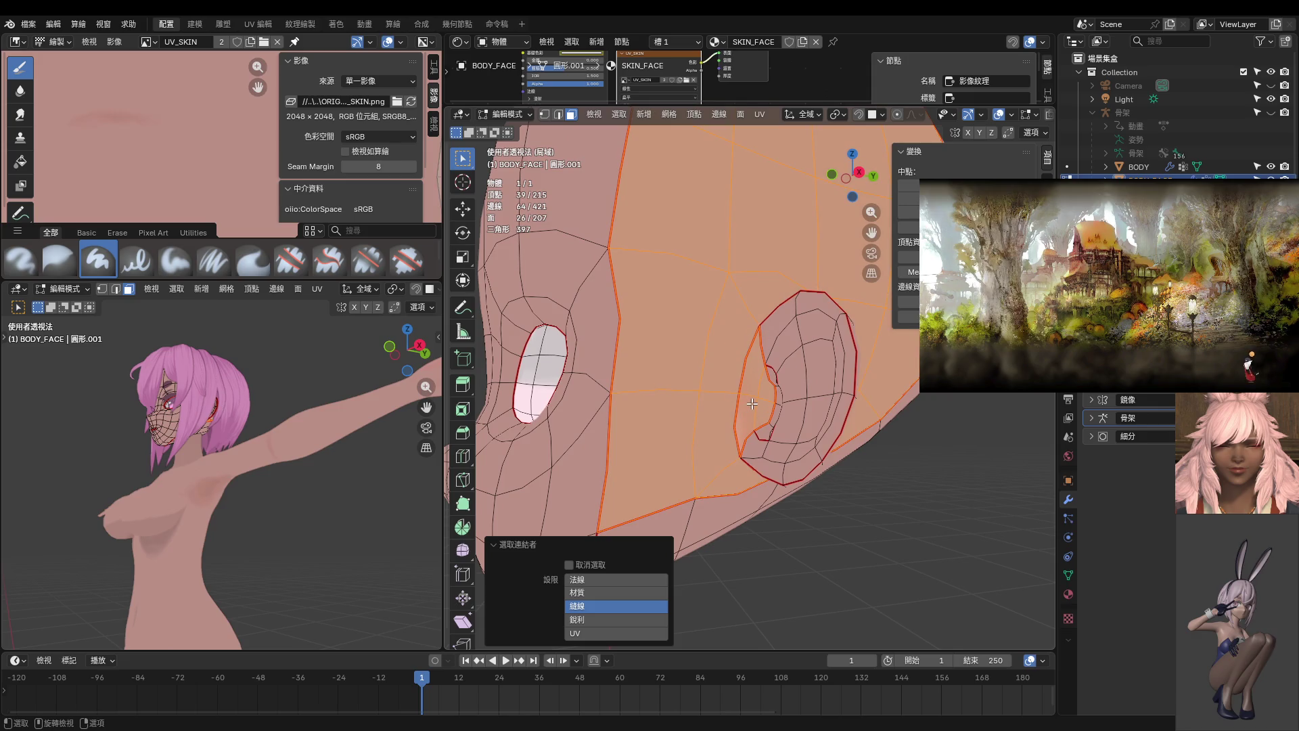
{"action": "key", "text": "shift+l"}
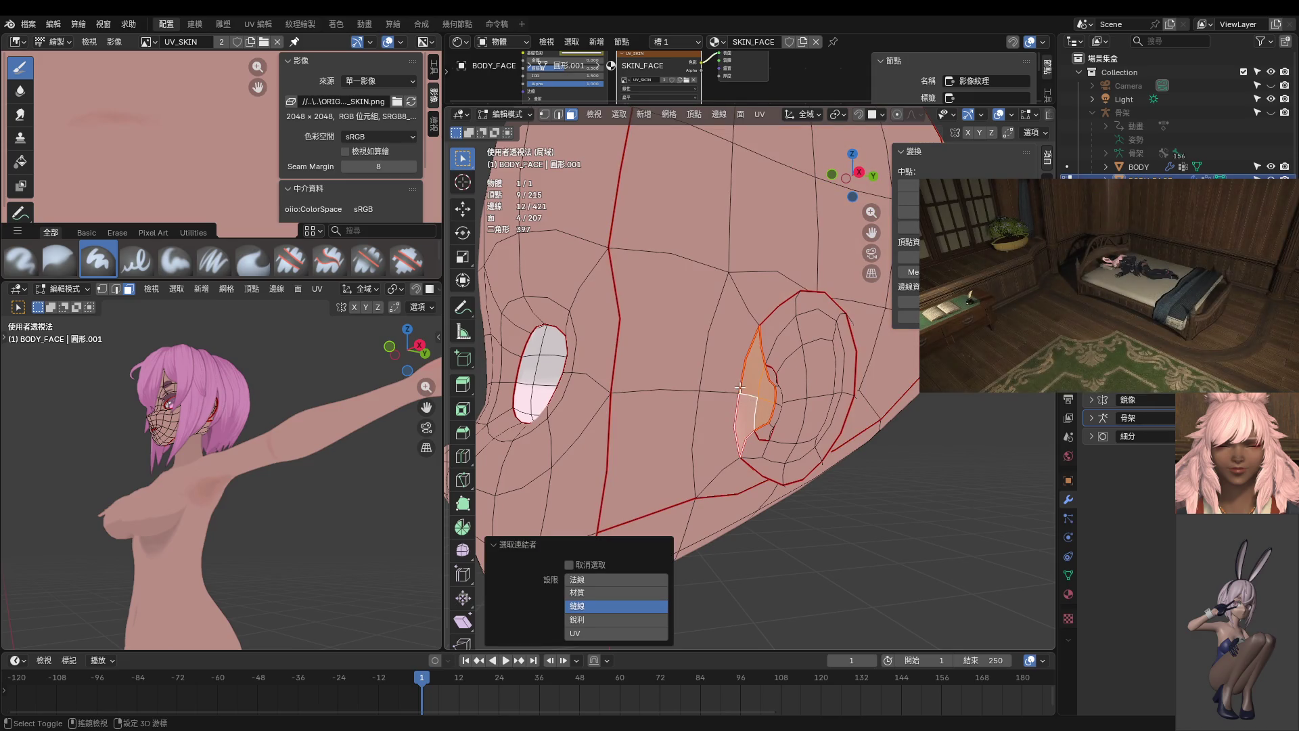
{"action": "left_click", "coordinate": [729, 400], "text": "shift"}
{"action": "left_click", "coordinate": [729, 399], "text": "shift"}
{"action": "scroll", "coordinate": [717, 396], "scroll_direction": "down", "scroll_amount": 3}
{"action": "middle_click_drag", "start_coordinate": [718, 396], "coordinate": [679, 381]}
- Put the head into Texture Paint and sample the skin tone as paint colour
{"action": "key", "text": "ctrl+Tab"}
{"action": "left_click", "coordinate": [703, 349]}
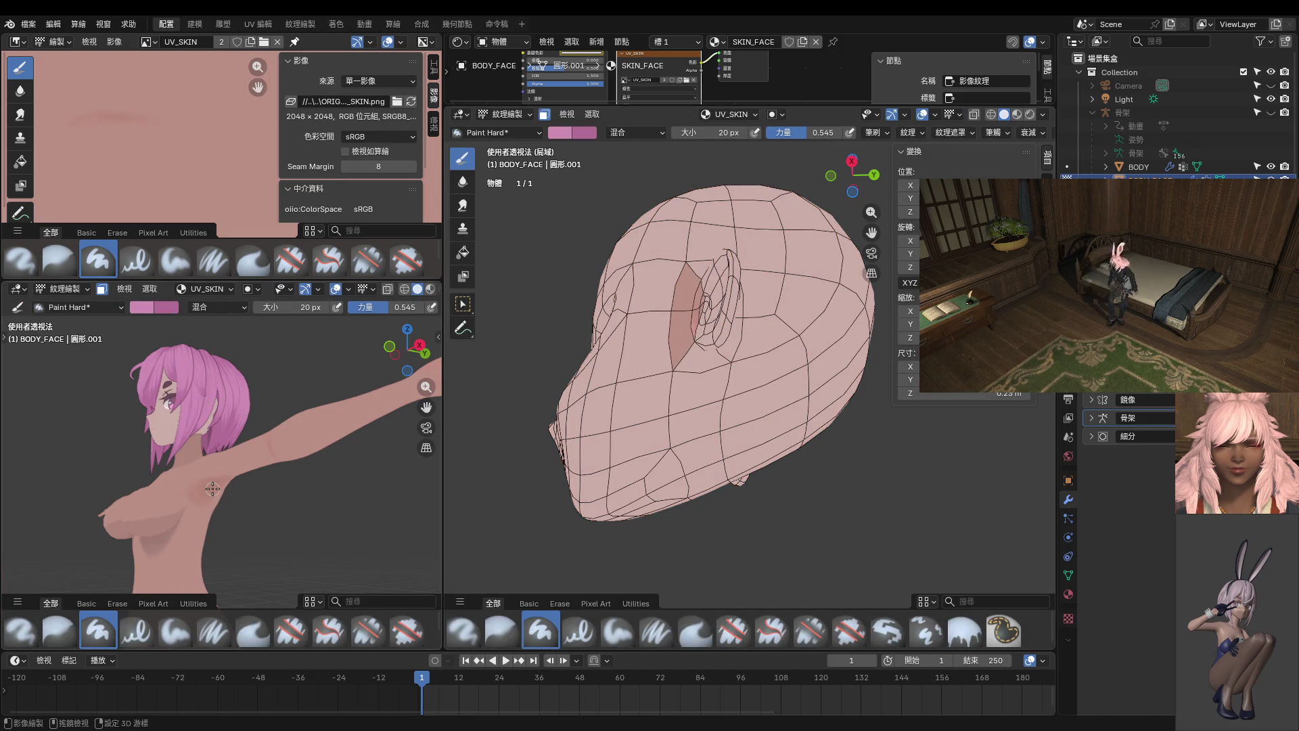
{"action": "key", "text": "s"}
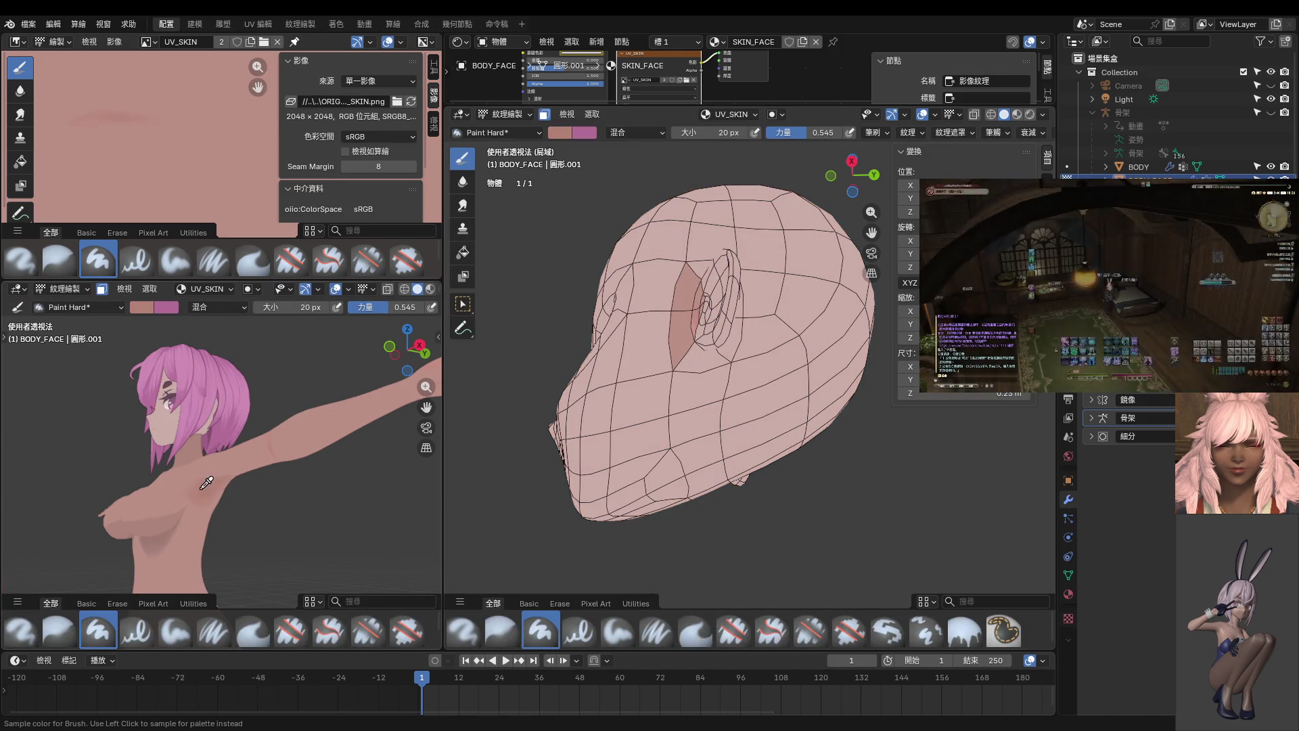
{"action": "middle_click_drag", "start_coordinate": [667, 398], "coordinate": [663, 318]}
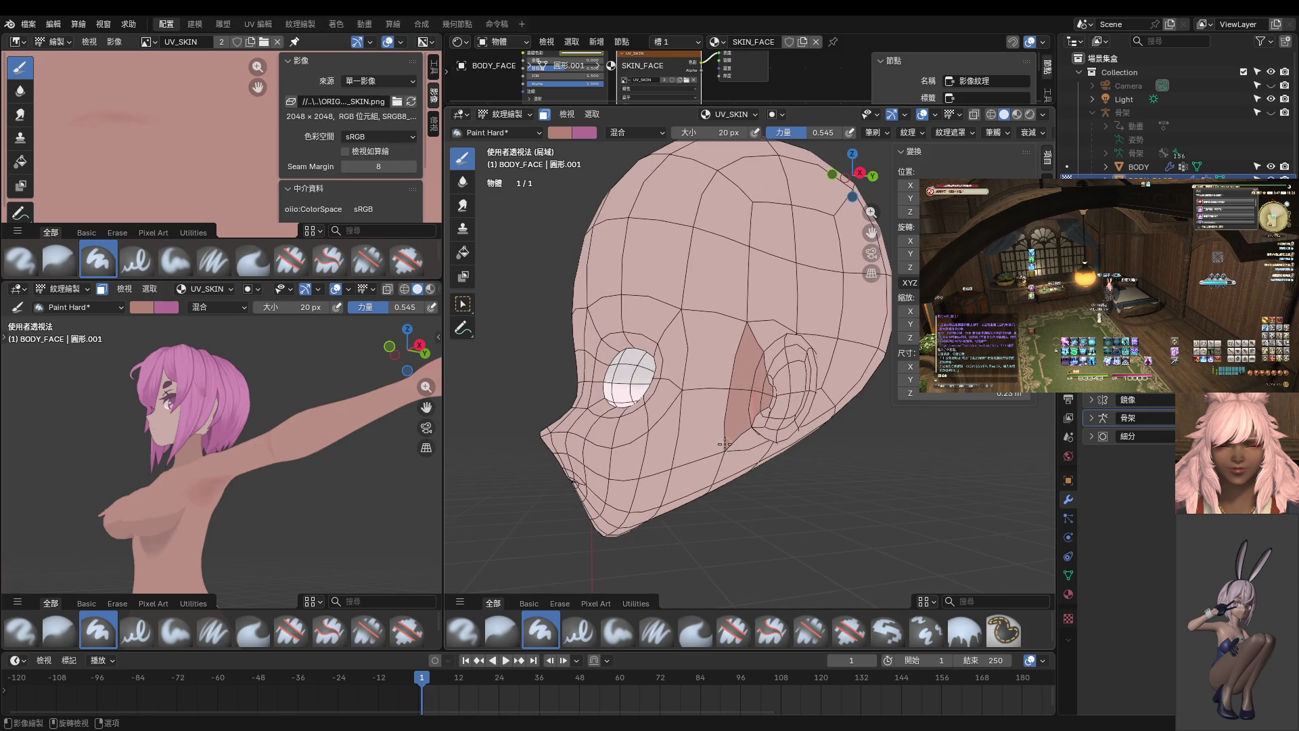
{"action": "scroll", "coordinate": [730, 437], "scroll_direction": "up", "scroll_amount": 5}
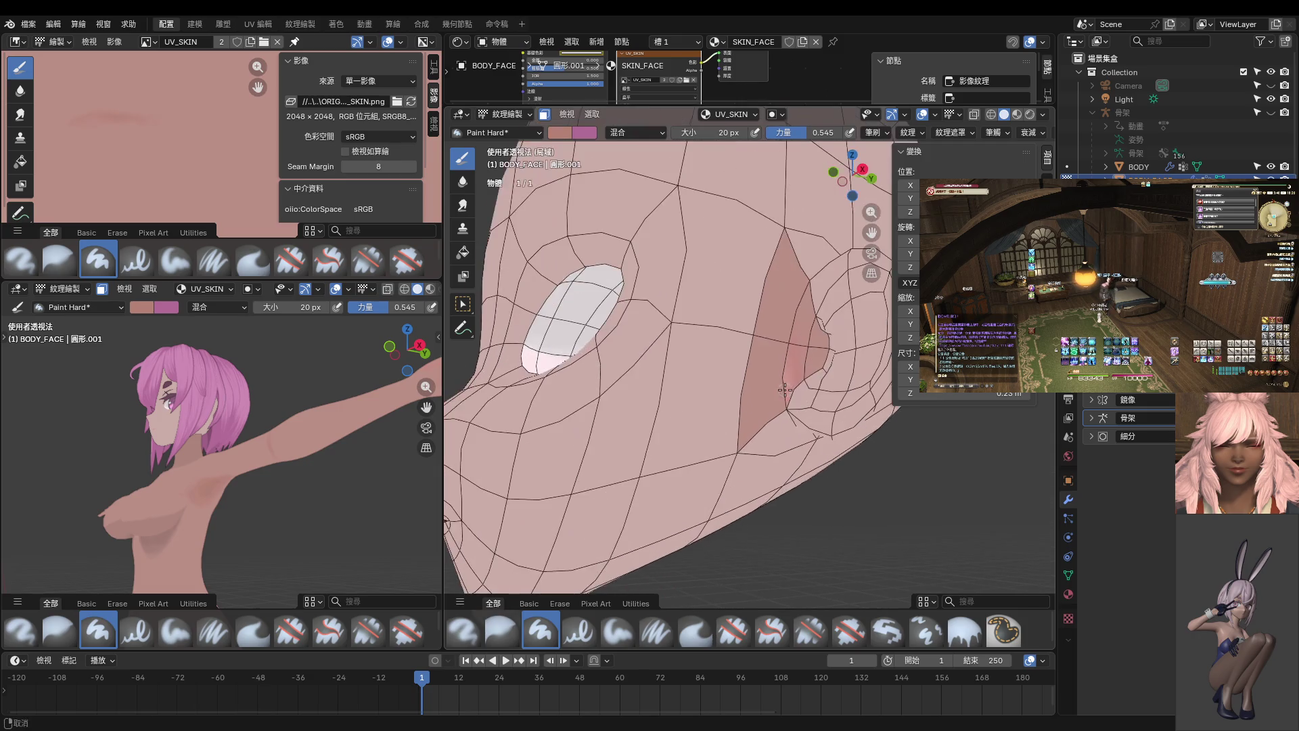
- Paint darker shading beside the ear, using brush sizes 42, 18 and 24 px
{"action": "key", "text": "f"}
{"action": "left_click", "coordinate": [722, 427]}
{"action": "left_click_drag", "start_coordinate": [722, 427], "coordinate": [703, 443]}
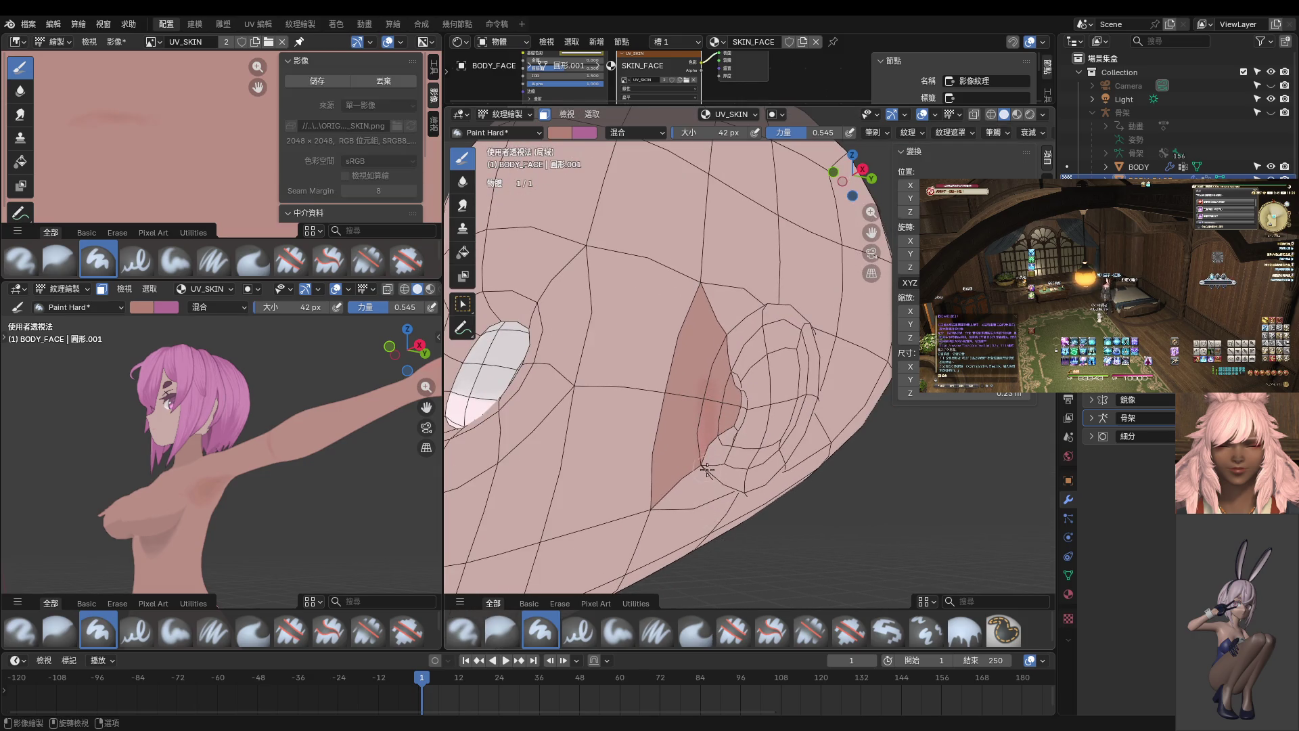
{"action": "scroll", "coordinate": [706, 416], "scroll_direction": "up", "scroll_amount": 1}
{"action": "key", "text": "f"}
{"action": "left_click", "coordinate": [699, 356]}
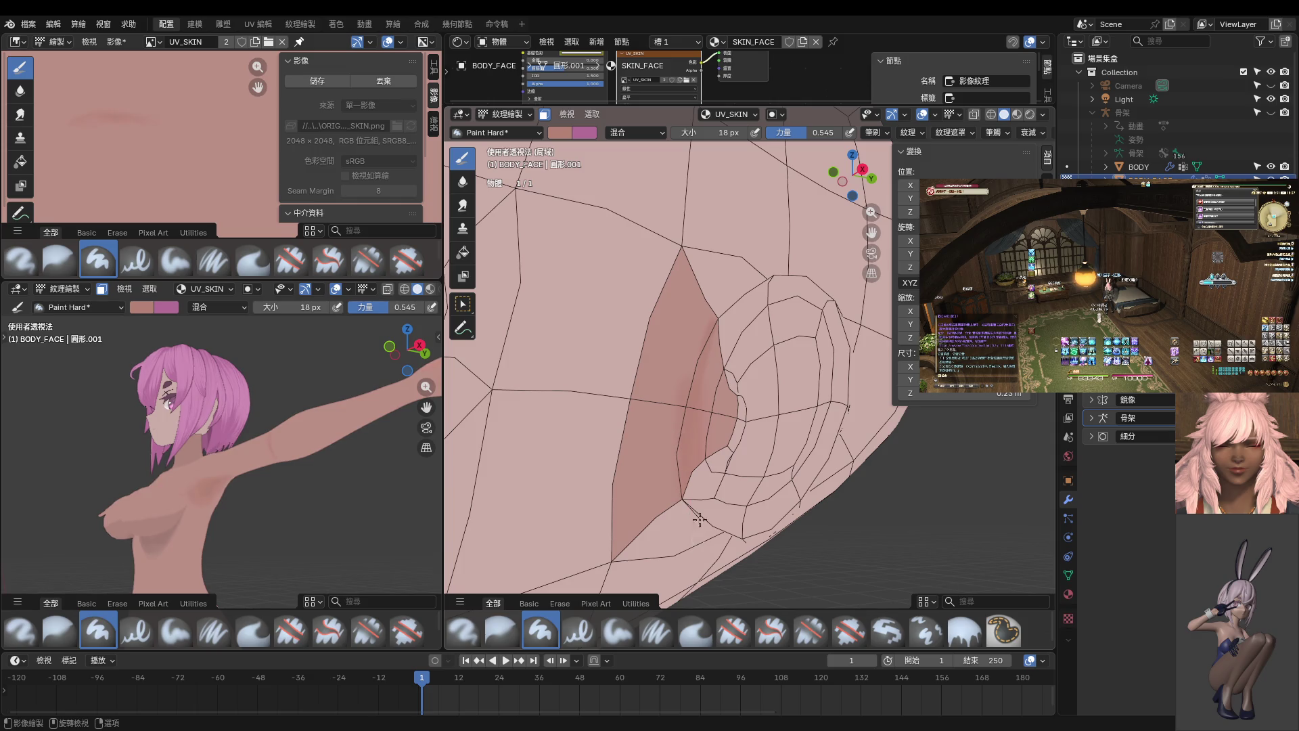
{"action": "key", "text": "f"}
{"action": "left_click", "coordinate": [693, 368]}
{"action": "scroll", "coordinate": [749, 268], "scroll_direction": "down", "scroll_amount": 5}
{"action": "mouse_move", "coordinate": [738, 284]}
{"action": "middle_mouse_down"}
{"action": "mouse_move", "coordinate": [697, 366]}
{"action": "mouse_move", "coordinate": [734, 394]}
{"action": "middle_mouse_up"}
{"action": "scroll", "coordinate": [697, 359], "scroll_direction": "up", "scroll_amount": 5}
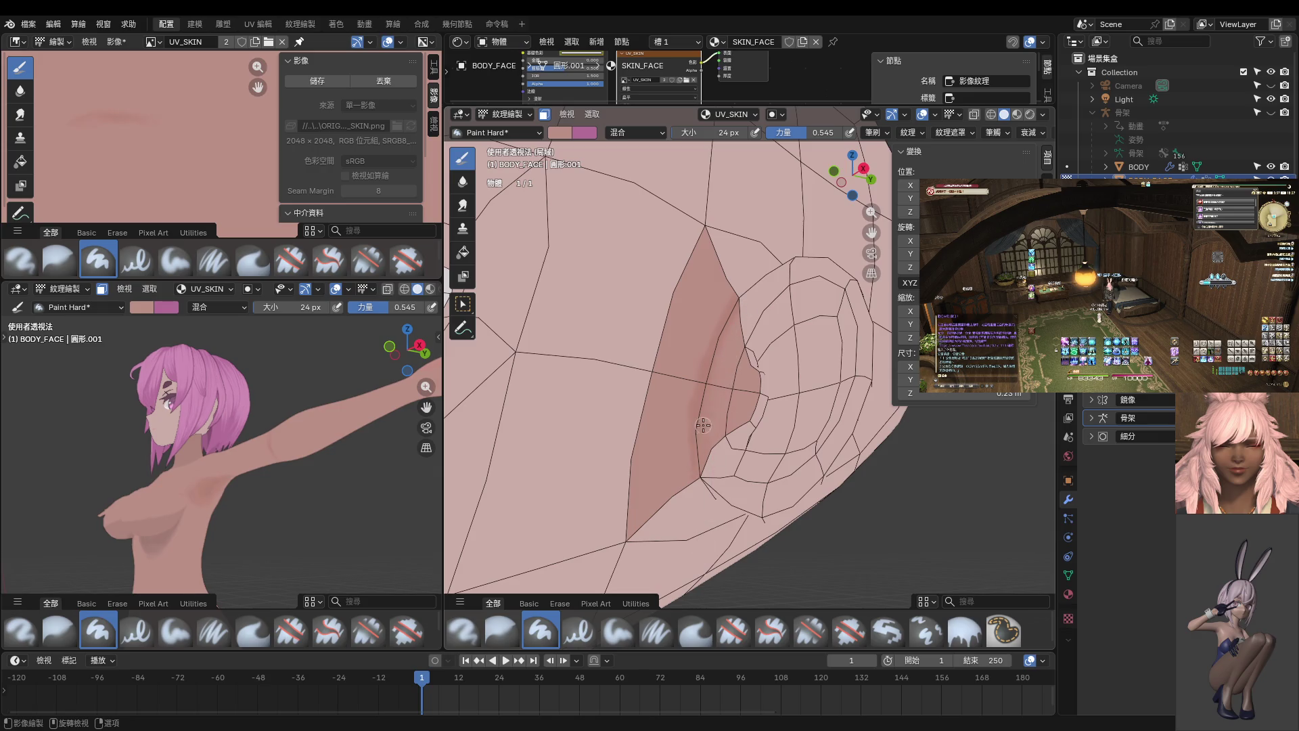
- Soften the shading with the Blur brush at 76 px, then return to Object Mode
{"action": "left_click", "coordinate": [462, 182]}
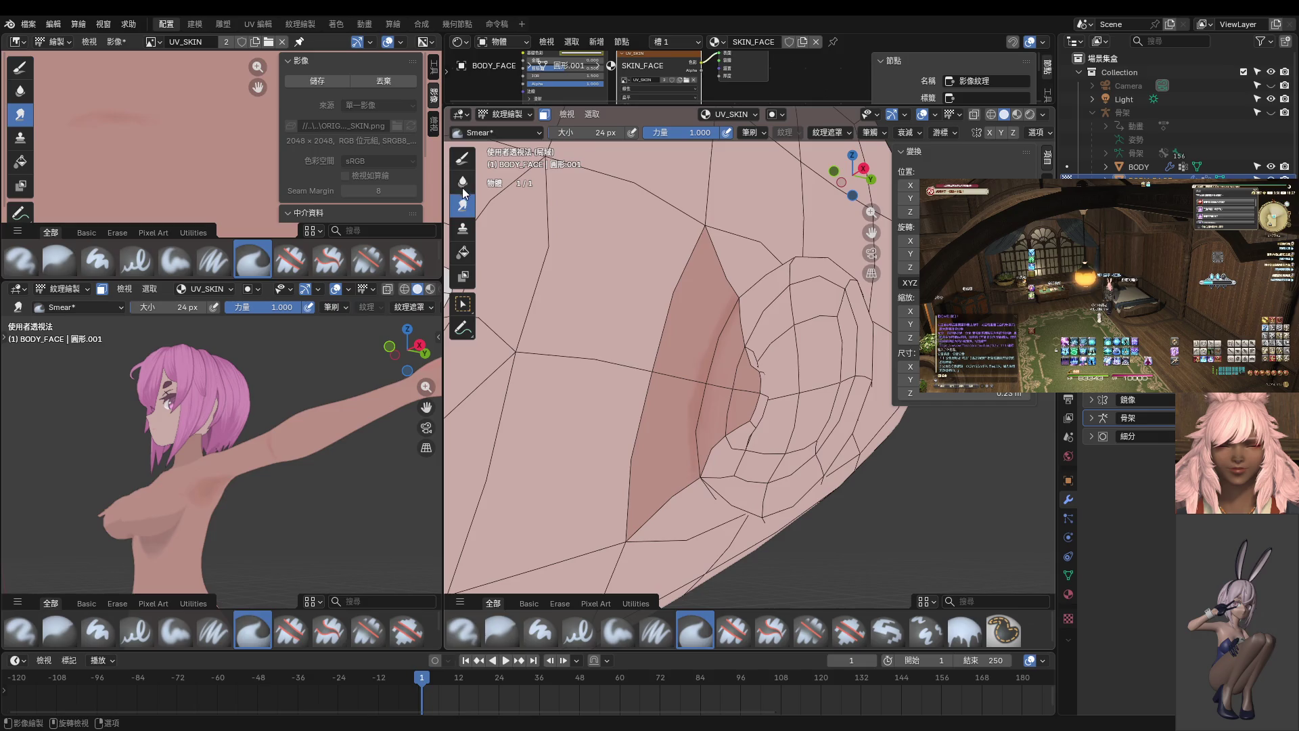
{"action": "key", "text": "f"}
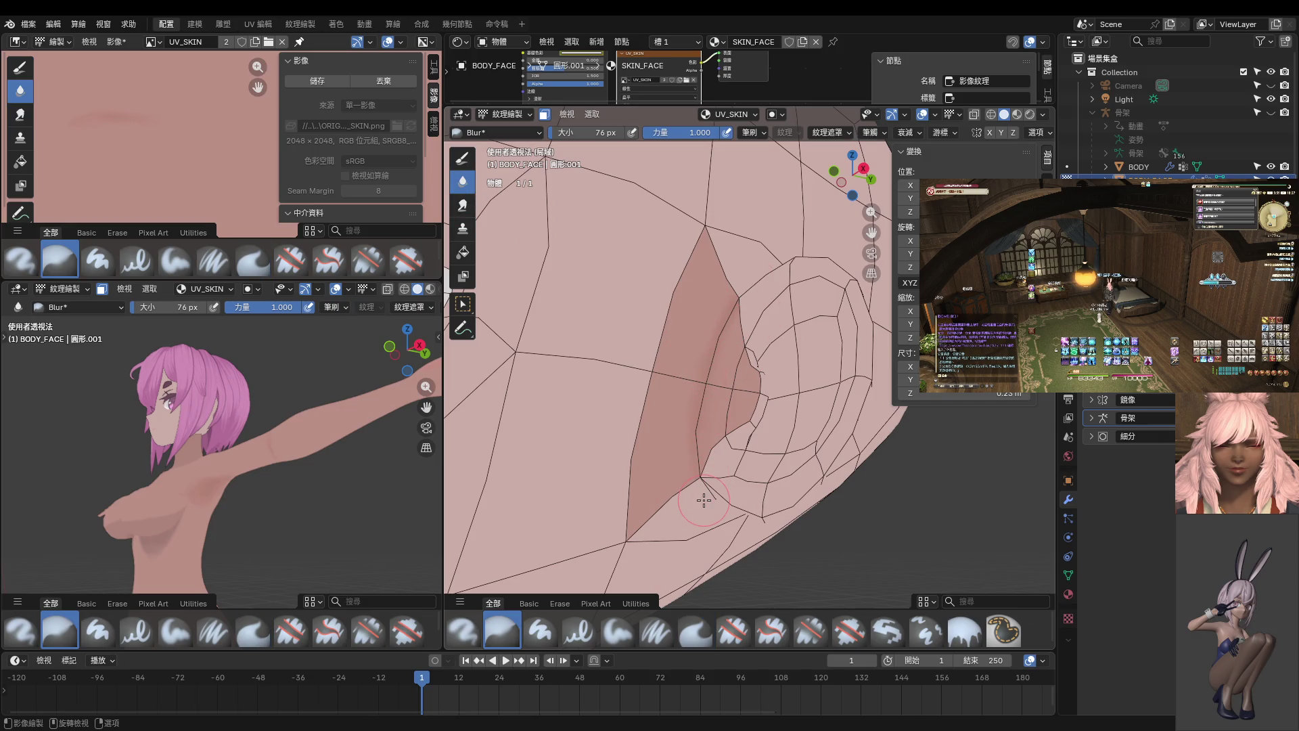
{"action": "key", "text": "ctrl+Tab"}
{"action": "left_click", "coordinate": [689, 443]}
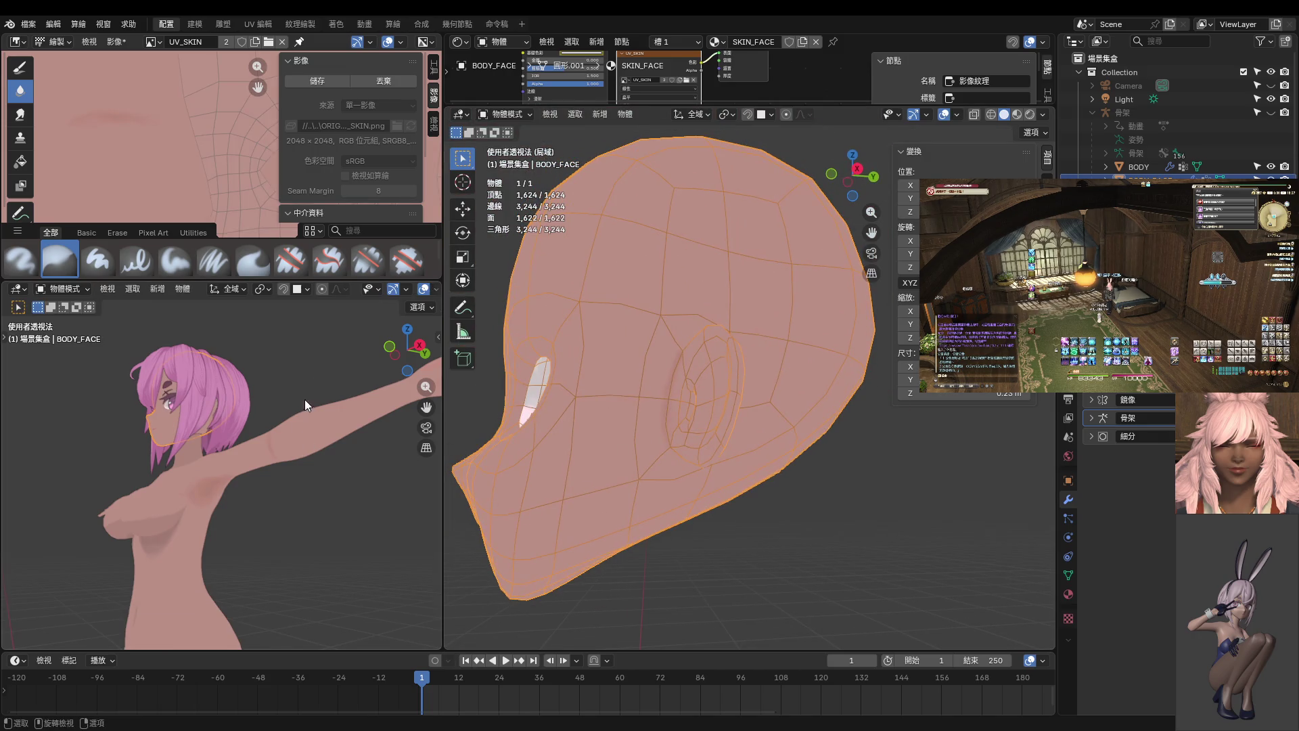
- Isolate the head in Local View, enter Edit Mode and add faces next to the ear
{"action": "key", "text": "KP_Divide"}
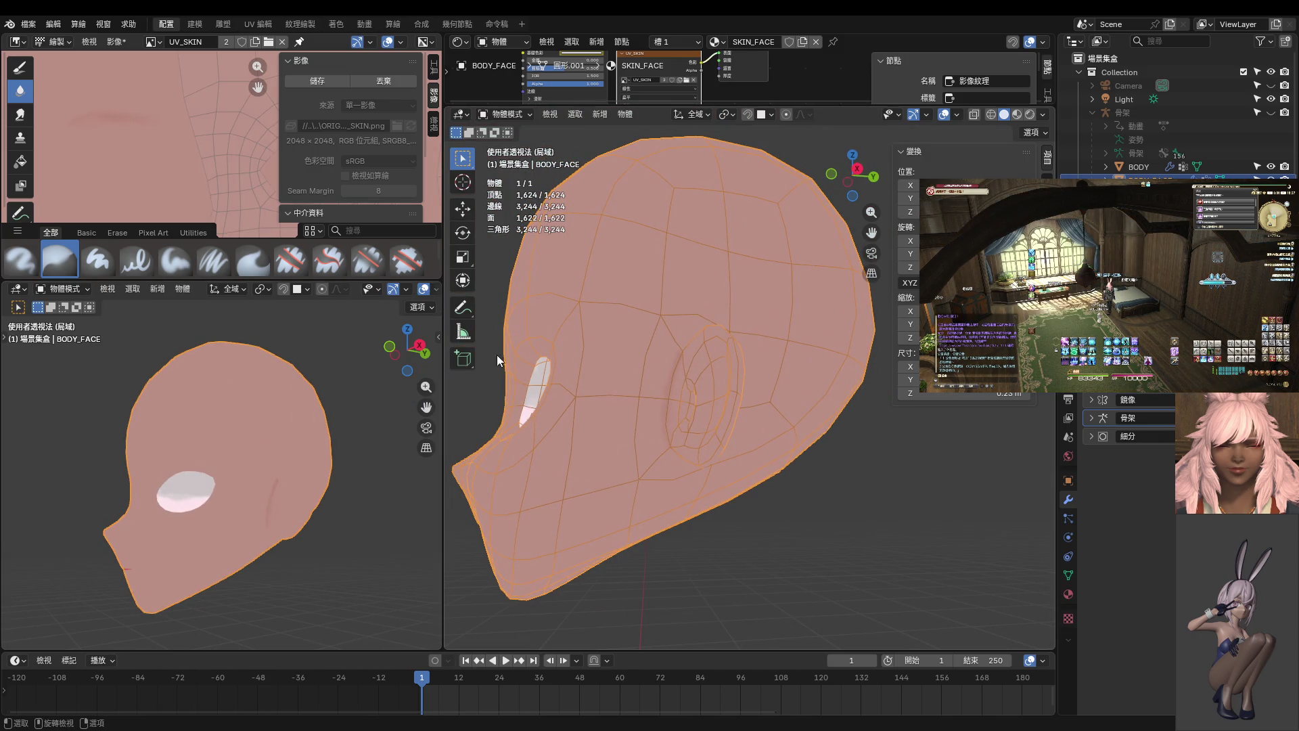
{"action": "key", "text": "Tab"}
{"action": "scroll", "coordinate": [772, 483], "scroll_direction": "up", "scroll_amount": 5}
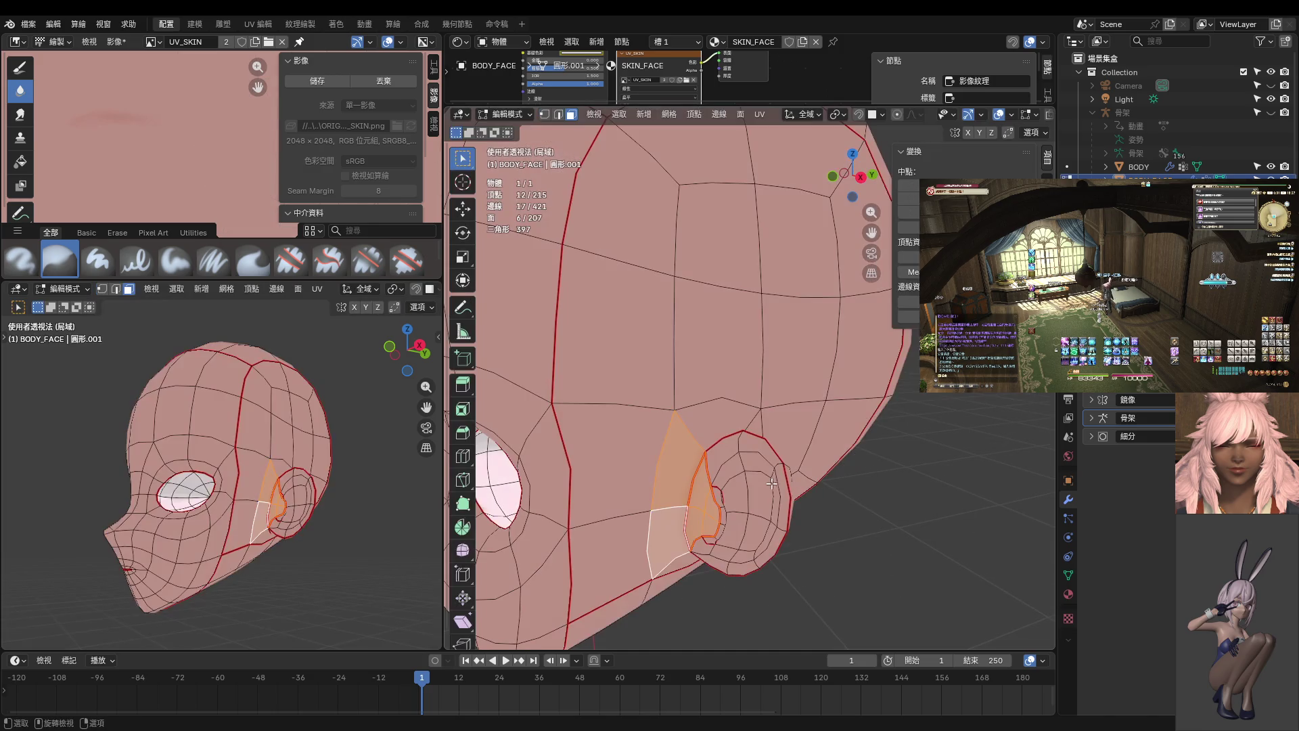
{"action": "mouse_move", "coordinate": [772, 483]}
{"action": "middle_mouse_down"}
{"action": "mouse_move", "coordinate": [562, 358]}
{"action": "mouse_move", "coordinate": [609, 366]}
{"action": "middle_mouse_up"}
{"action": "left_click", "coordinate": [558, 357], "text": "shift"}
{"action": "left_click", "coordinate": [619, 379], "text": "shift"}
{"action": "left_click", "coordinate": [633, 419], "text": "shift"}
{"action": "left_click", "coordinate": [636, 447], "text": "shift"}
- Add more faces around the ear from above, then switch to Texture Paint
{"action": "mouse_move", "coordinate": [636, 446]}
{"action": "middle_mouse_down"}
{"action": "mouse_move", "coordinate": [659, 358]}
{"action": "mouse_move", "coordinate": [586, 435]}
{"action": "mouse_move", "coordinate": [578, 337]}
{"action": "mouse_move", "coordinate": [602, 385]}
{"action": "mouse_move", "coordinate": [543, 377]}
{"action": "middle_mouse_up"}
{"action": "left_click", "coordinate": [588, 430], "text": "shift"}
{"action": "left_click", "coordinate": [587, 430], "text": "shift"}
{"action": "left_click", "coordinate": [611, 379], "text": "shift"}
{"action": "scroll", "coordinate": [542, 377], "scroll_direction": "up", "scroll_amount": 4}
{"action": "mouse_move", "coordinate": [629, 374]}
{"action": "middle_mouse_down"}
{"action": "mouse_move", "coordinate": [644, 354]}
{"action": "mouse_move", "coordinate": [682, 367]}
{"action": "middle_mouse_up"}
{"action": "left_click", "coordinate": [643, 368], "text": "shift"}
{"action": "left_click", "coordinate": [644, 371], "text": "shift"}
{"action": "scroll", "coordinate": [645, 355], "scroll_direction": "down", "scroll_amount": 3}
{"action": "key", "text": "ctrl+Tab"}
{"action": "left_click", "coordinate": [737, 362]}
{"action": "scroll", "coordinate": [673, 369], "scroll_direction": "up", "scroll_amount": 3}
- Set up the Paint Hard brush at 34 px and strength 1.000
{"action": "left_click", "coordinate": [463, 158]}
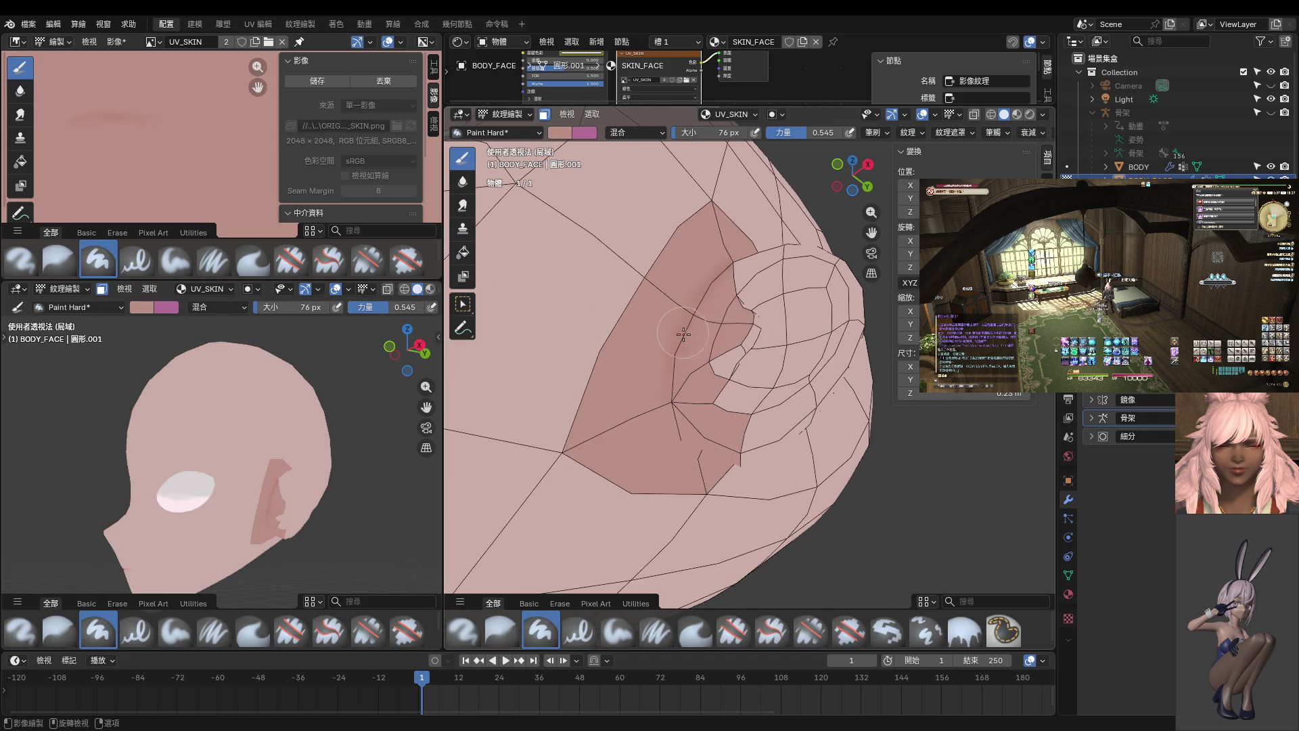
{"action": "key", "text": "f"}
{"action": "left_click", "coordinate": [666, 368]}
{"action": "key", "text": "shift+f"}
{"action": "left_click", "coordinate": [762, 389]}
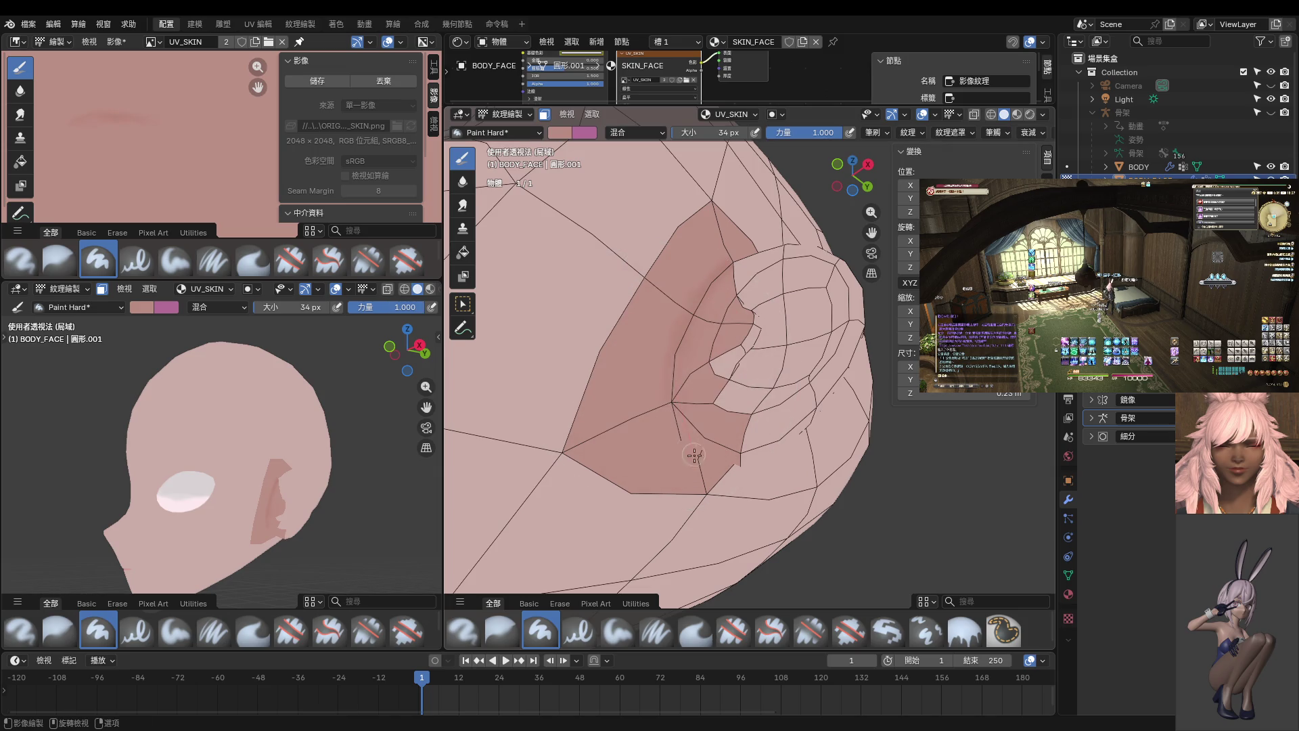
{"action": "left_click", "coordinate": [998, 133]}
- Paint darker pink shading on the inner ear and the ear base from several angles
{"action": "middle_click_drag", "start_coordinate": [704, 429], "coordinate": [691, 362]}
{"action": "middle_click_drag", "start_coordinate": [686, 308], "coordinate": [601, 276]}
{"action": "mouse_move", "coordinate": [695, 302]}
{"action": "middle_mouse_down"}
{"action": "mouse_move", "coordinate": [717, 458]}
{"action": "mouse_move", "coordinate": [699, 521]}
{"action": "mouse_move", "coordinate": [725, 452]}
{"action": "middle_mouse_up"}
{"action": "scroll", "coordinate": [667, 461], "scroll_direction": "up", "scroll_amount": 4}
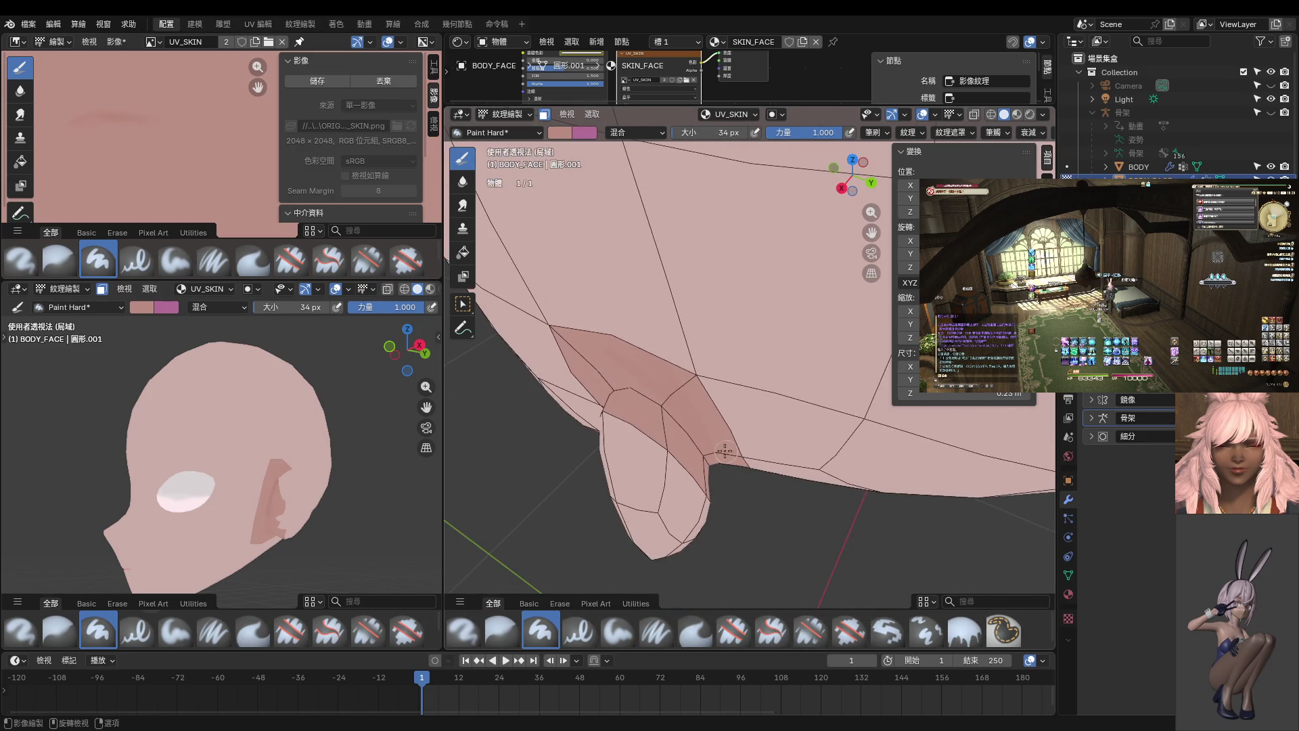
{"action": "mouse_move", "coordinate": [645, 379]}
{"action": "middle_mouse_down"}
{"action": "mouse_move", "coordinate": [685, 422]}
{"action": "mouse_move", "coordinate": [597, 443]}
{"action": "mouse_move", "coordinate": [640, 420]}
{"action": "mouse_move", "coordinate": [601, 482]}
{"action": "middle_mouse_up"}
{"action": "mouse_move", "coordinate": [587, 541]}
{"action": "middle_mouse_down"}
{"action": "mouse_move", "coordinate": [632, 456]}
{"action": "mouse_move", "coordinate": [624, 386]}
{"action": "mouse_move", "coordinate": [674, 303]}
{"action": "middle_mouse_up"}
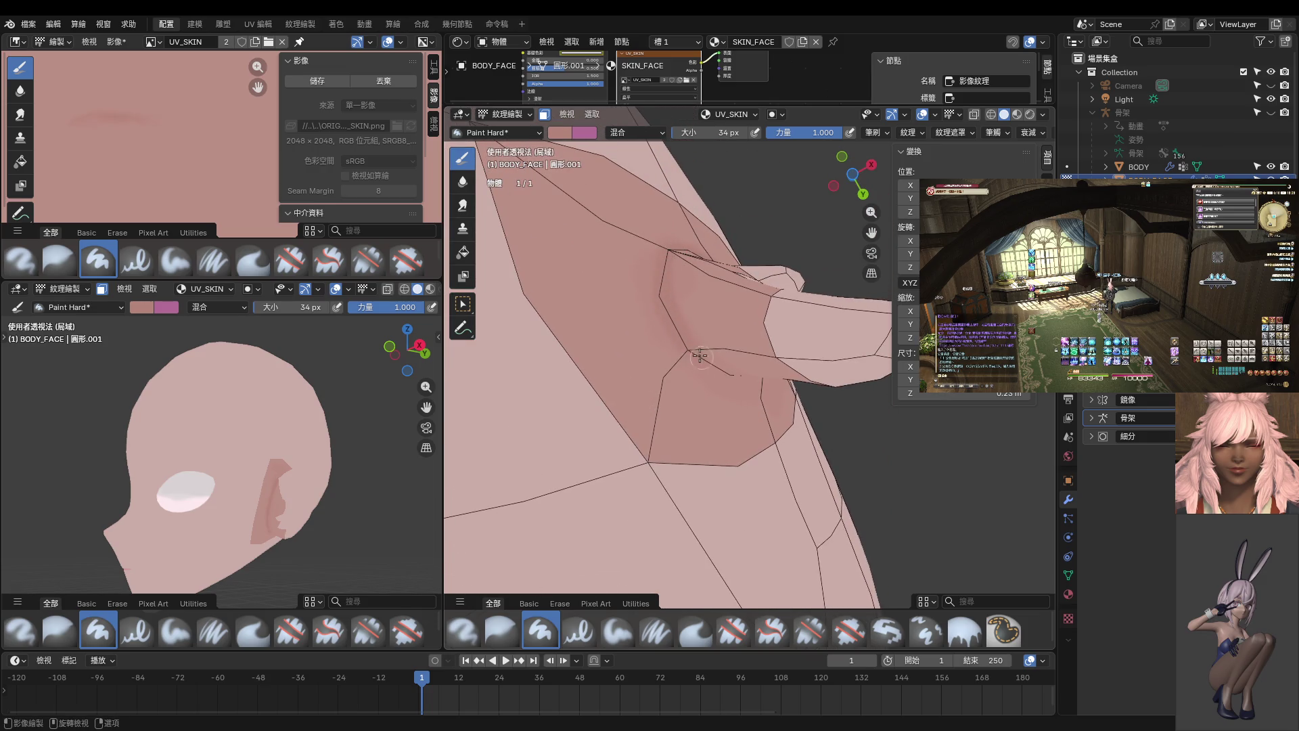
{"action": "middle_click_drag", "start_coordinate": [708, 358], "coordinate": [672, 284]}
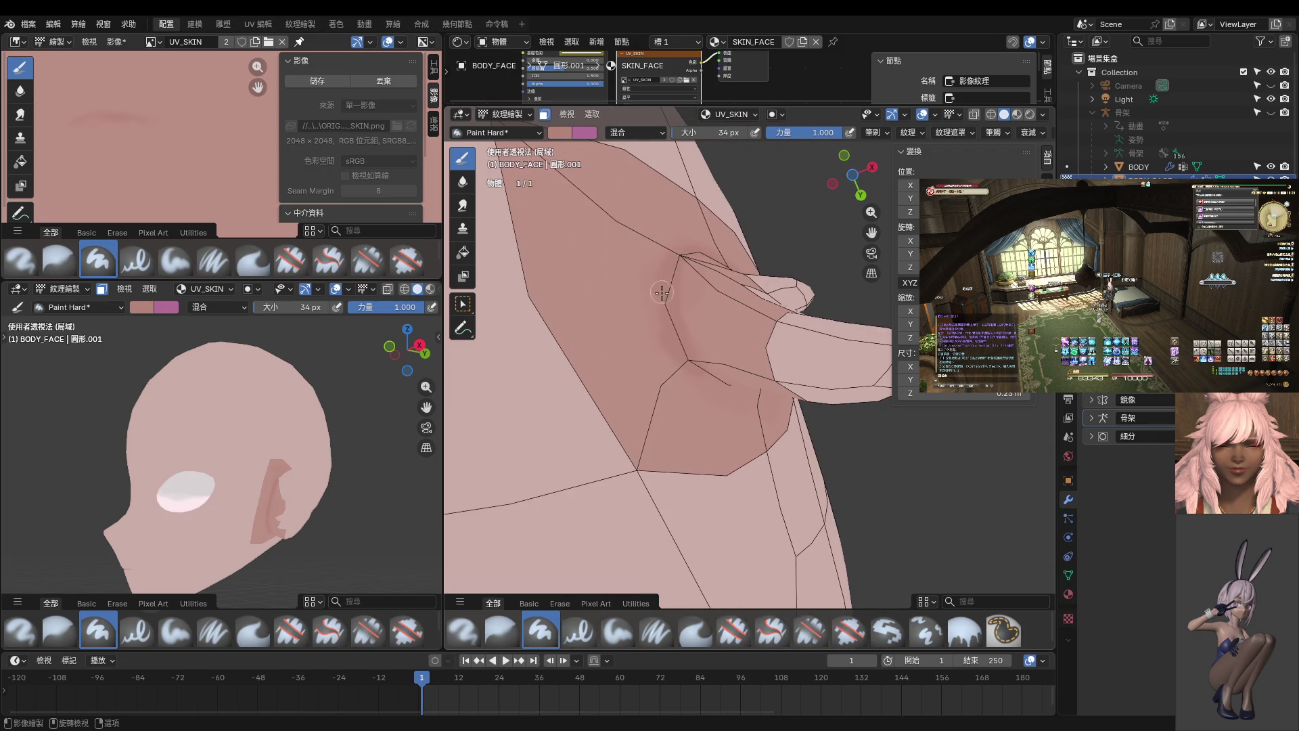
{"action": "mouse_move", "coordinate": [673, 345]}
{"action": "middle_mouse_down"}
{"action": "mouse_move", "coordinate": [597, 310]}
{"action": "mouse_move", "coordinate": [580, 217]}
{"action": "mouse_move", "coordinate": [763, 285]}
{"action": "middle_mouse_up"}
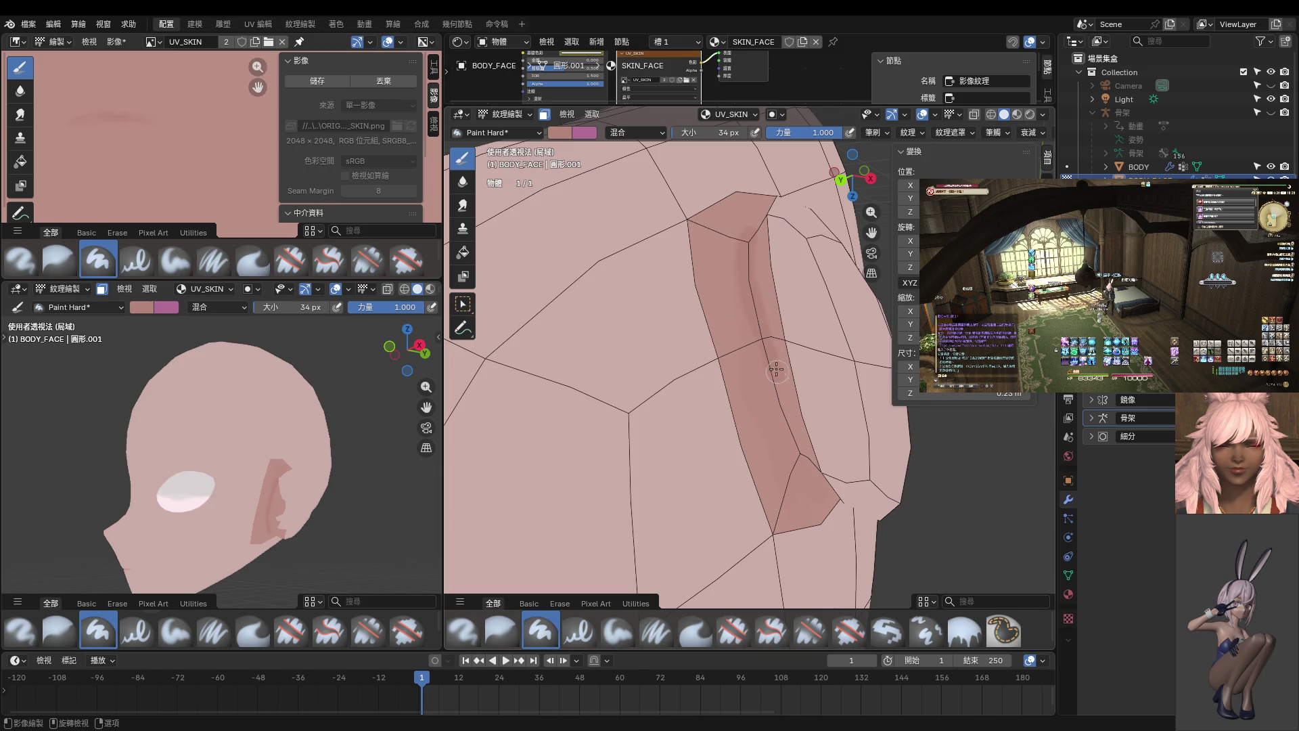
{"action": "middle_click_drag", "start_coordinate": [788, 334], "coordinate": [754, 285]}
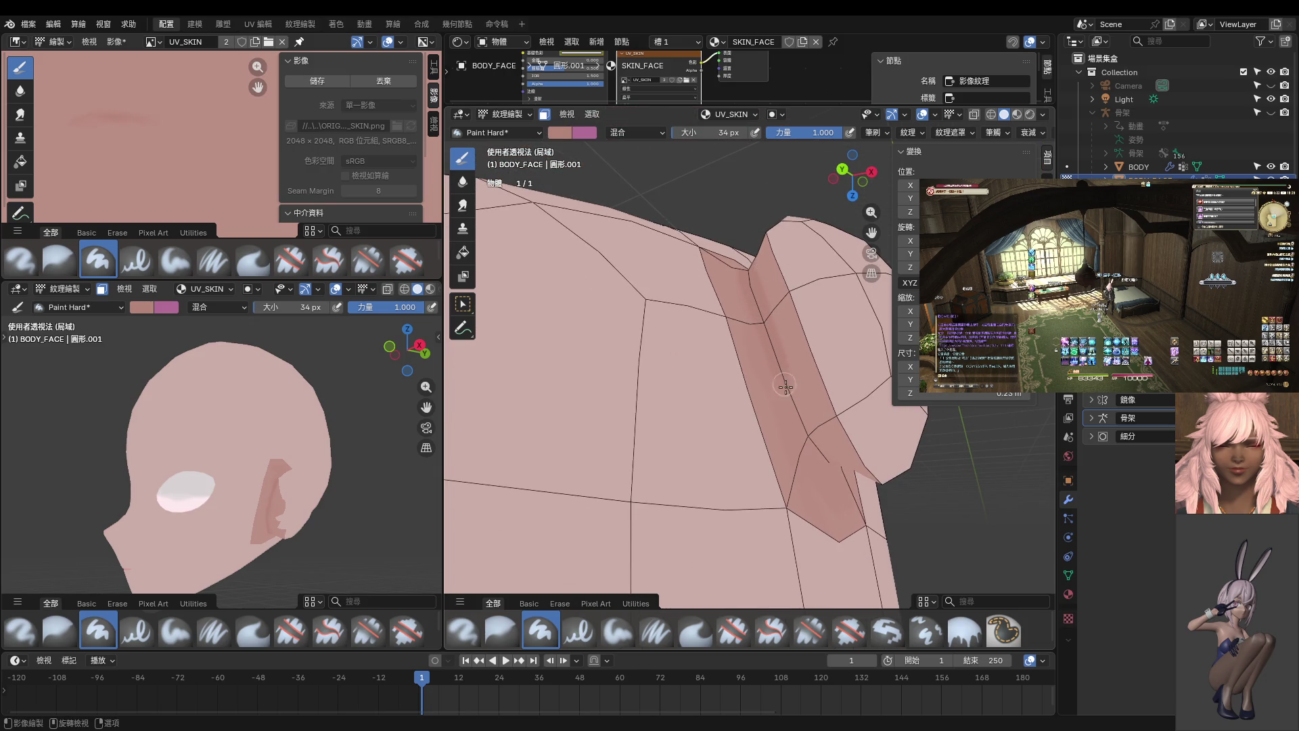
{"action": "mouse_move", "coordinate": [818, 462]}
{"action": "middle_mouse_down"}
{"action": "mouse_move", "coordinate": [771, 365]}
{"action": "mouse_move", "coordinate": [769, 409]}
{"action": "mouse_move", "coordinate": [684, 368]}
{"action": "mouse_move", "coordinate": [736, 427]}
{"action": "mouse_move", "coordinate": [690, 429]}
{"action": "mouse_move", "coordinate": [763, 473]}
{"action": "mouse_move", "coordinate": [703, 331]}
{"action": "mouse_move", "coordinate": [704, 277]}
{"action": "mouse_move", "coordinate": [626, 395]}
{"action": "mouse_move", "coordinate": [764, 330]}
{"action": "middle_mouse_up"}
{"action": "scroll", "coordinate": [833, 386], "scroll_direction": "up", "scroll_amount": 4}
{"action": "middle_click_drag", "start_coordinate": [825, 362], "coordinate": [704, 339]}
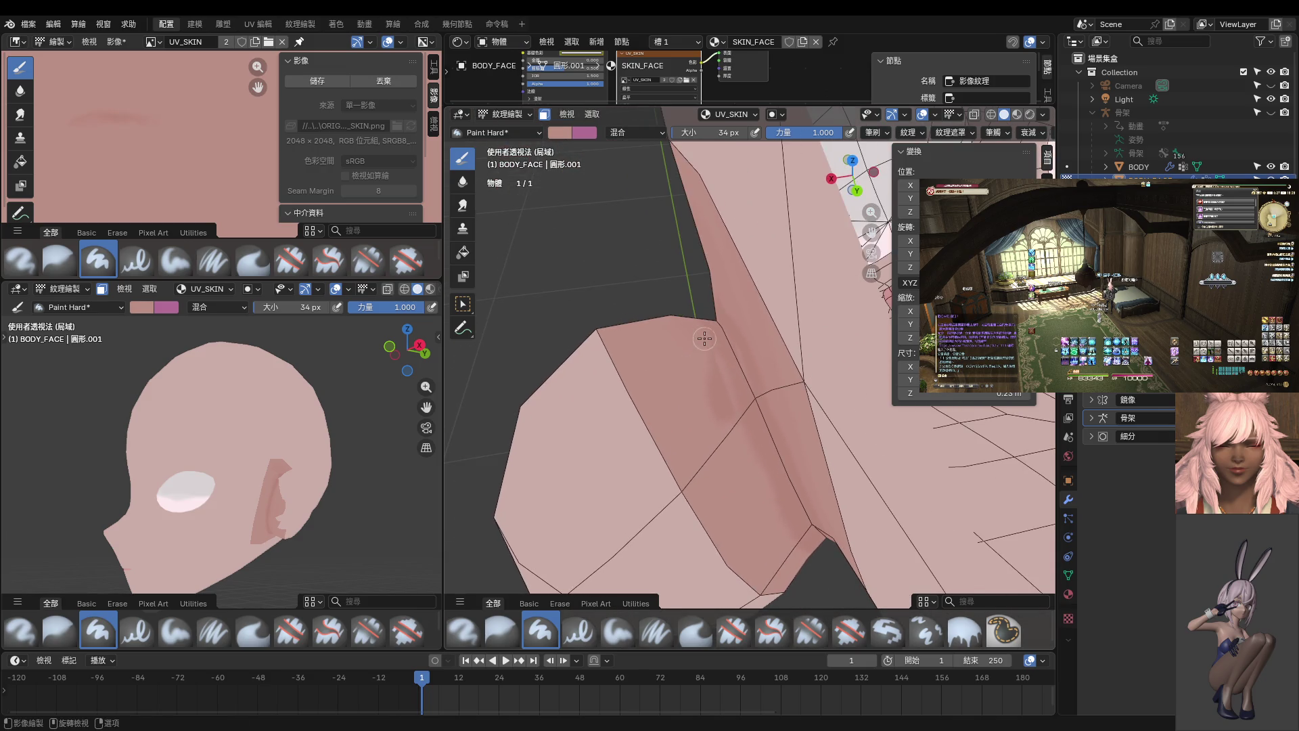
{"action": "mouse_move", "coordinate": [711, 400]}
{"action": "middle_mouse_down"}
{"action": "mouse_move", "coordinate": [731, 337]}
{"action": "mouse_move", "coordinate": [810, 357]}
{"action": "middle_mouse_up"}
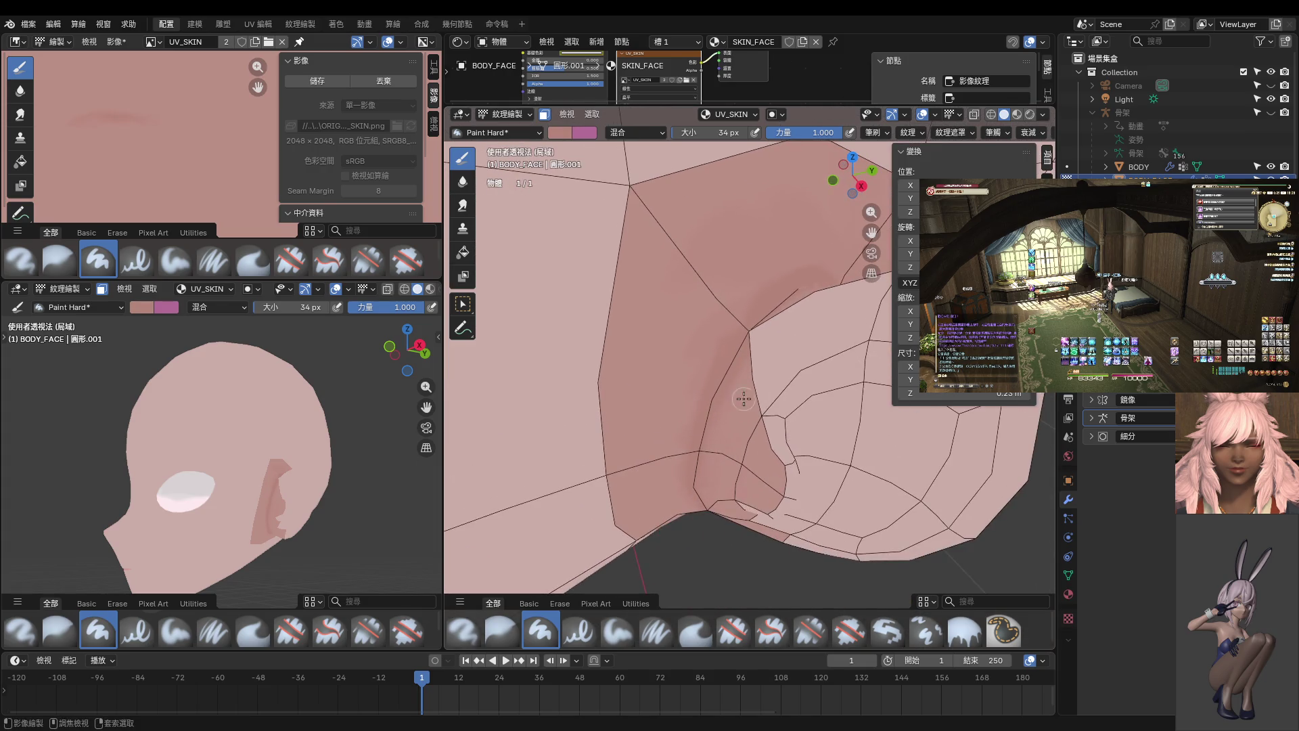
- Toggle the head into Edit Mode and back to Texture Paint
{"action": "key", "text": "ctrl+Tab"}
{"action": "left_click", "coordinate": [783, 353]}
{"action": "key", "text": "ctrl+Tab"}
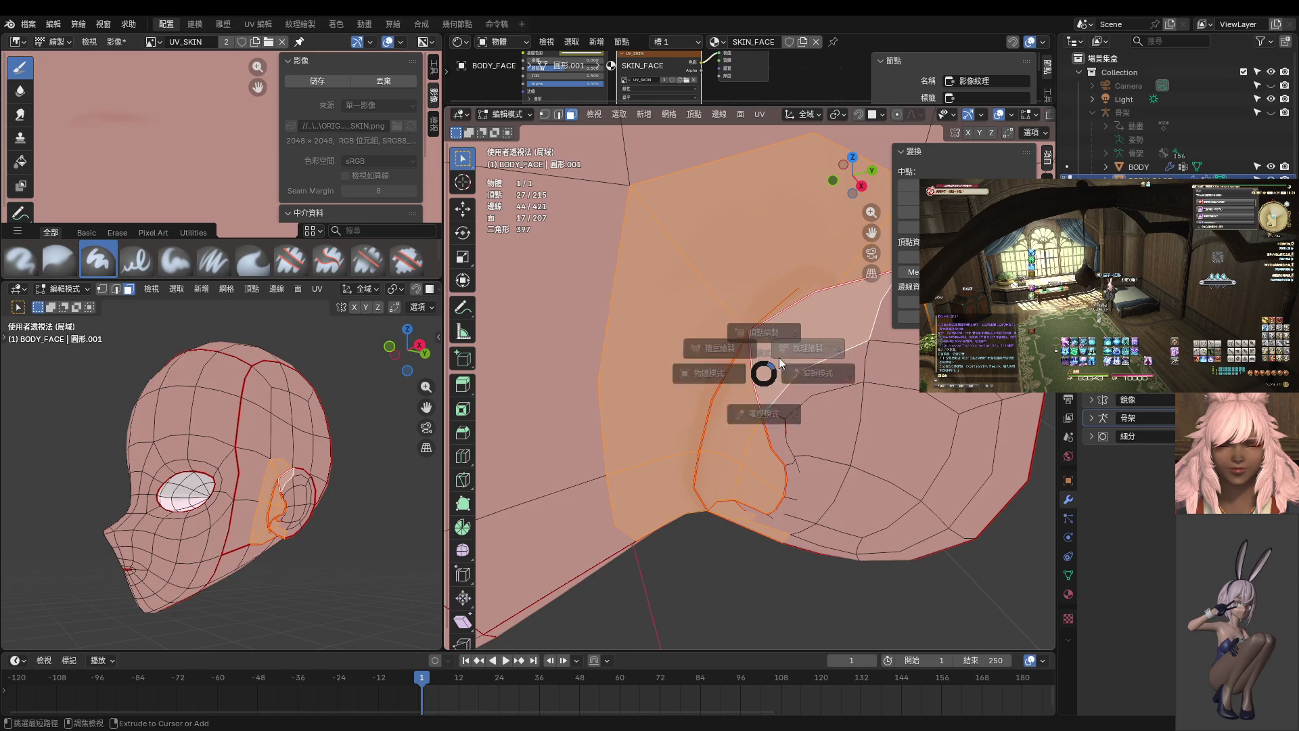
{"action": "left_click", "coordinate": [766, 359]}
{"action": "mouse_move", "coordinate": [766, 359]}
{"action": "middle_mouse_down"}
{"action": "mouse_move", "coordinate": [745, 349]}
{"action": "mouse_move", "coordinate": [685, 368]}
{"action": "mouse_move", "coordinate": [763, 372]}
{"action": "mouse_move", "coordinate": [728, 336]}
{"action": "mouse_move", "coordinate": [760, 349]}
{"action": "mouse_move", "coordinate": [753, 379]}
{"action": "mouse_move", "coordinate": [683, 421]}
{"action": "middle_mouse_up"}
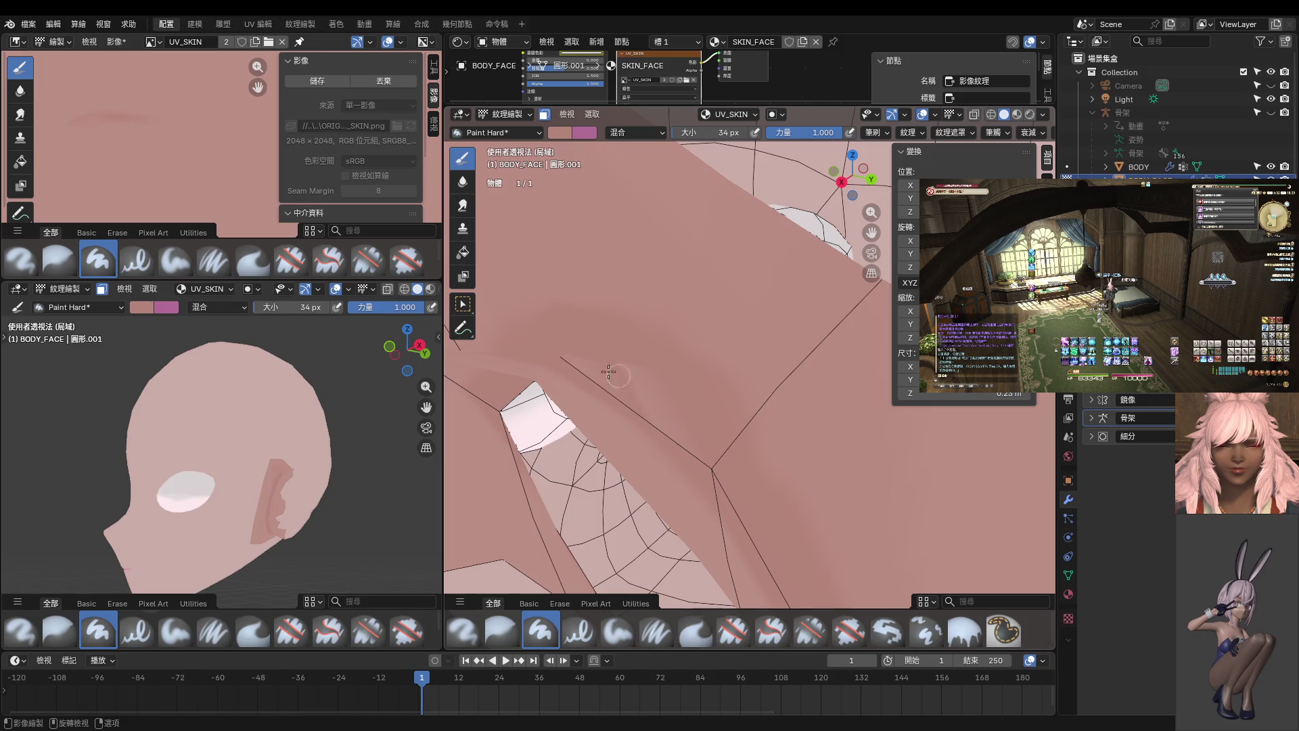
- Make the texture image view taller and zoom in on the ear's UV islands
{"action": "left_click_drag", "start_coordinate": [263, 281], "coordinate": [262, 452]}
{"action": "scroll", "coordinate": [193, 305], "scroll_direction": "down", "scroll_amount": 3}
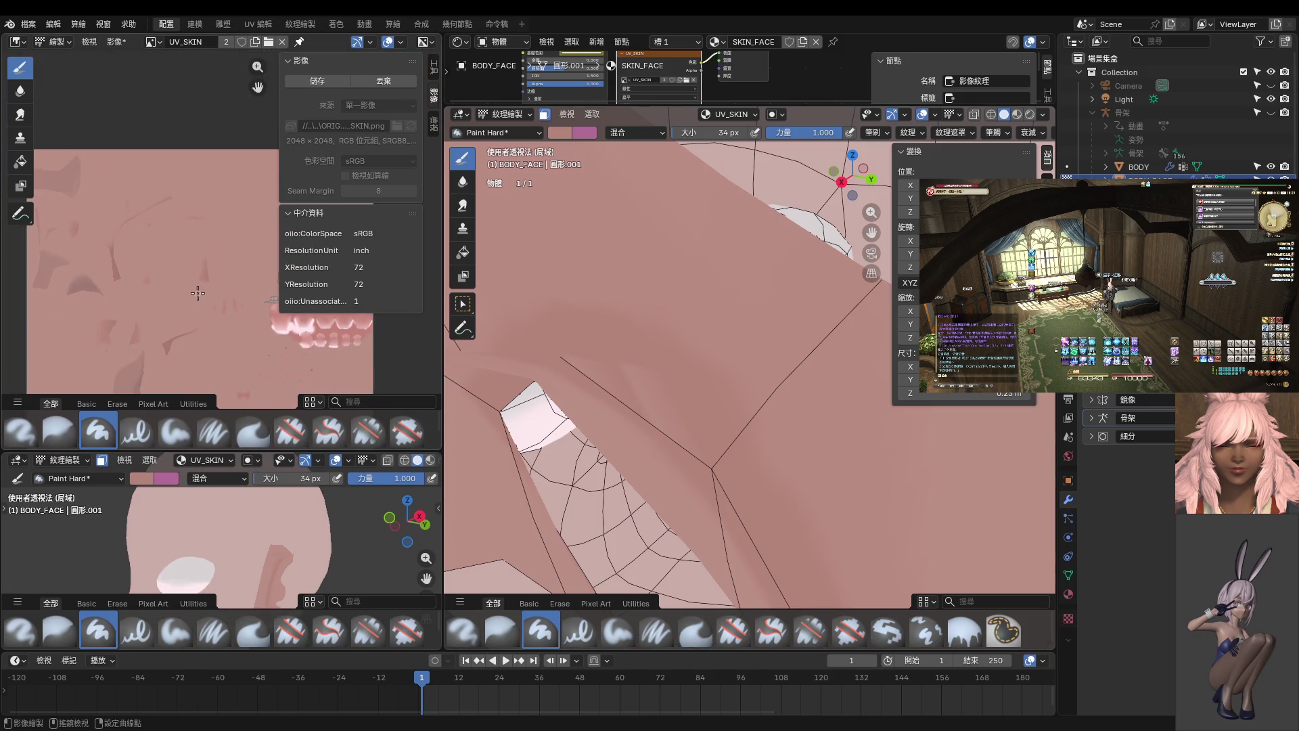
{"action": "middle_click_drag", "start_coordinate": [198, 292], "coordinate": [136, 267]}
{"action": "scroll", "coordinate": [194, 263], "scroll_direction": "up", "scroll_amount": 4}
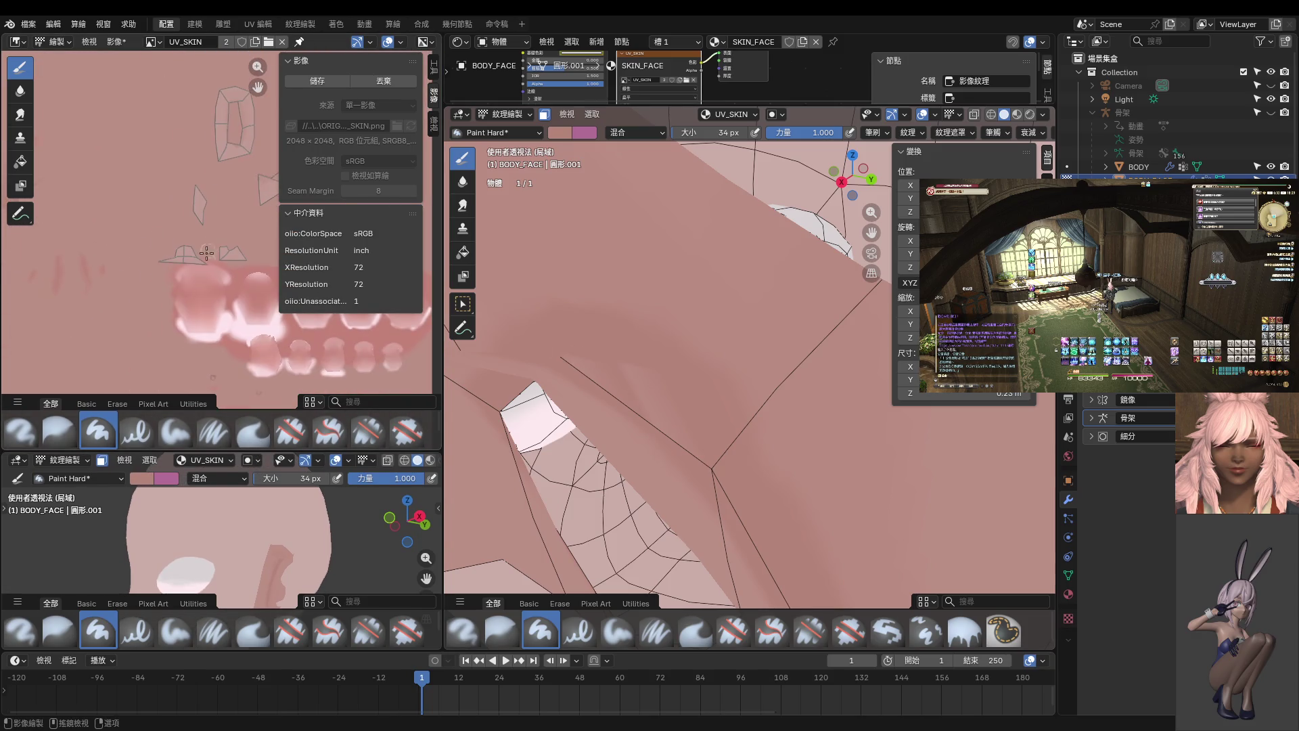
{"action": "scroll", "coordinate": [206, 253], "scroll_direction": "up", "scroll_amount": 8}
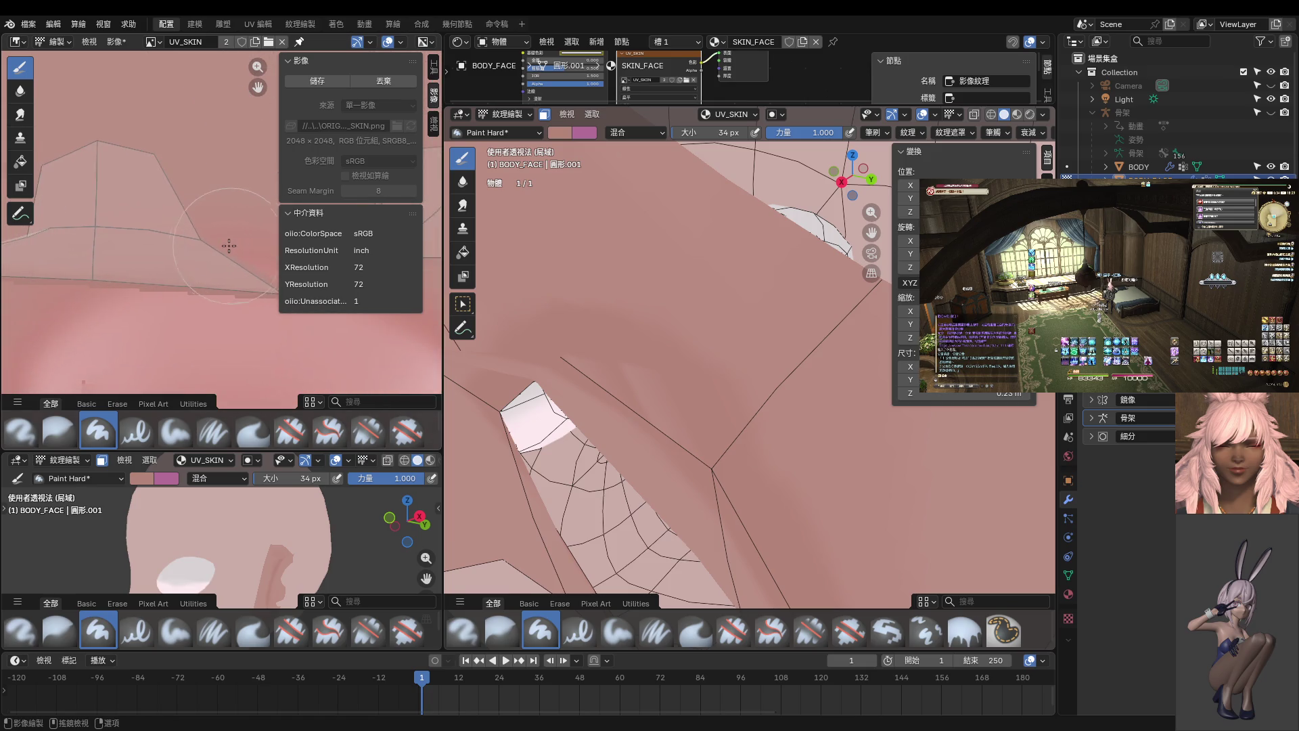
{"action": "scroll", "coordinate": [210, 241], "scroll_direction": "down", "scroll_amount": 1}
{"action": "scroll", "coordinate": [369, 330], "scroll_direction": "down", "scroll_amount": 4}
{"action": "scroll", "coordinate": [390, 345], "scroll_direction": "up", "scroll_amount": 3}
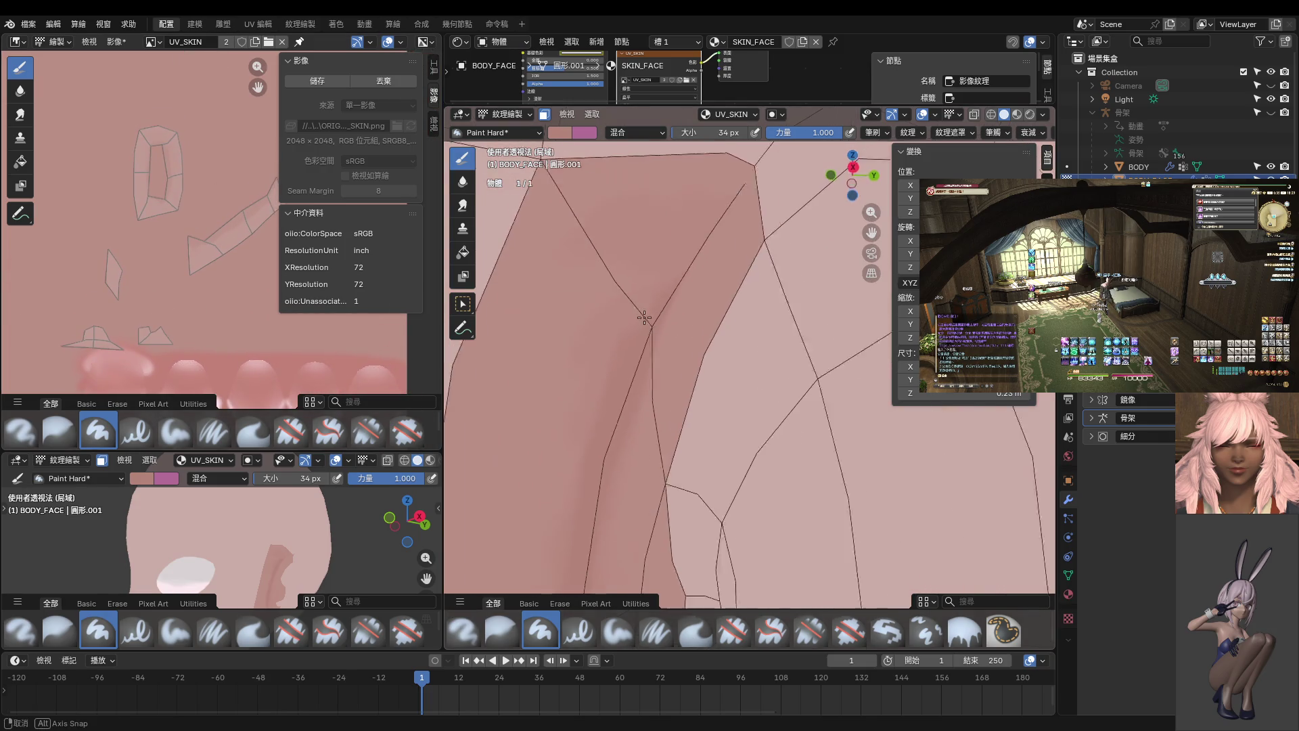
{"action": "scroll", "coordinate": [192, 224], "scroll_direction": "up", "scroll_amount": 6}
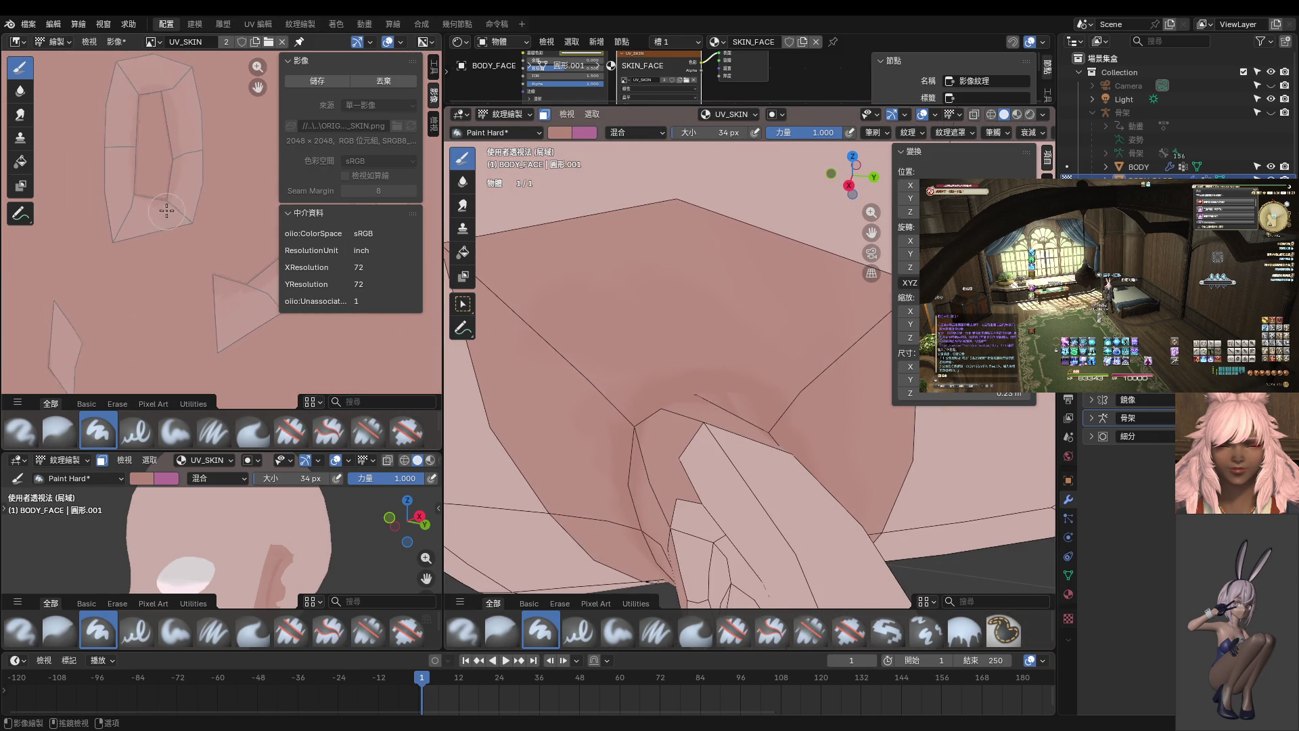
- Shrink the brush to 14 px and paint finer, deeper shading along the ear's inner strip
{"action": "key", "text": "f"}
{"action": "left_click", "coordinate": [175, 225]}
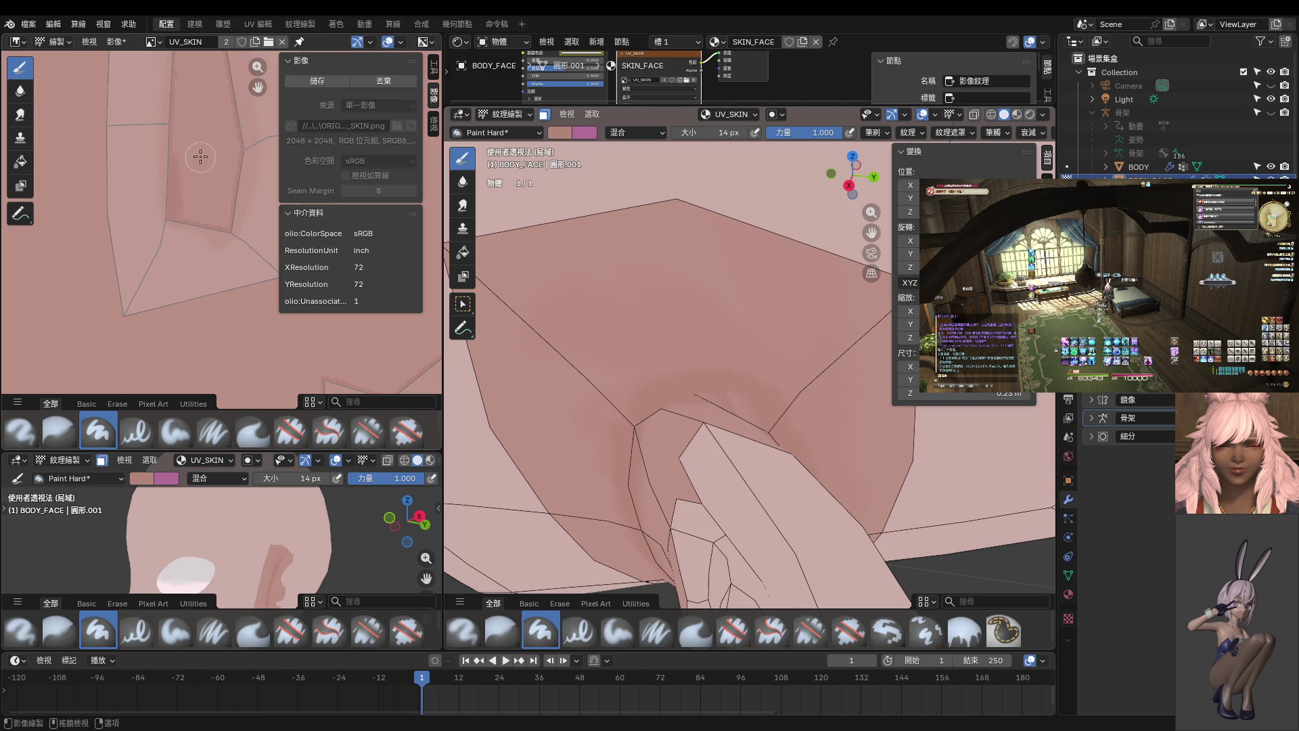
{"action": "middle_click_drag", "start_coordinate": [188, 151], "coordinate": [218, 318]}
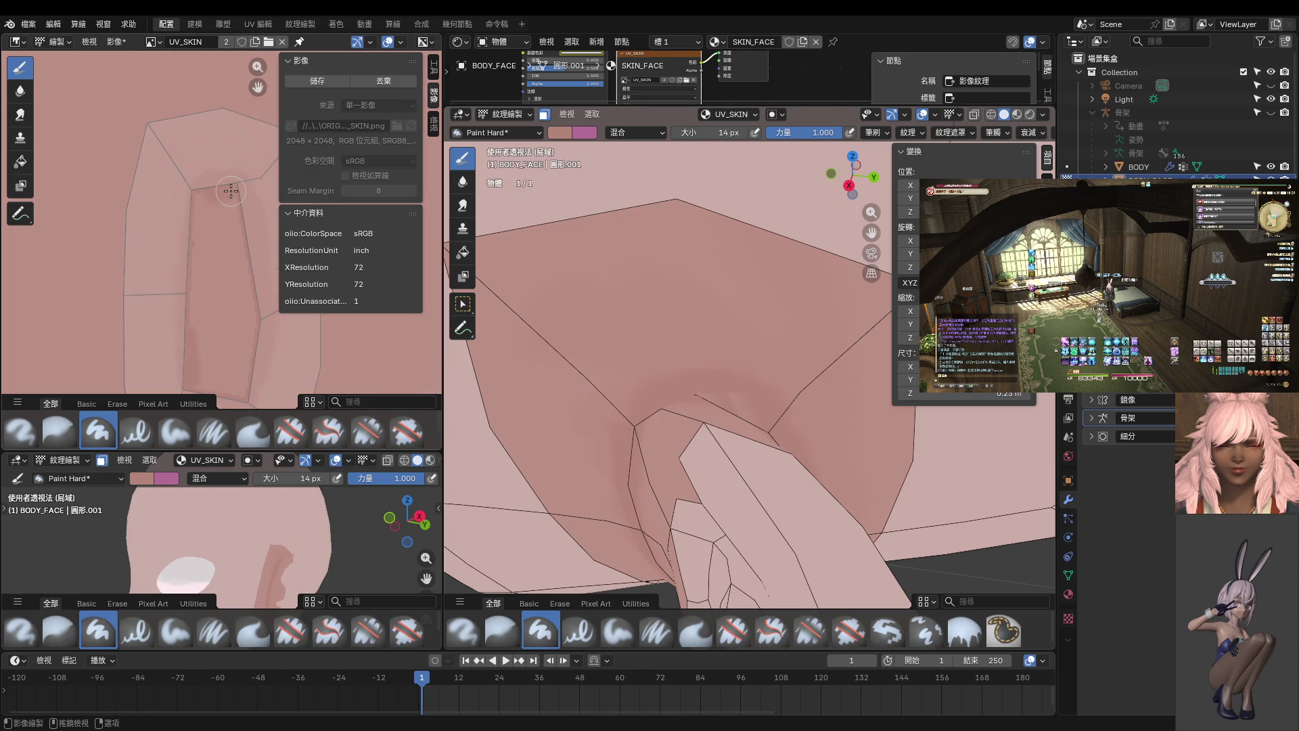
{"action": "mouse_move", "coordinate": [671, 418]}
{"action": "middle_mouse_down"}
{"action": "mouse_move", "coordinate": [640, 429]}
{"action": "mouse_move", "coordinate": [678, 439]}
{"action": "middle_mouse_up"}
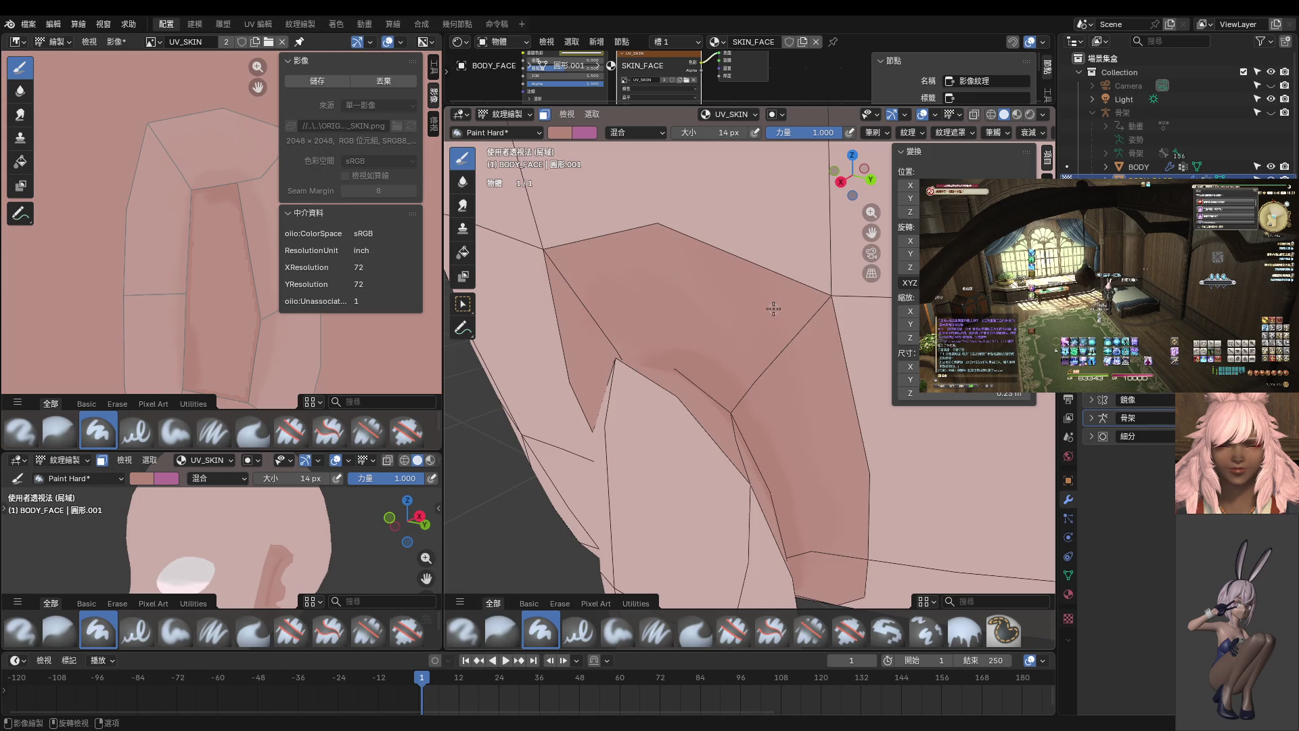
{"action": "mouse_move", "coordinate": [795, 289]}
{"action": "middle_mouse_down"}
{"action": "mouse_move", "coordinate": [717, 304]}
{"action": "mouse_move", "coordinate": [696, 386]}
{"action": "mouse_move", "coordinate": [749, 380]}
{"action": "mouse_move", "coordinate": [779, 339]}
{"action": "middle_mouse_up"}
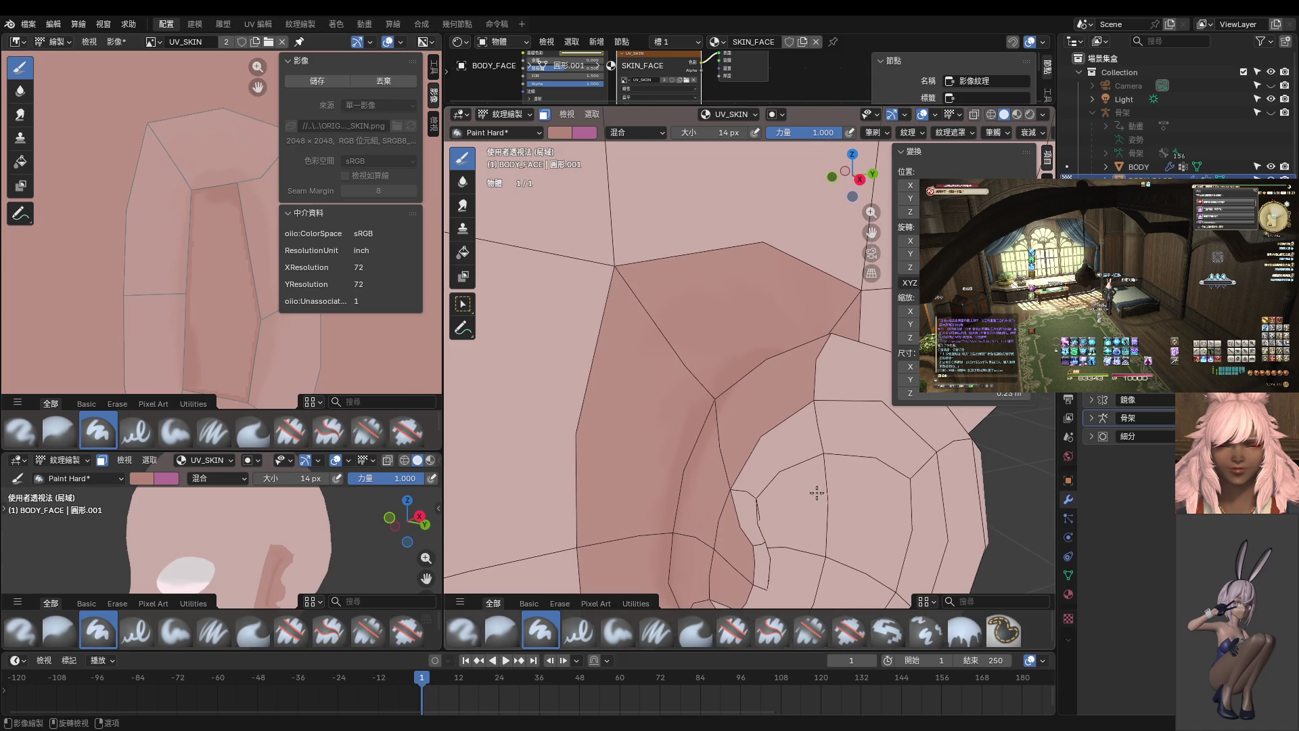
{"action": "scroll", "coordinate": [722, 464], "scroll_direction": "down", "scroll_amount": 2}
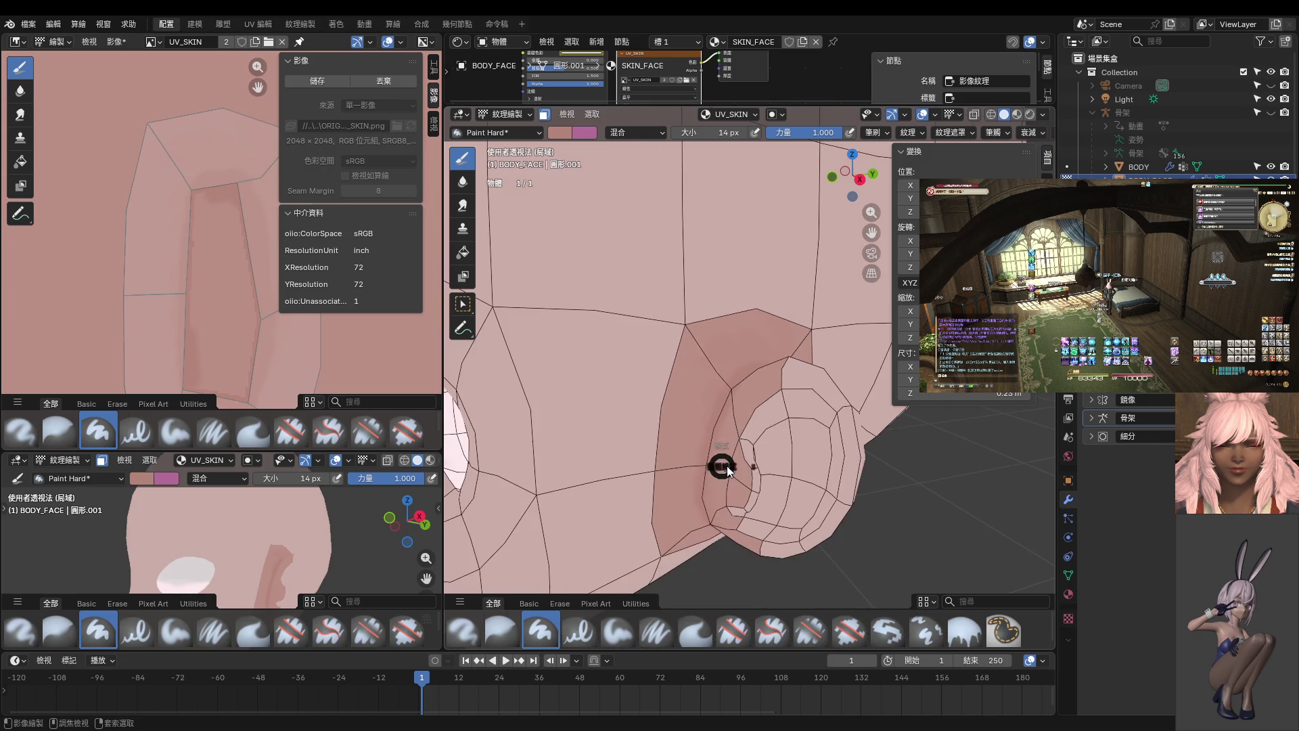
- Select the ear's linked faces in Edit Mode, then return to Texture Paint
{"action": "key", "text": "Tab"}
{"action": "scroll", "coordinate": [795, 423], "scroll_direction": "up", "scroll_amount": 2}
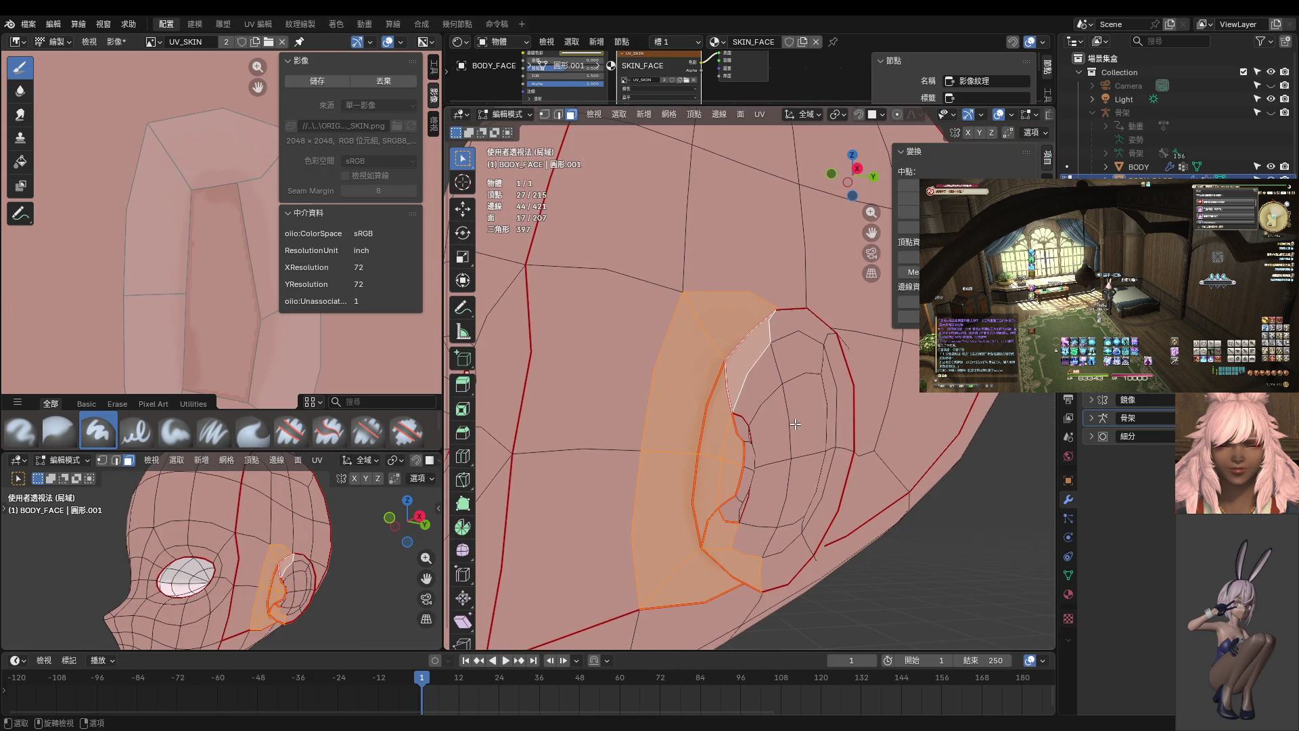
{"action": "mouse_move", "coordinate": [739, 388]}
{"action": "middle_mouse_down"}
{"action": "mouse_move", "coordinate": [606, 371]}
{"action": "mouse_move", "coordinate": [739, 433]}
{"action": "mouse_move", "coordinate": [715, 375]}
{"action": "mouse_move", "coordinate": [714, 447]}
{"action": "middle_mouse_up"}
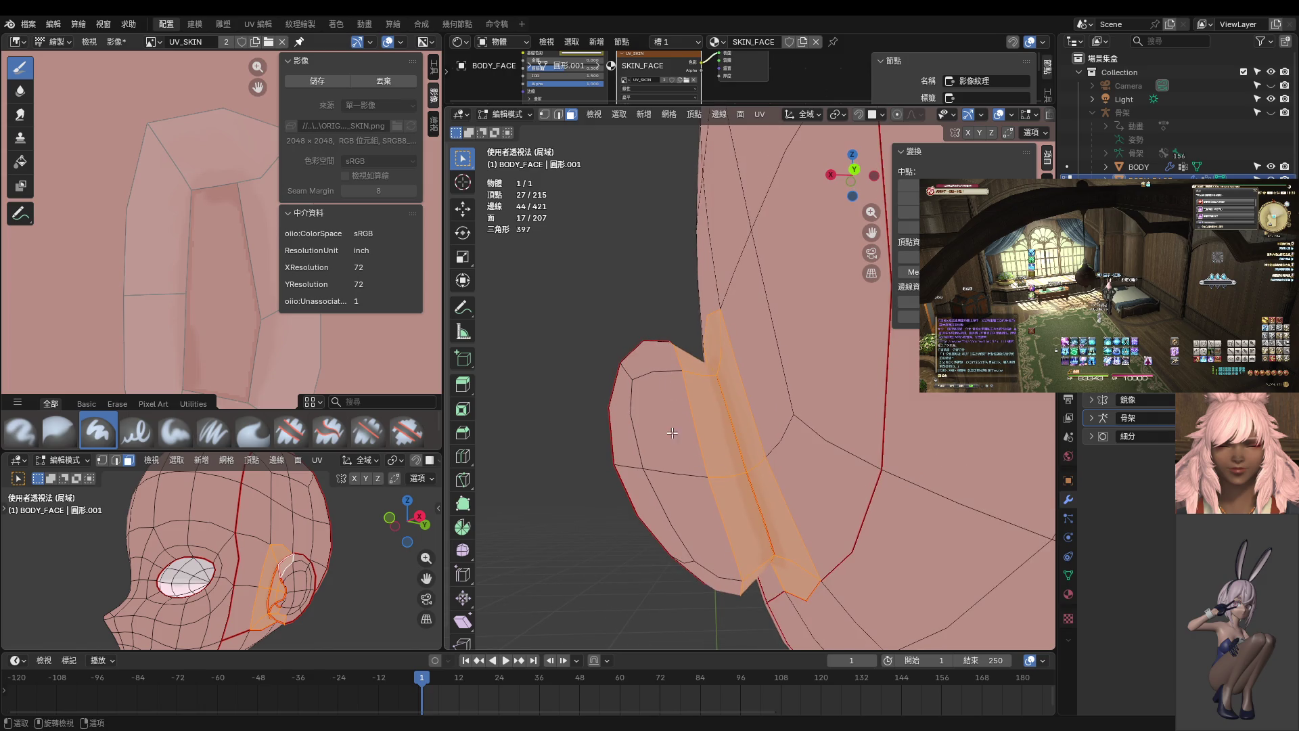
{"action": "key", "text": "l"}
{"action": "key", "text": "ctrl+Tab"}
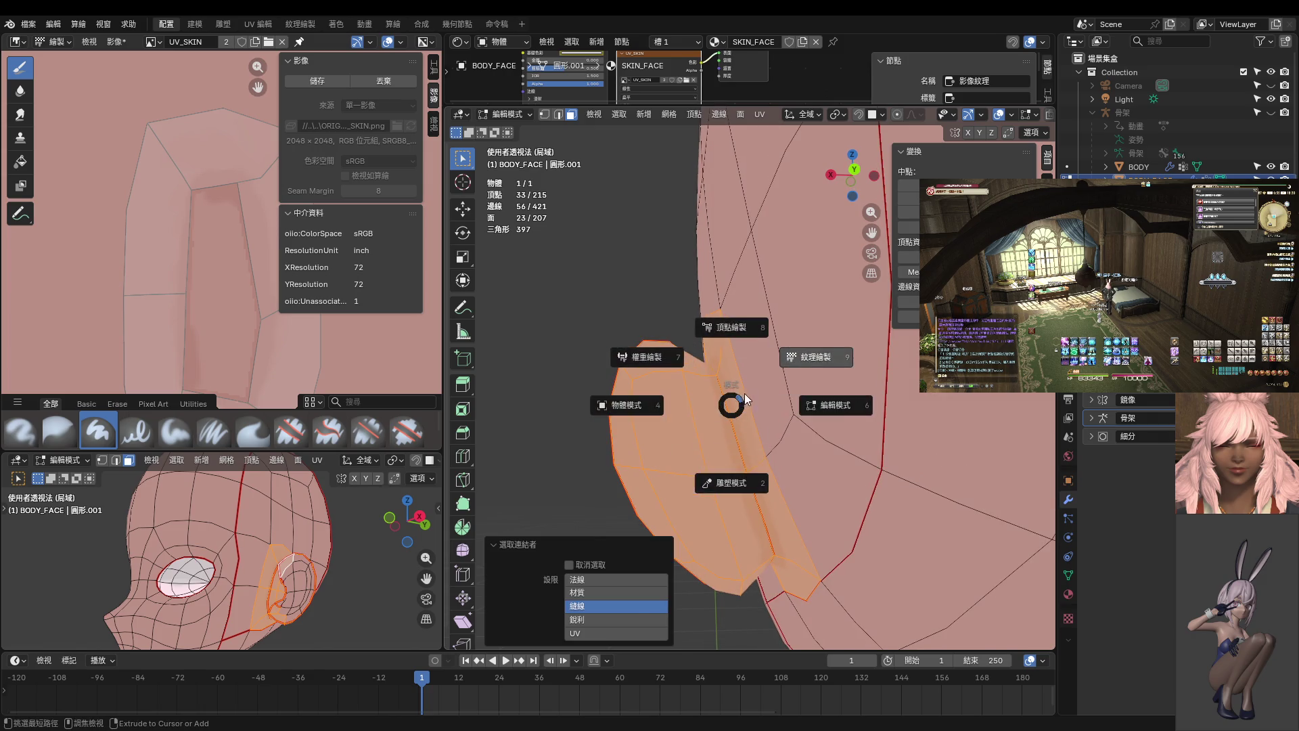
{"action": "left_click", "coordinate": [690, 377]}
- Paint soft darker shading on the back of the ear with a 100 px brush
{"action": "middle_click_drag", "start_coordinate": [690, 378], "coordinate": [699, 345]}
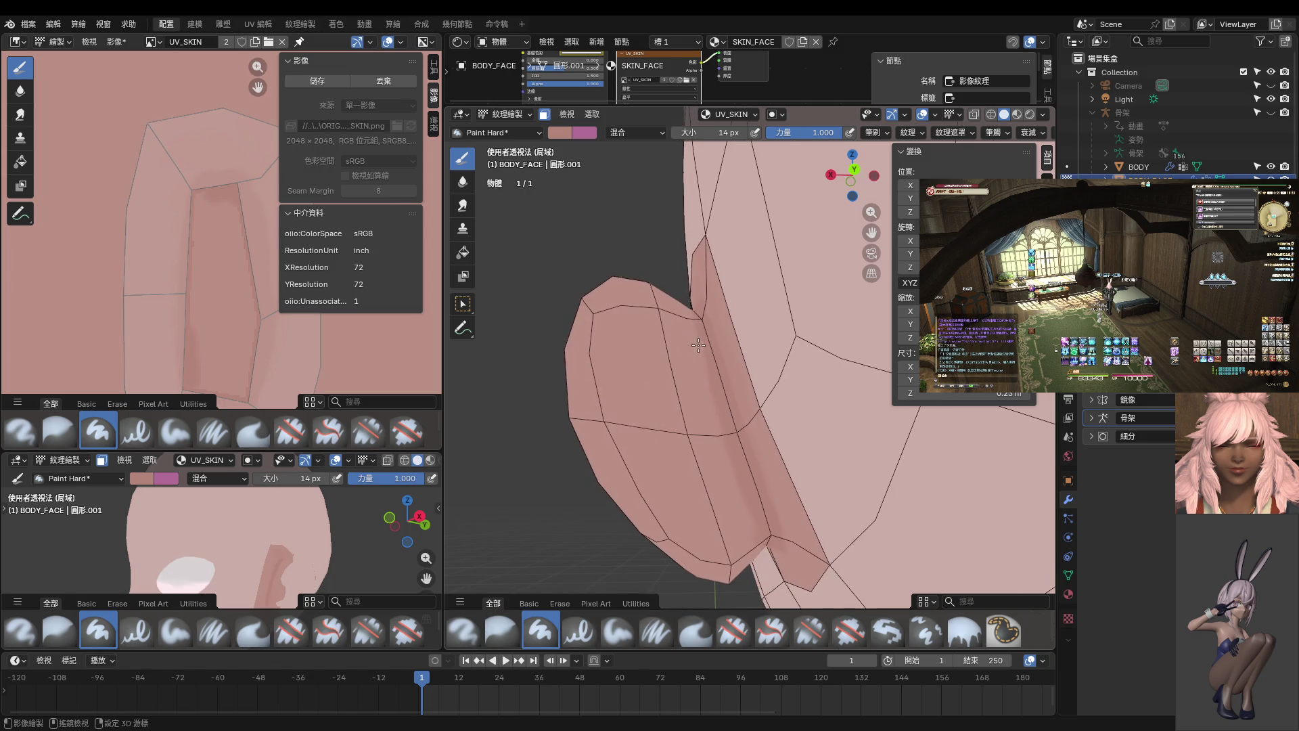
{"action": "mouse_move", "coordinate": [700, 467]}
{"action": "middle_mouse_down"}
{"action": "mouse_move", "coordinate": [703, 389]}
{"action": "mouse_move", "coordinate": [698, 452]}
{"action": "mouse_move", "coordinate": [670, 442]}
{"action": "middle_mouse_up"}
{"action": "key", "text": "f"}
{"action": "left_click", "coordinate": [712, 425]}
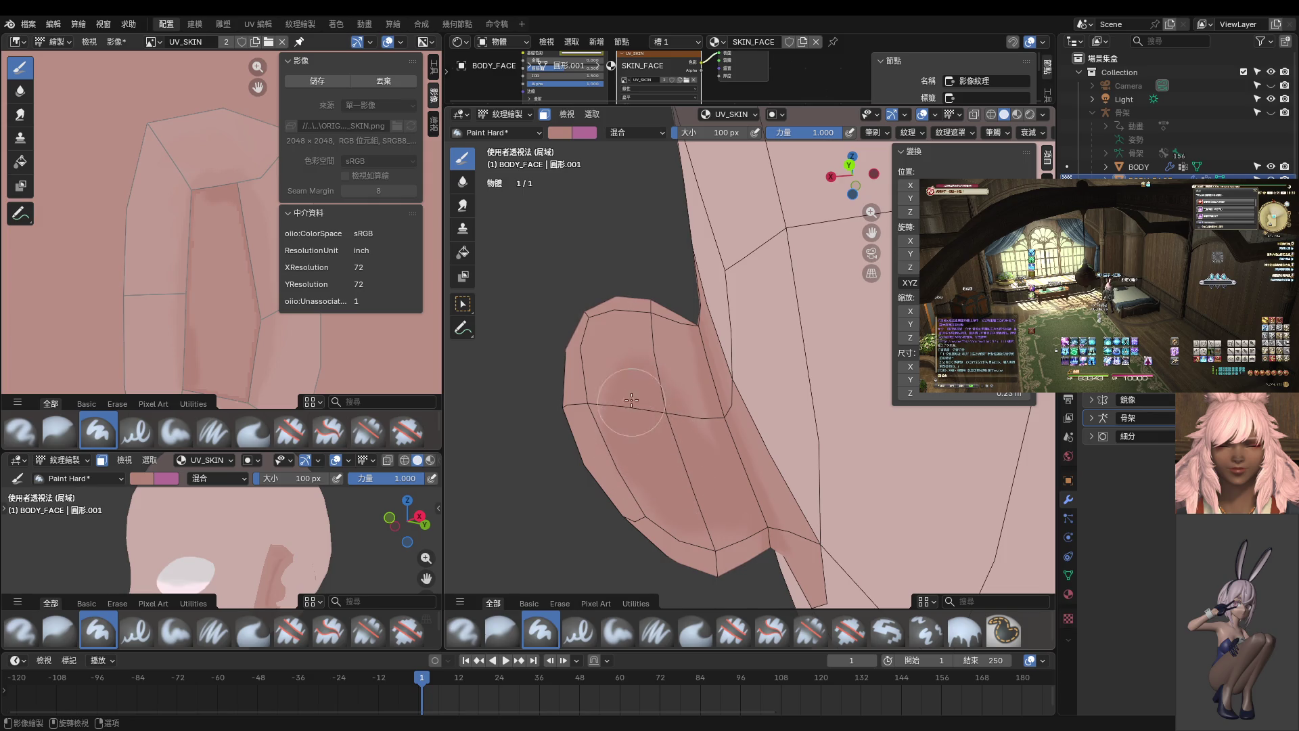
{"action": "mouse_move", "coordinate": [637, 416]}
{"action": "middle_mouse_down"}
{"action": "mouse_move", "coordinate": [621, 406]}
{"action": "mouse_move", "coordinate": [662, 424]}
{"action": "middle_mouse_up"}
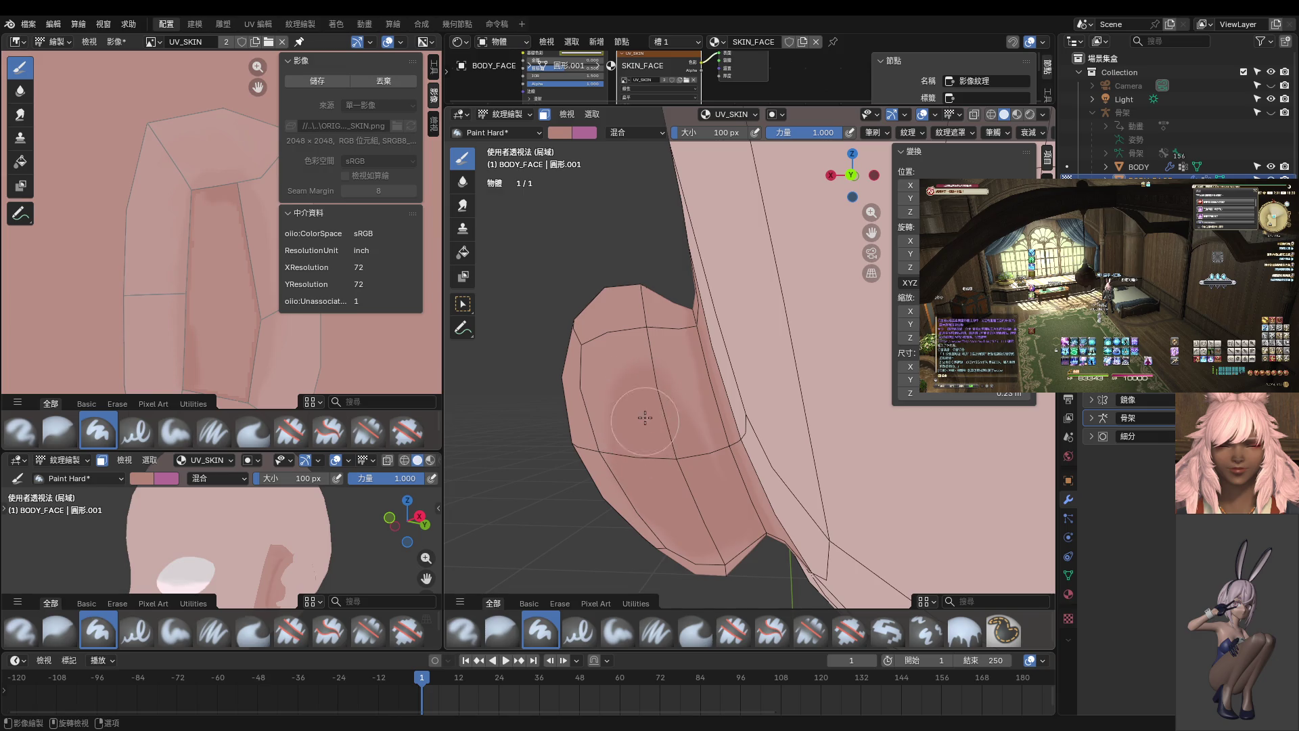
{"action": "middle_click_drag", "start_coordinate": [634, 468], "coordinate": [659, 402]}
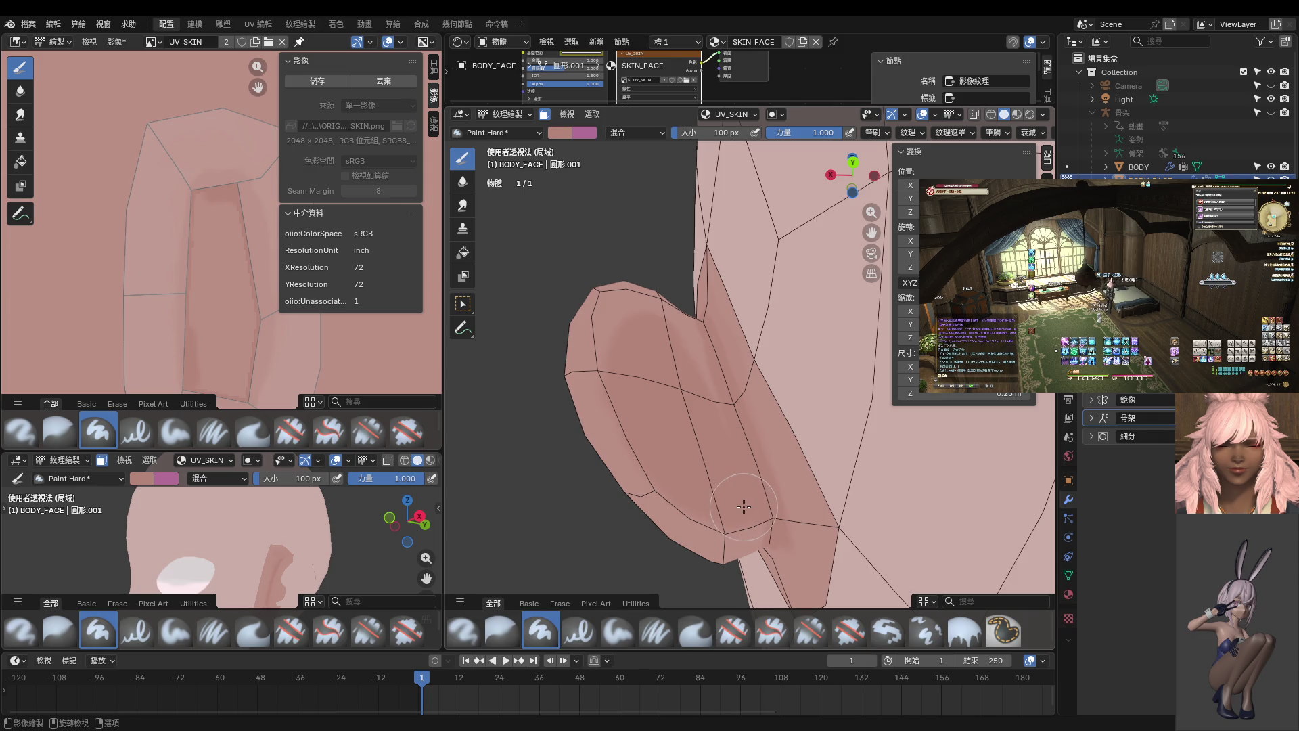
- Save the UV_SKIN.png skin texture, with the head back in texture painting
{"action": "middle_click_drag", "start_coordinate": [318, 521], "coordinate": [198, 531]}
{"action": "left_click_drag", "start_coordinate": [291, 453], "coordinate": [295, 223]}
{"action": "left_click", "coordinate": [318, 81]}
{"action": "key", "text": "ctrl+Tab"}
{"action": "mouse_move", "coordinate": [267, 336]}
{"action": "middle_mouse_down"}
{"action": "mouse_move", "coordinate": [160, 433]}
{"action": "mouse_move", "coordinate": [149, 498]}
{"action": "mouse_move", "coordinate": [139, 458]}
{"action": "mouse_move", "coordinate": [180, 429]}
{"action": "mouse_move", "coordinate": [261, 427]}
{"action": "middle_mouse_up"}
{"action": "middle_click_drag", "start_coordinate": [664, 513], "coordinate": [756, 559]}
{"action": "key", "text": "ctrl+Tab"}
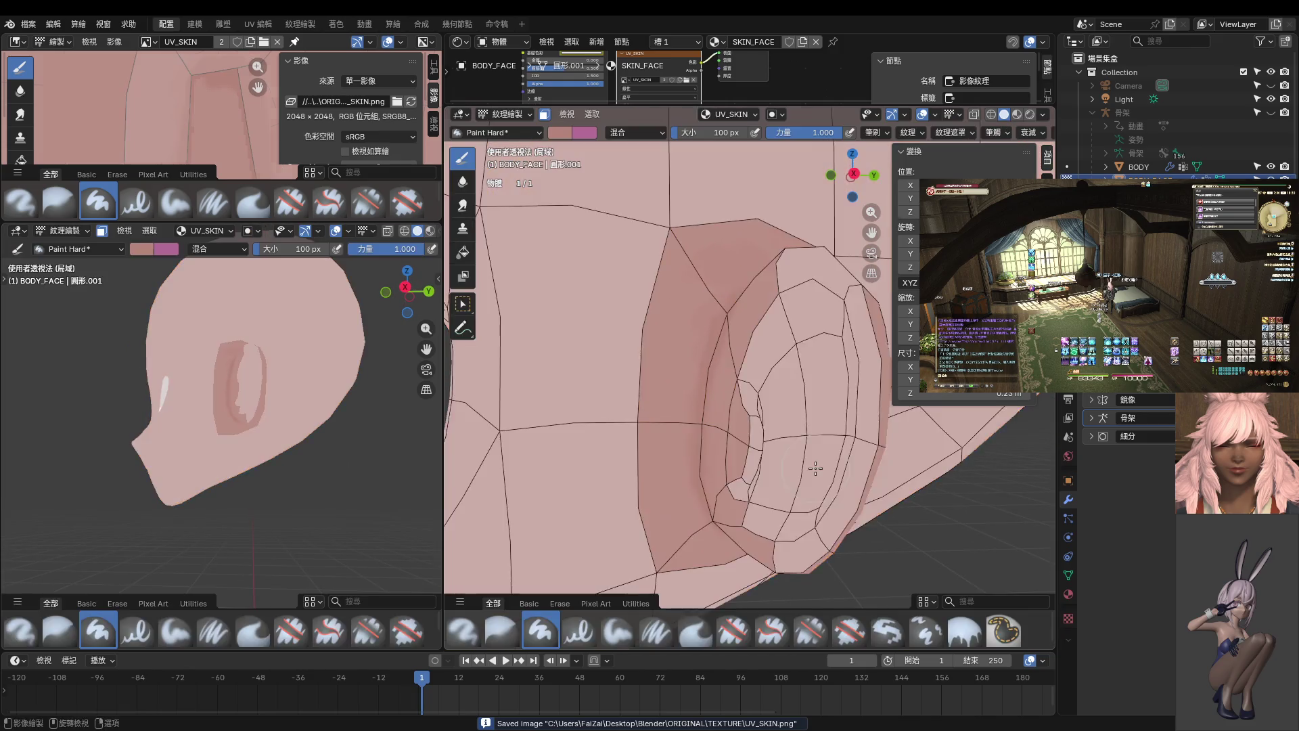
- Mask the linked ear faces in Edit Mode and paint a darker stroke down the ear
{"action": "scroll", "coordinate": [763, 457], "scroll_direction": "up", "scroll_amount": 3}
{"action": "middle_click_drag", "start_coordinate": [762, 457], "coordinate": [722, 423]}
{"action": "key", "text": "Tab"}
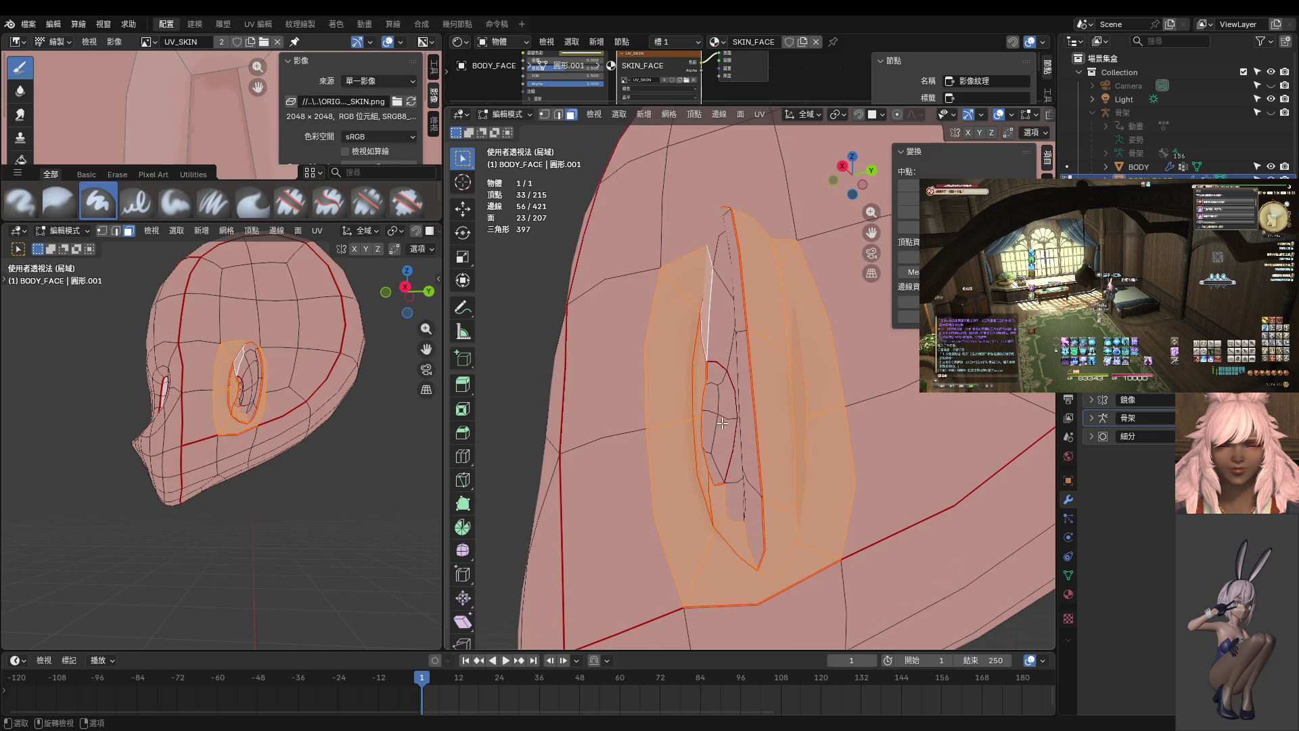
{"action": "left_click", "coordinate": [716, 372], "text": "shift"}
{"action": "key", "text": "l"}
{"action": "key", "text": "Tab"}
{"action": "middle_click_drag", "start_coordinate": [715, 443], "coordinate": [749, 420]}
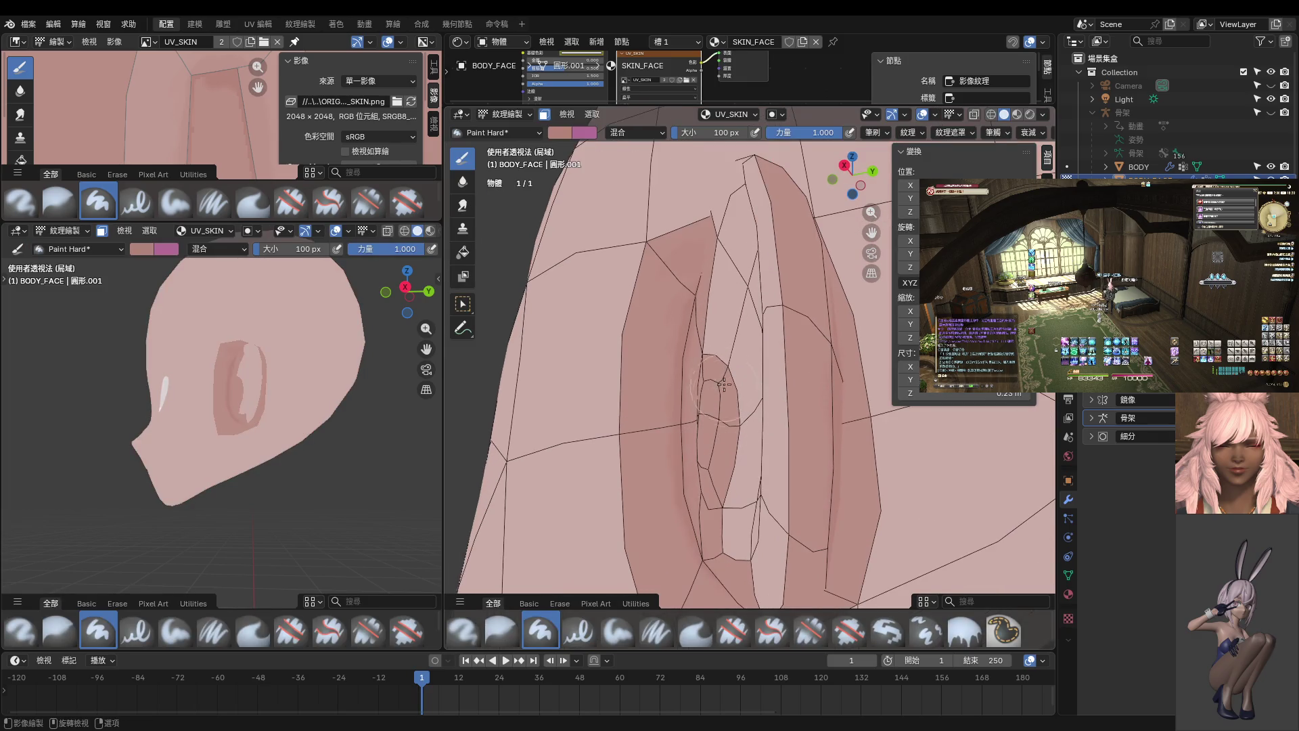
{"action": "mouse_move", "coordinate": [749, 419]}
{"action": "left_mouse_down"}
{"action": "mouse_move", "coordinate": [728, 460]}
{"action": "mouse_move", "coordinate": [726, 511]}
{"action": "left_mouse_up"}
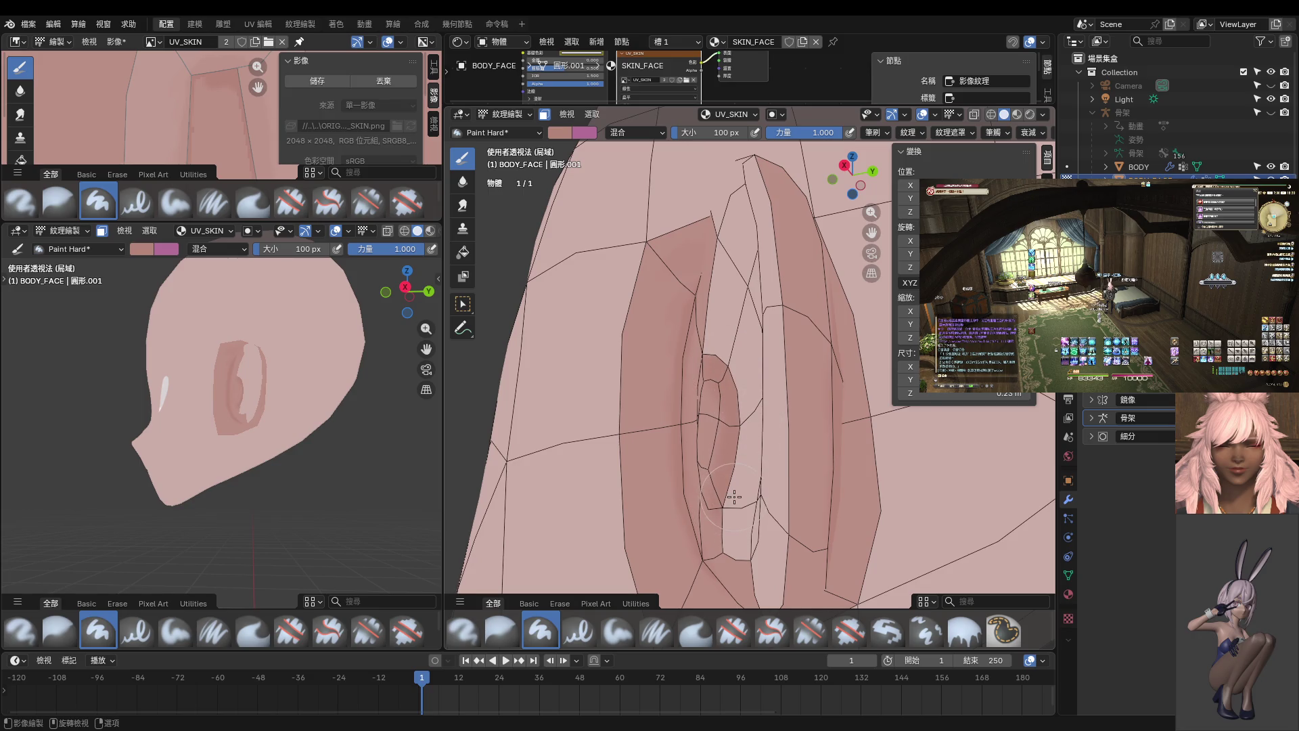
{"action": "scroll", "coordinate": [728, 501], "scroll_direction": "down", "scroll_amount": 2}
- Inspect the ear's shading from several angles outside Texture Paint, then return to Texture Paint
{"action": "key", "text": "ctrl+Tab"}
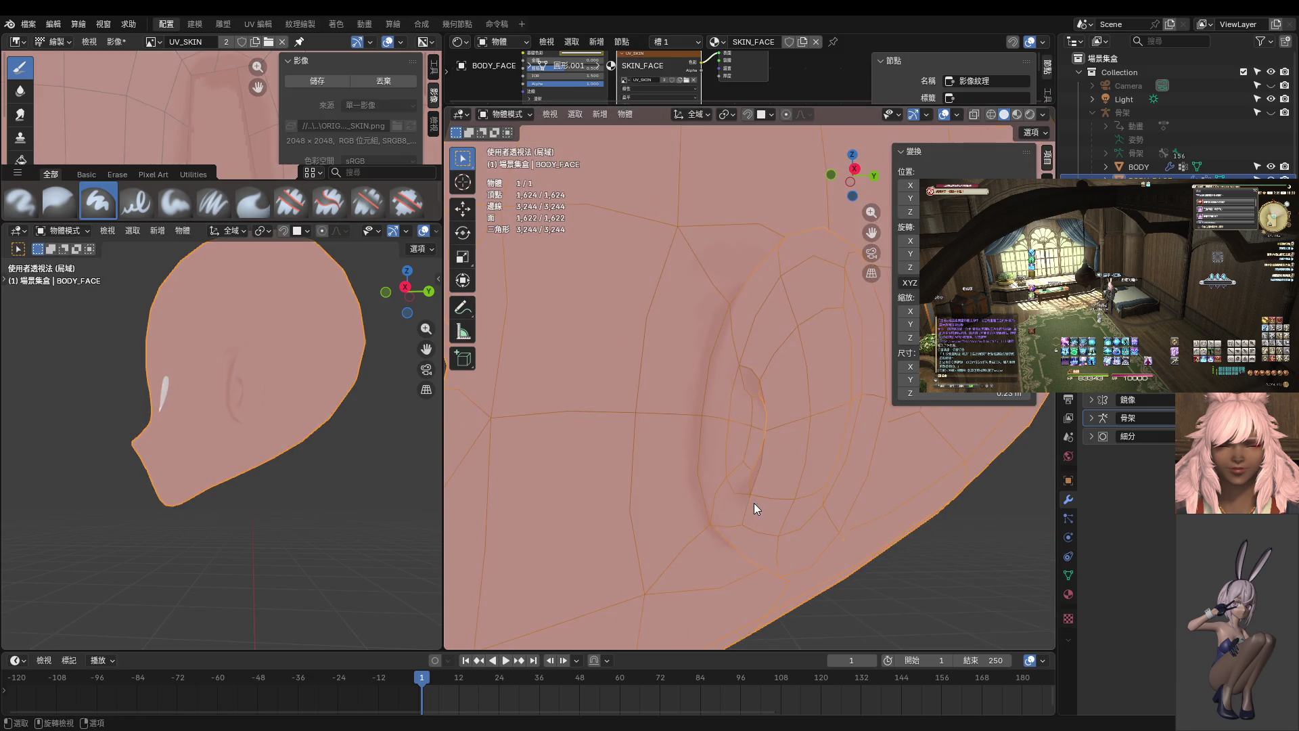
{"action": "middle_click_drag", "start_coordinate": [350, 433], "coordinate": [258, 450]}
{"action": "middle_click_drag", "start_coordinate": [765, 465], "coordinate": [711, 468]}
{"action": "key", "text": "ctrl+Tab"}
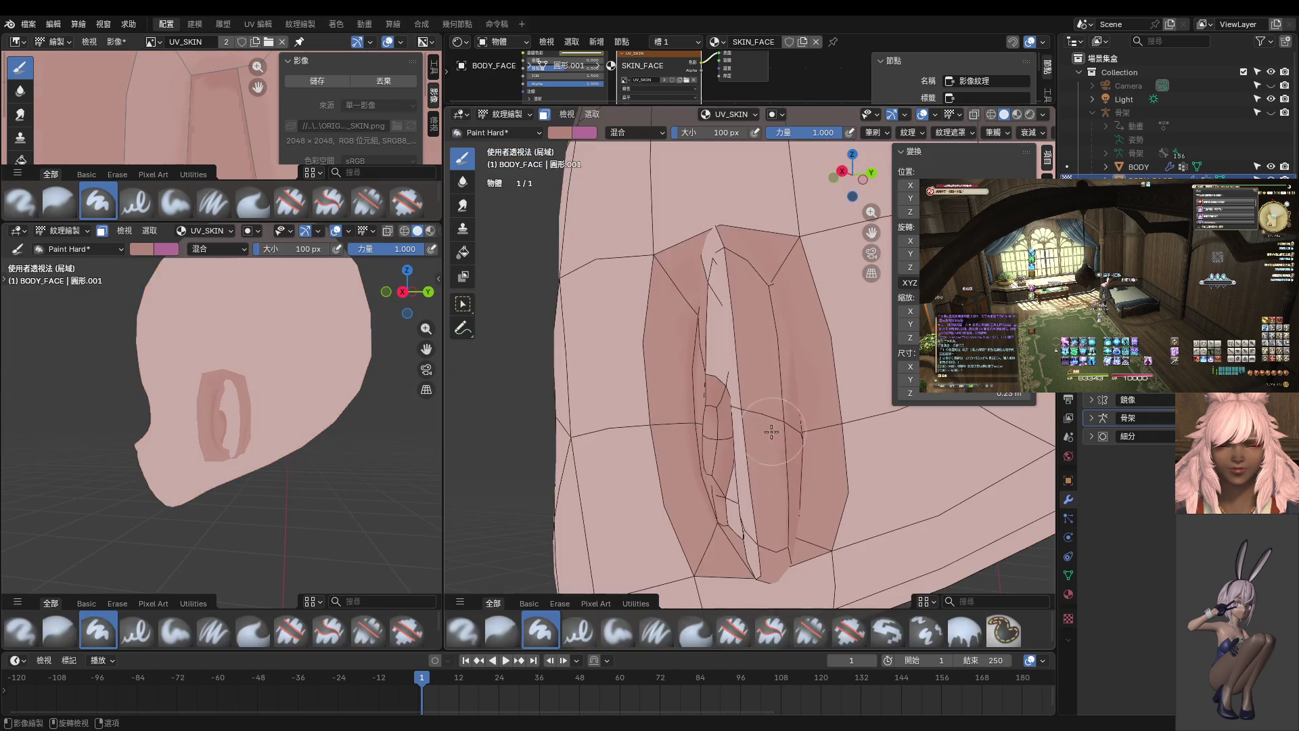
{"action": "scroll", "coordinate": [727, 438], "scroll_direction": "up", "scroll_amount": 3}
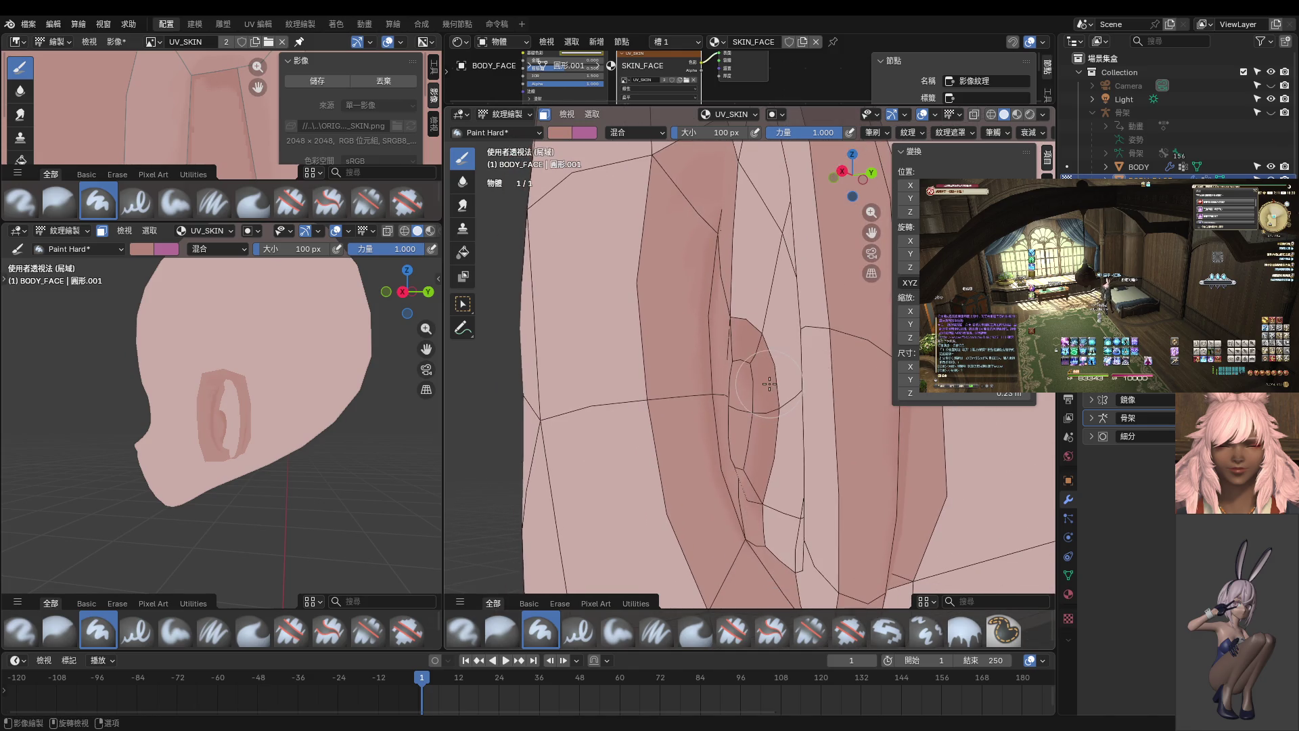
{"action": "scroll", "coordinate": [762, 482], "scroll_direction": "up", "scroll_amount": 3}
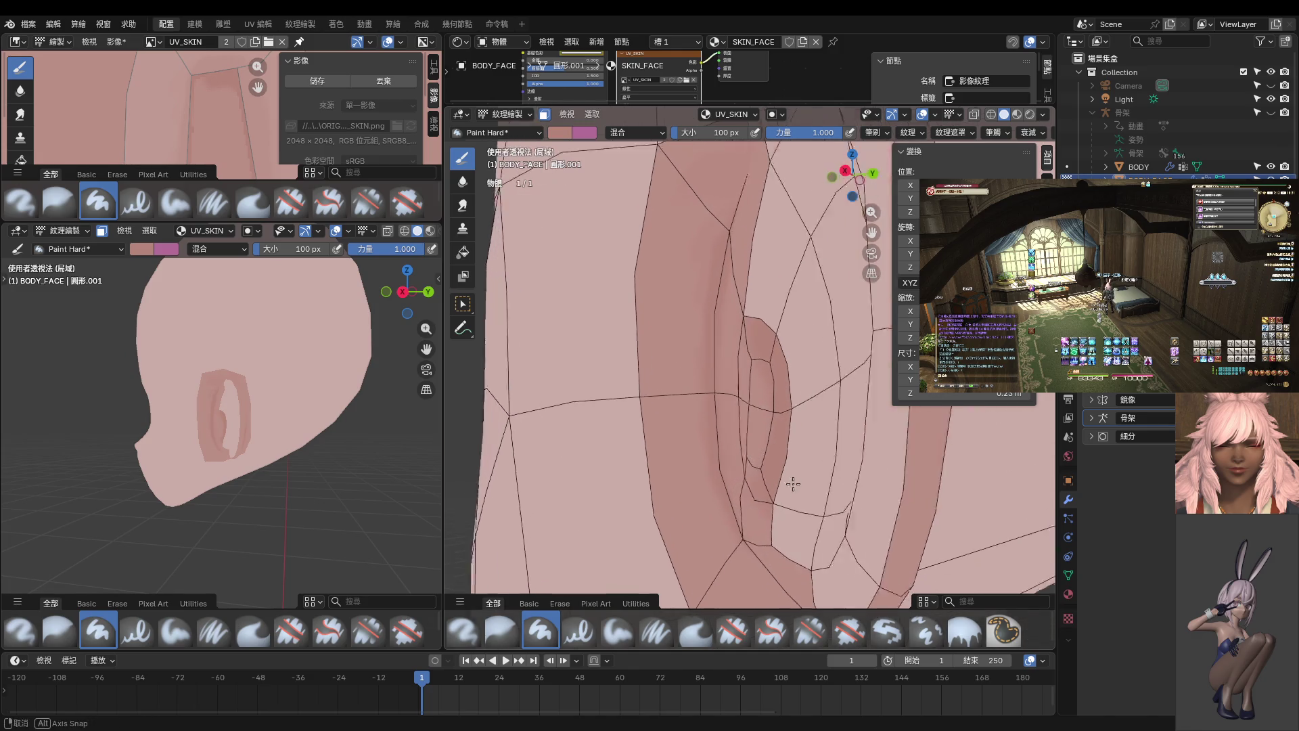
{"action": "key", "text": "ctrl+Tab"}
{"action": "middle_click_drag", "start_coordinate": [247, 437], "coordinate": [344, 425]}
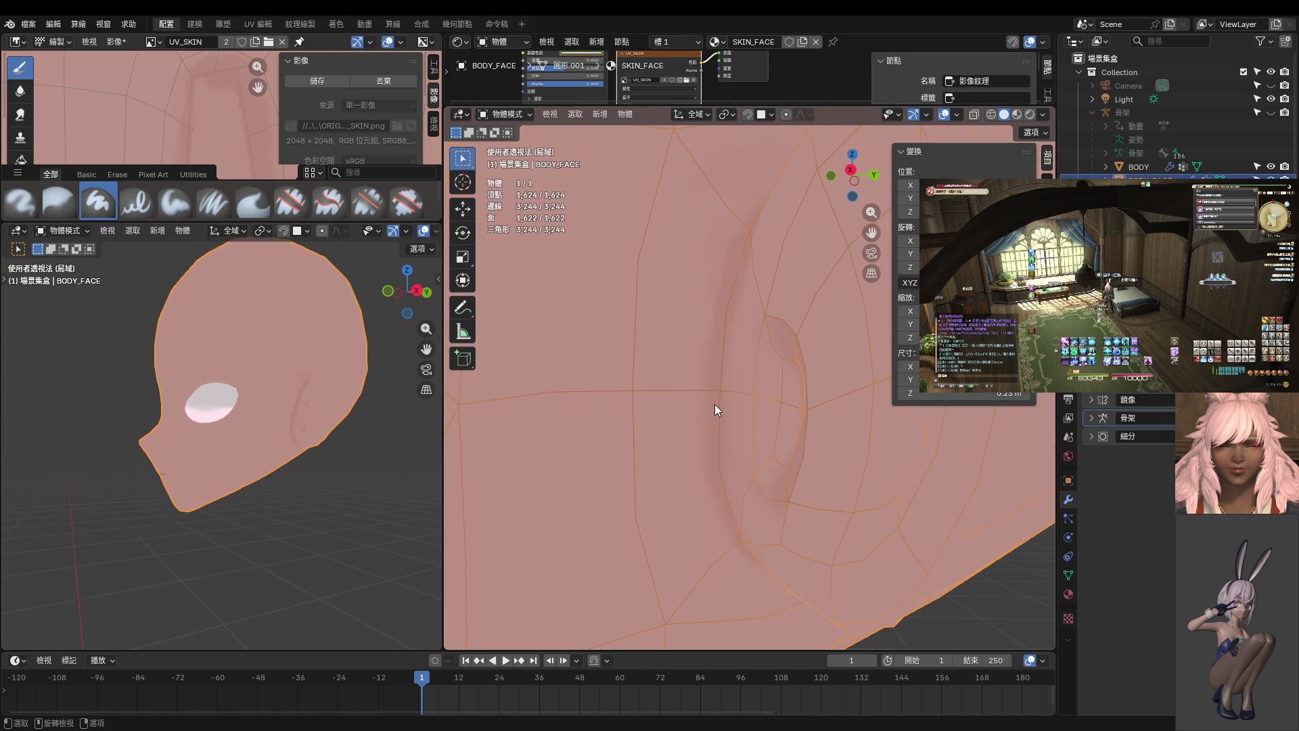
{"action": "scroll", "coordinate": [735, 408], "scroll_direction": "up", "scroll_amount": 1}
{"action": "key", "text": "ctrl+Tab"}
{"action": "left_click", "coordinate": [814, 347]}
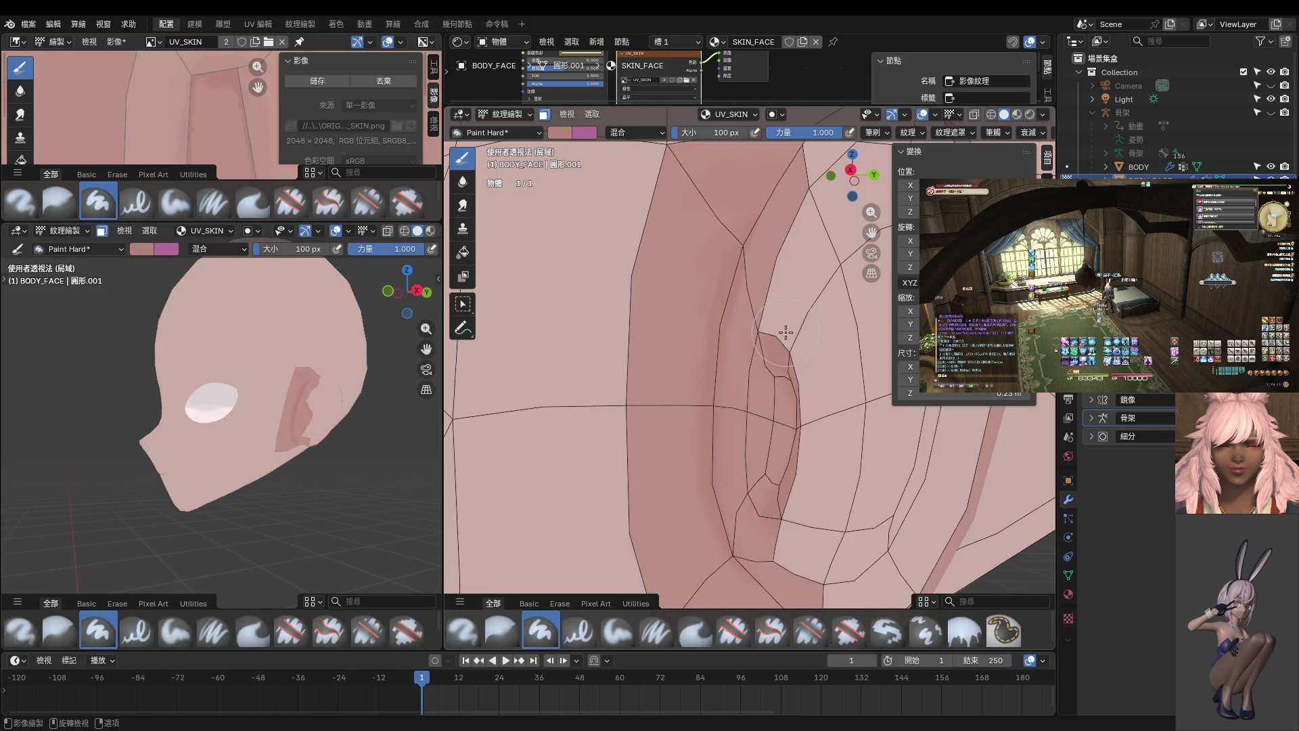
- Set the brush radius to 50 px and mask three ear faces in Edit Mode
{"action": "type", "text": "f50"}
{"action": "key", "text": "Return"}
{"action": "scroll", "coordinate": [764, 349], "scroll_direction": "up", "scroll_amount": 1}
{"action": "key", "text": "Tab"}
{"action": "left_click", "coordinate": [790, 304], "text": "shift"}
{"action": "left_click", "coordinate": [812, 351], "text": "shift"}
{"action": "left_click", "coordinate": [793, 511], "text": "shift"}
{"action": "key", "text": "Tab"}
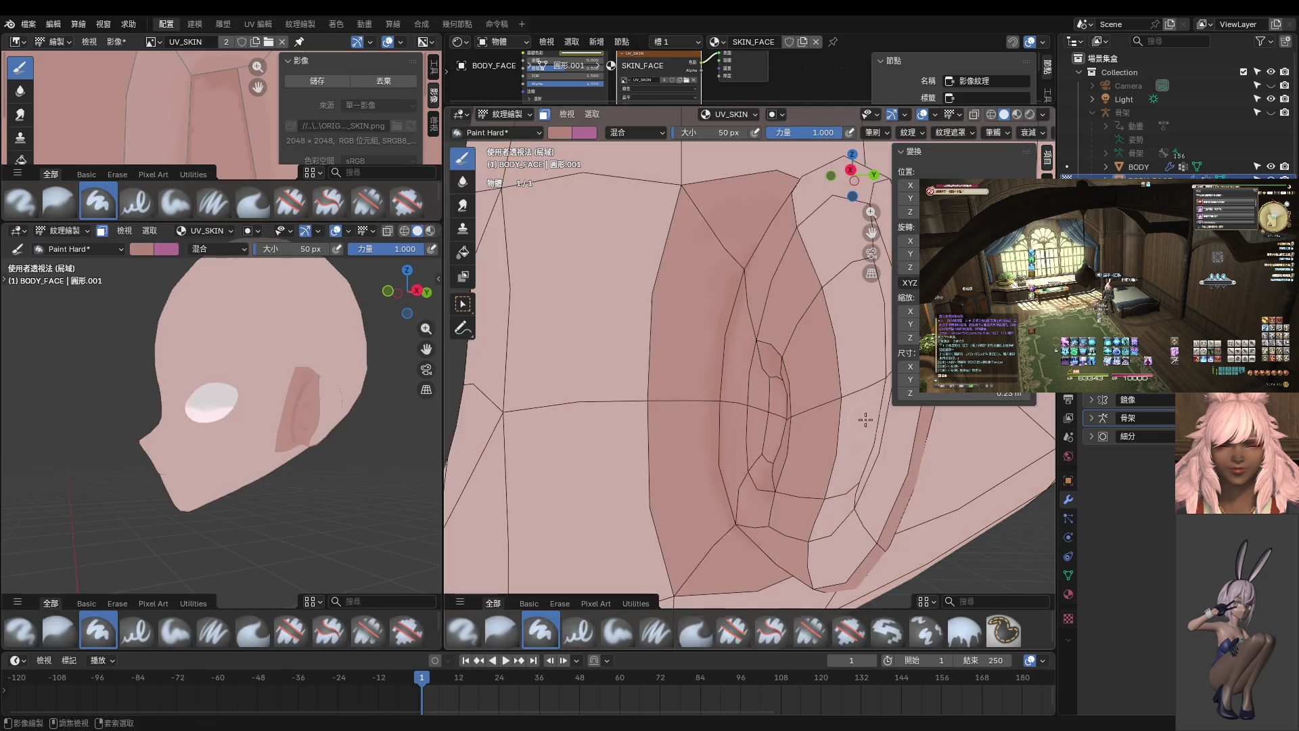
- Paint deeper pink shading along the ear's inner fold
{"action": "scroll", "coordinate": [754, 370], "scroll_direction": "up", "scroll_amount": 3}
{"action": "left_click_drag", "start_coordinate": [792, 403], "coordinate": [794, 477]}
{"action": "middle_click_drag", "start_coordinate": [793, 477], "coordinate": [771, 372]}
{"action": "left_click_drag", "start_coordinate": [771, 372], "coordinate": [788, 413]}
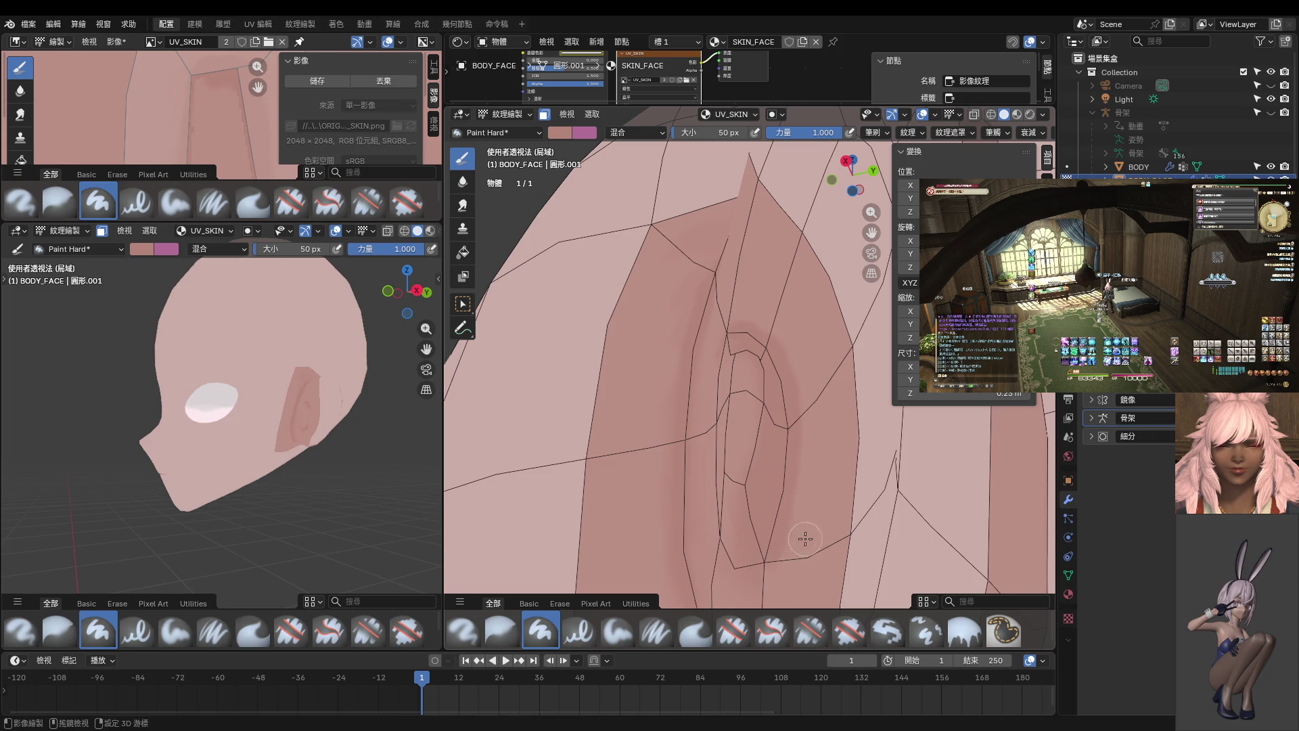
- Sample the skin colour and shrink the Paint Hard brush to 32 px
{"action": "middle_click_drag", "start_coordinate": [797, 537], "coordinate": [775, 517], "text": "shift"}
{"action": "mouse_move", "coordinate": [354, 449]}
{"action": "middle_mouse_down", "text": "ctrl"}
{"action": "mouse_move", "coordinate": [348, 425]}
{"action": "mouse_move", "coordinate": [286, 420]}
{"action": "middle_mouse_up", "text": "ctrl"}
{"action": "scroll", "coordinate": [259, 380], "scroll_direction": "up", "scroll_amount": 5}
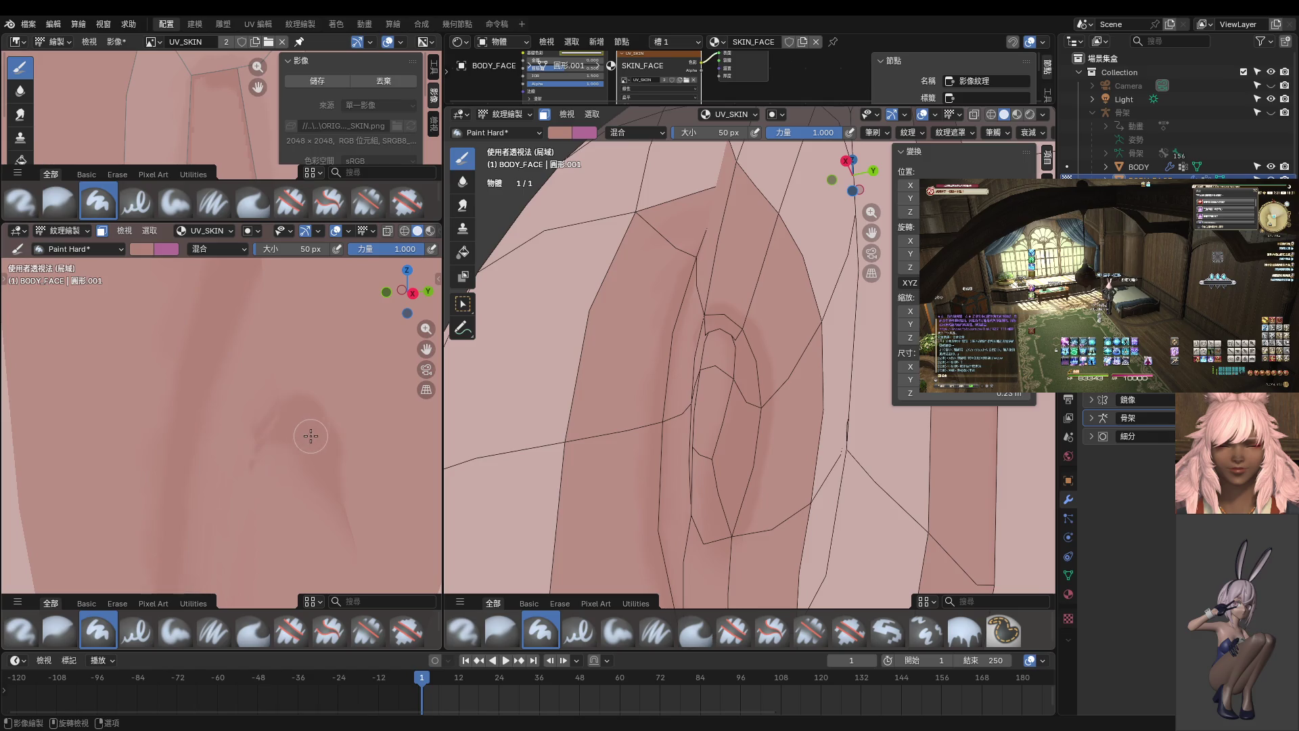
{"action": "scroll", "coordinate": [308, 434], "scroll_direction": "up", "scroll_amount": 3}
{"action": "mouse_move", "coordinate": [589, 426]}
{"action": "middle_mouse_down"}
{"action": "mouse_move", "coordinate": [734, 444]}
{"action": "mouse_move", "coordinate": [772, 374]}
{"action": "middle_mouse_up"}
{"action": "scroll", "coordinate": [771, 374], "scroll_direction": "up", "scroll_amount": 3}
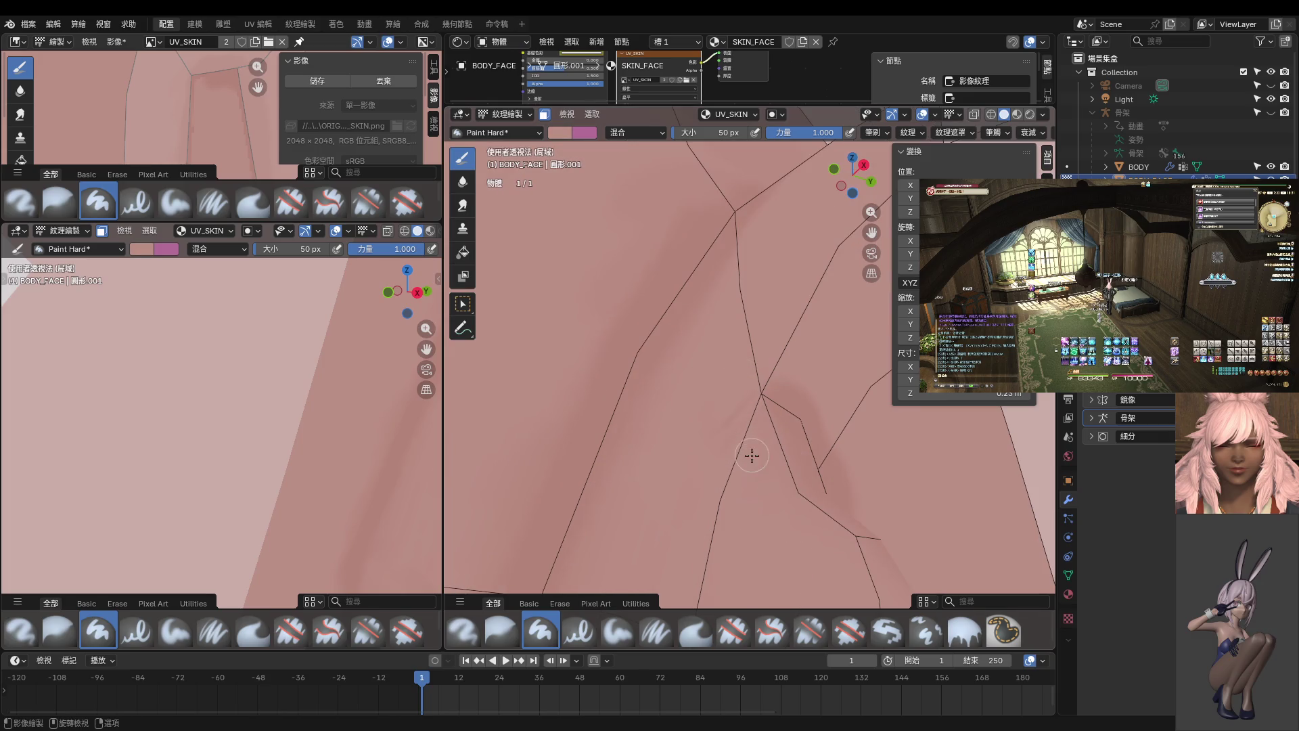
{"action": "middle_click_drag", "start_coordinate": [746, 475], "coordinate": [776, 456]}
{"action": "mouse_move", "coordinate": [826, 415]}
{"action": "middle_mouse_down"}
{"action": "mouse_move", "coordinate": [738, 448]}
{"action": "mouse_move", "coordinate": [769, 444]}
{"action": "mouse_move", "coordinate": [754, 458]}
{"action": "mouse_move", "coordinate": [767, 451]}
{"action": "mouse_move", "coordinate": [527, 446]}
{"action": "middle_mouse_up"}
{"action": "key", "text": "s"}
{"action": "key", "text": "f"}
{"action": "left_click", "coordinate": [737, 447]}
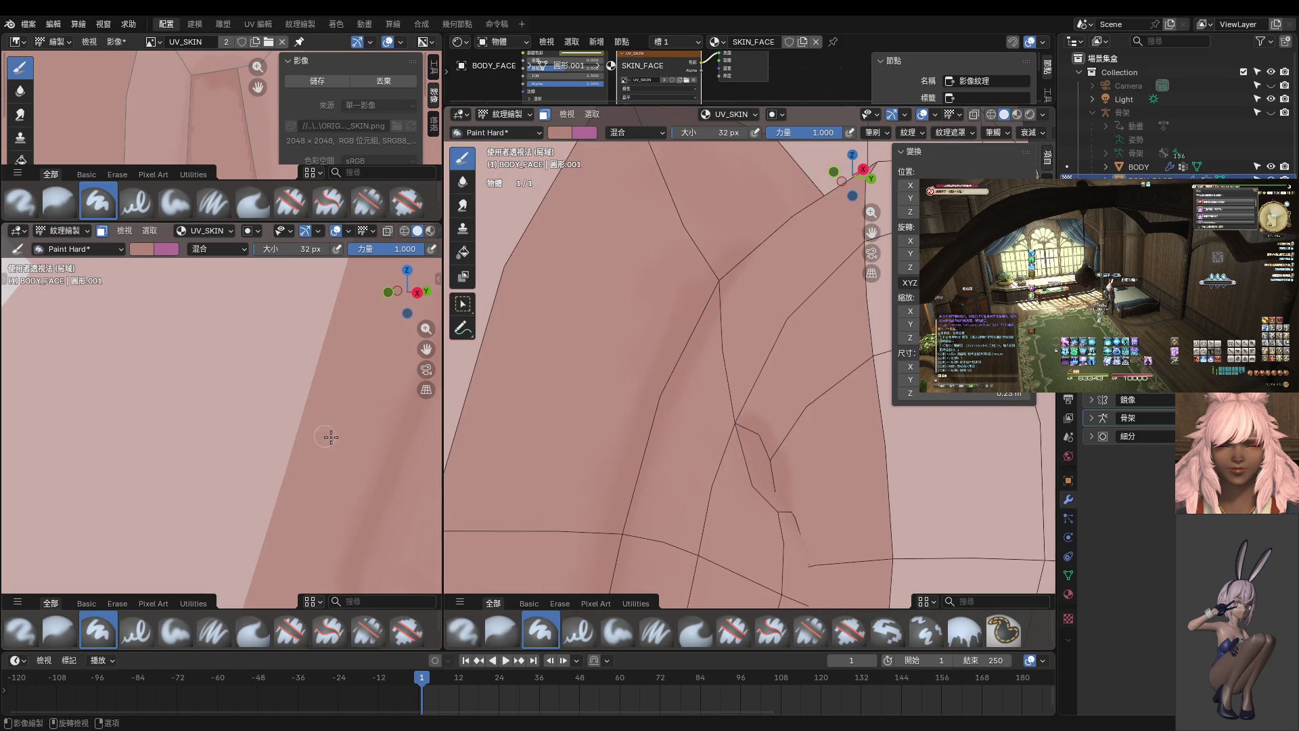
- Check the ear base shading outside Texture Paint, then resample the skin colour
{"action": "scroll", "coordinate": [801, 494], "scroll_direction": "up", "scroll_amount": 1}
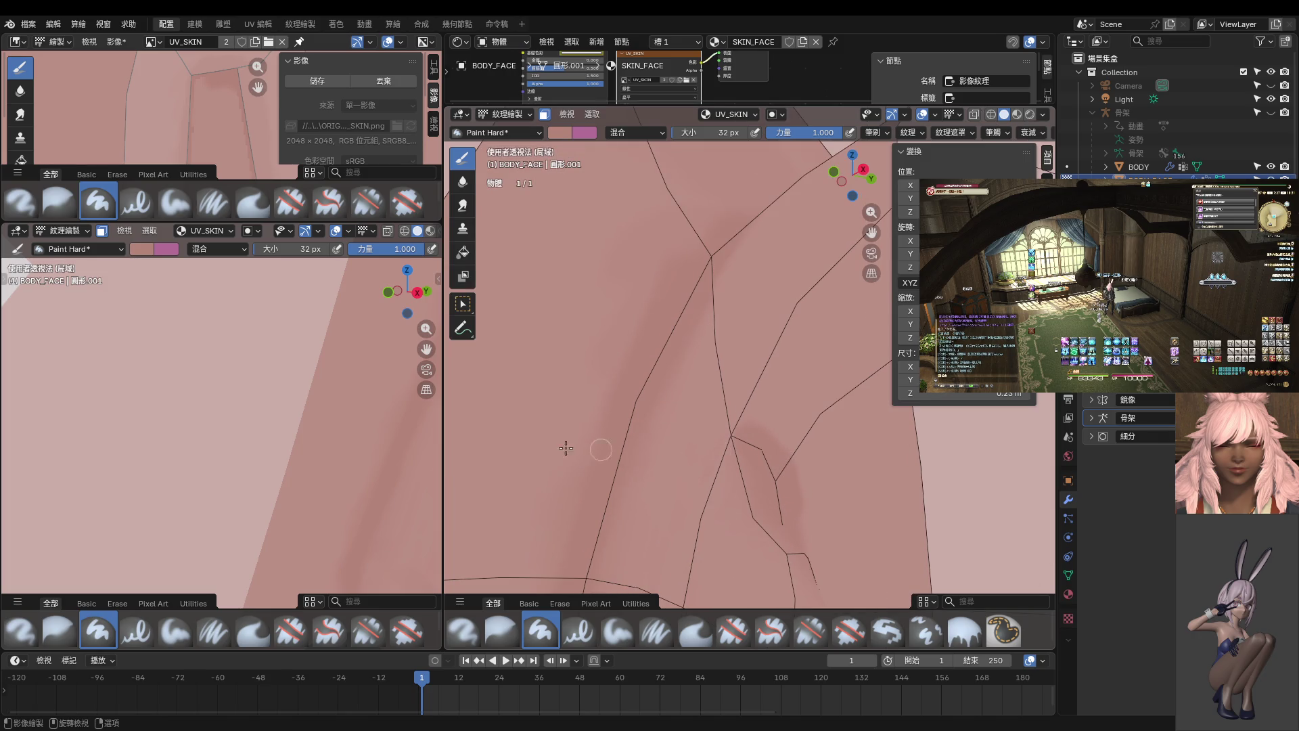
{"action": "scroll", "coordinate": [406, 449], "scroll_direction": "down", "scroll_amount": 5}
{"action": "mouse_move", "coordinate": [318, 426]}
{"action": "middle_mouse_down"}
{"action": "mouse_move", "coordinate": [311, 406]}
{"action": "mouse_move", "coordinate": [247, 386]}
{"action": "mouse_move", "coordinate": [244, 409]}
{"action": "middle_mouse_up"}
{"action": "mouse_move", "coordinate": [744, 447]}
{"action": "middle_mouse_down"}
{"action": "mouse_move", "coordinate": [734, 465]}
{"action": "mouse_move", "coordinate": [715, 461]}
{"action": "middle_mouse_up"}
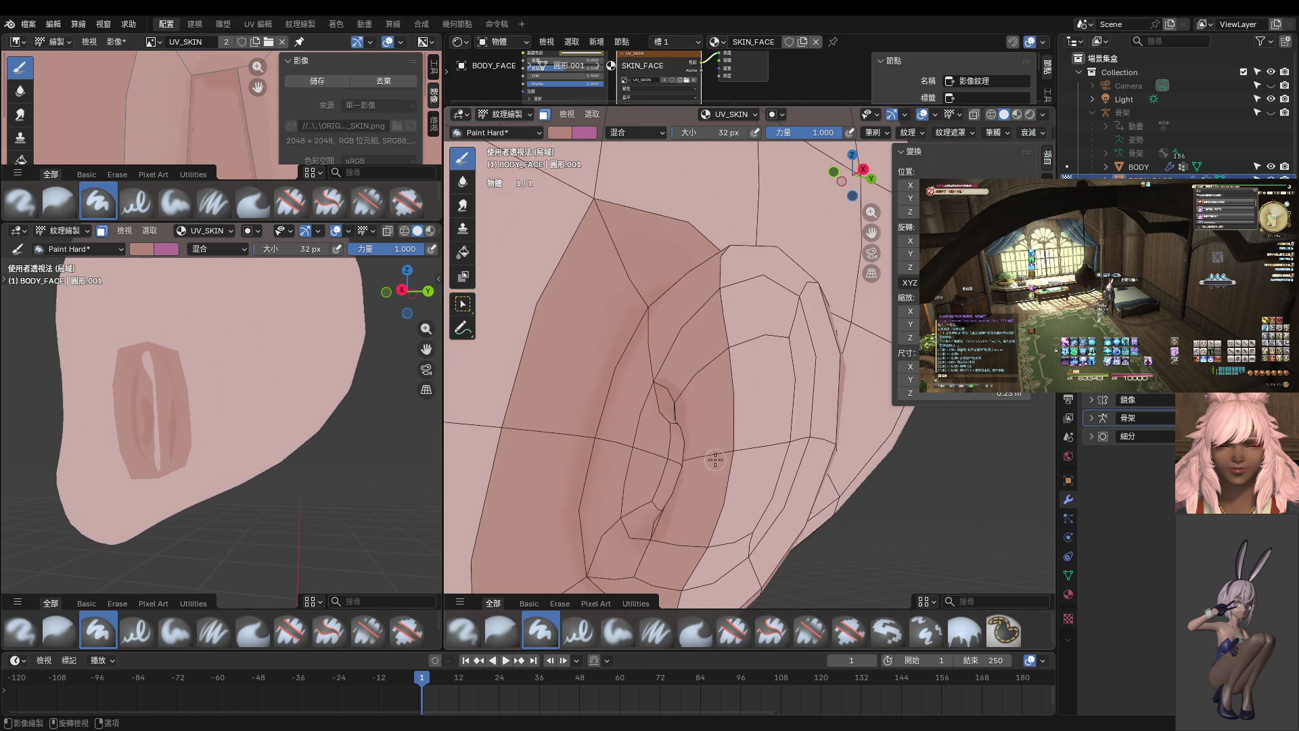
{"action": "key", "text": "ctrl+Tab"}
{"action": "mouse_move", "coordinate": [148, 425]}
{"action": "middle_mouse_down"}
{"action": "mouse_move", "coordinate": [239, 436]}
{"action": "mouse_move", "coordinate": [232, 468]}
{"action": "mouse_move", "coordinate": [205, 485]}
{"action": "mouse_move", "coordinate": [160, 460]}
{"action": "mouse_move", "coordinate": [177, 450]}
{"action": "mouse_move", "coordinate": [149, 420]}
{"action": "mouse_move", "coordinate": [116, 419]}
{"action": "mouse_move", "coordinate": [203, 443]}
{"action": "middle_mouse_up"}
{"action": "middle_click_drag", "start_coordinate": [676, 425], "coordinate": [720, 444]}
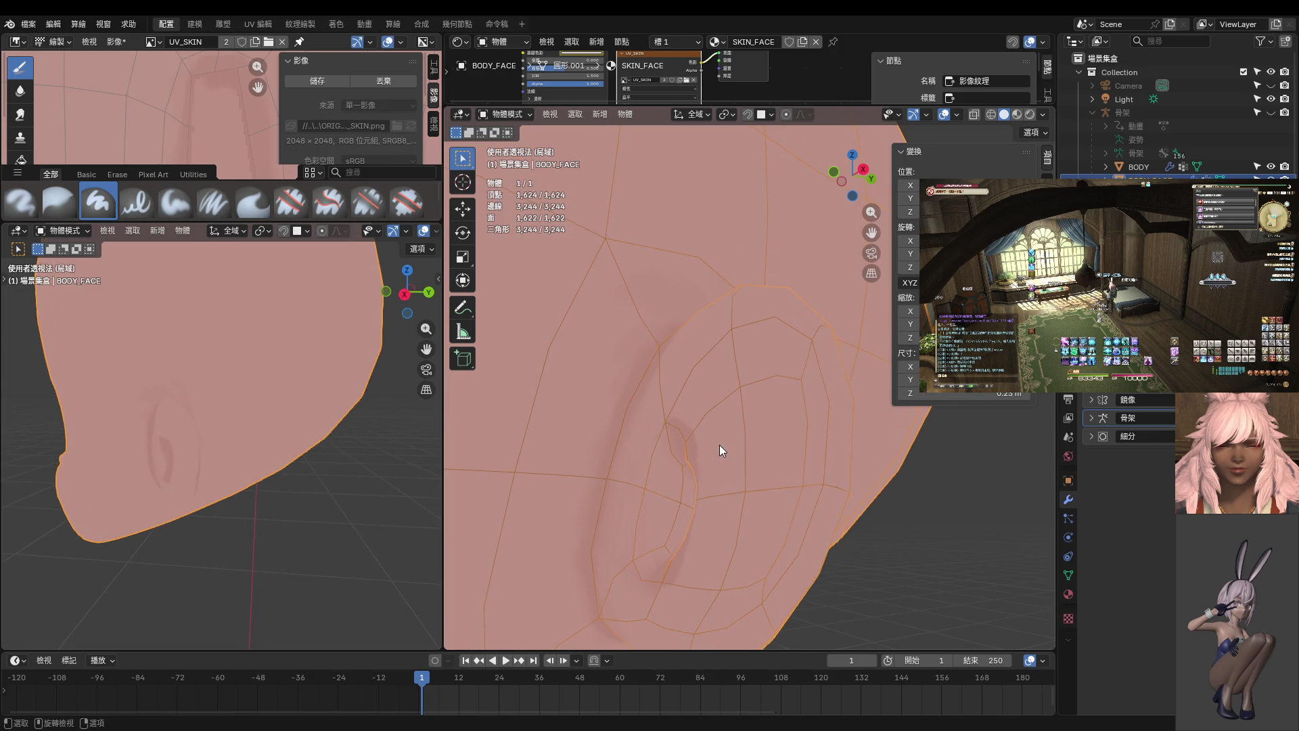
{"action": "key", "text": "ctrl+Tab"}
{"action": "middle_click_drag", "start_coordinate": [782, 381], "coordinate": [709, 405]}
{"action": "key", "text": "s"}
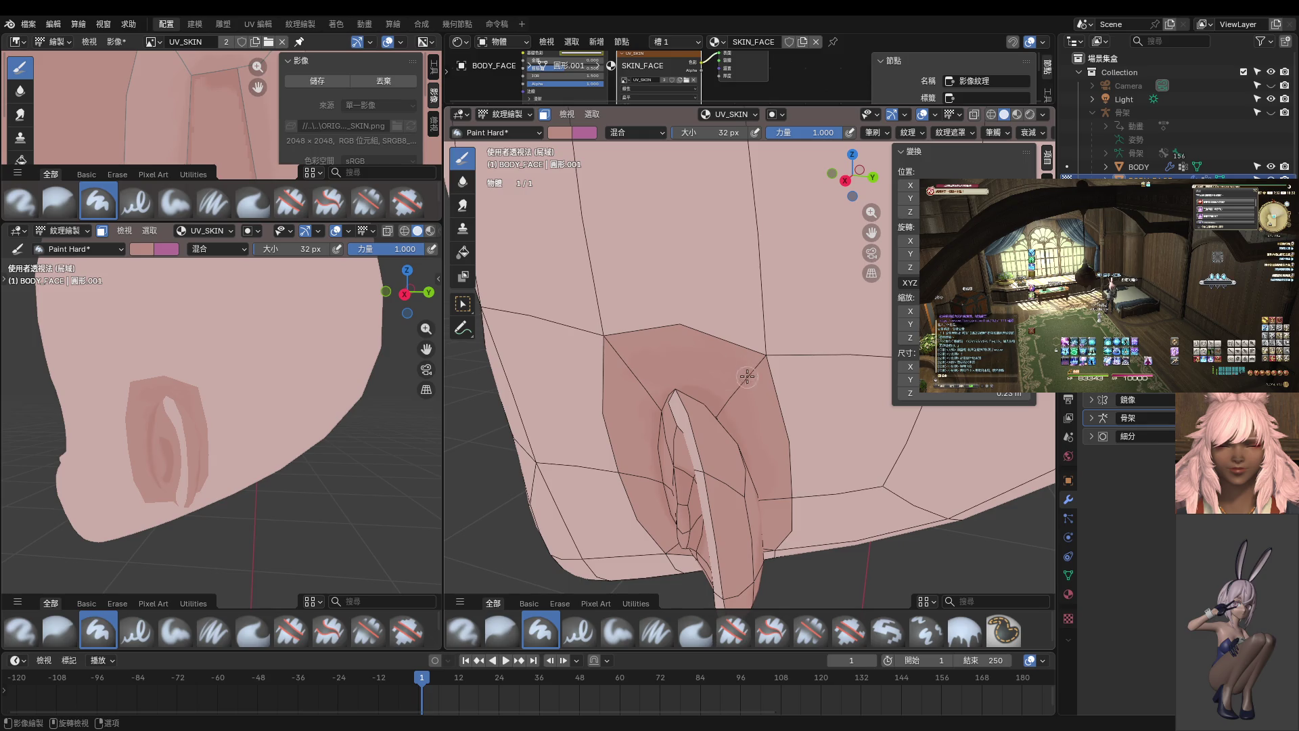
{"action": "middle_click_drag", "start_coordinate": [211, 474], "coordinate": [211, 441], "text": "ctrl"}
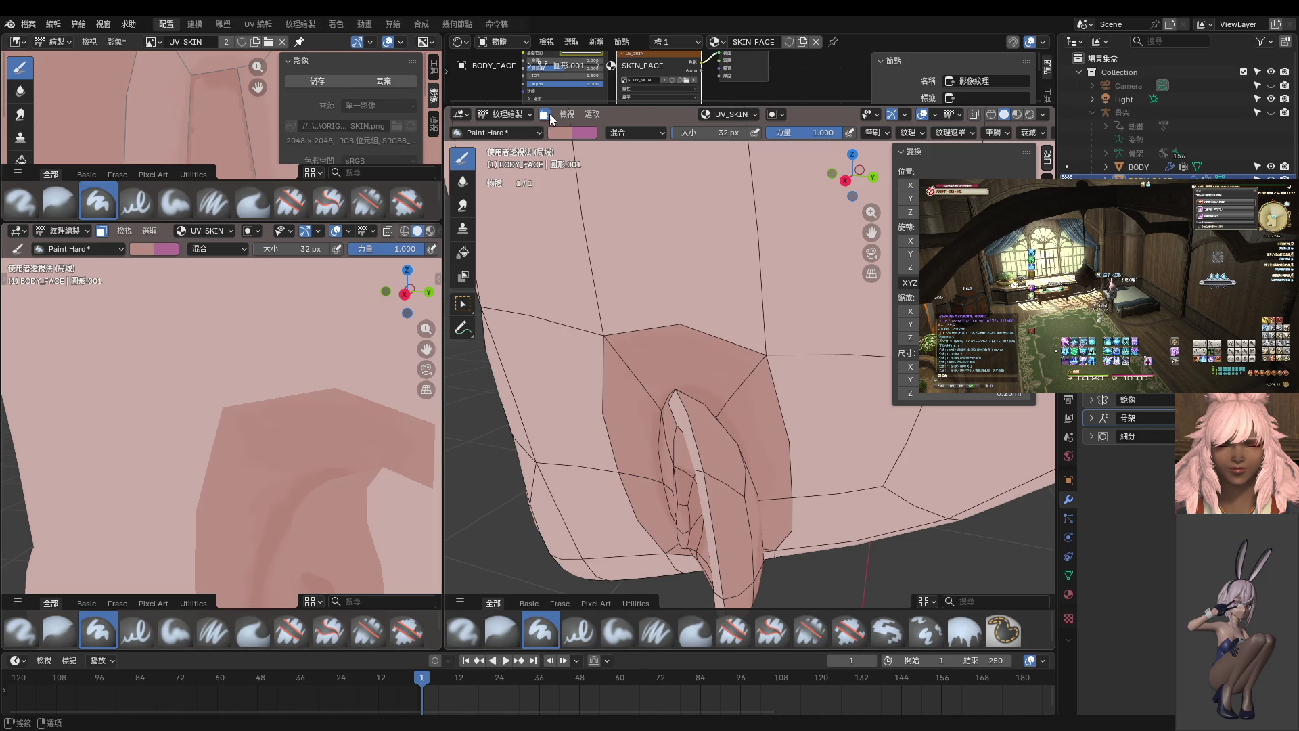
- Undo the stray dark patch painted beside the ear
{"action": "key", "text": "ctrl+z"}
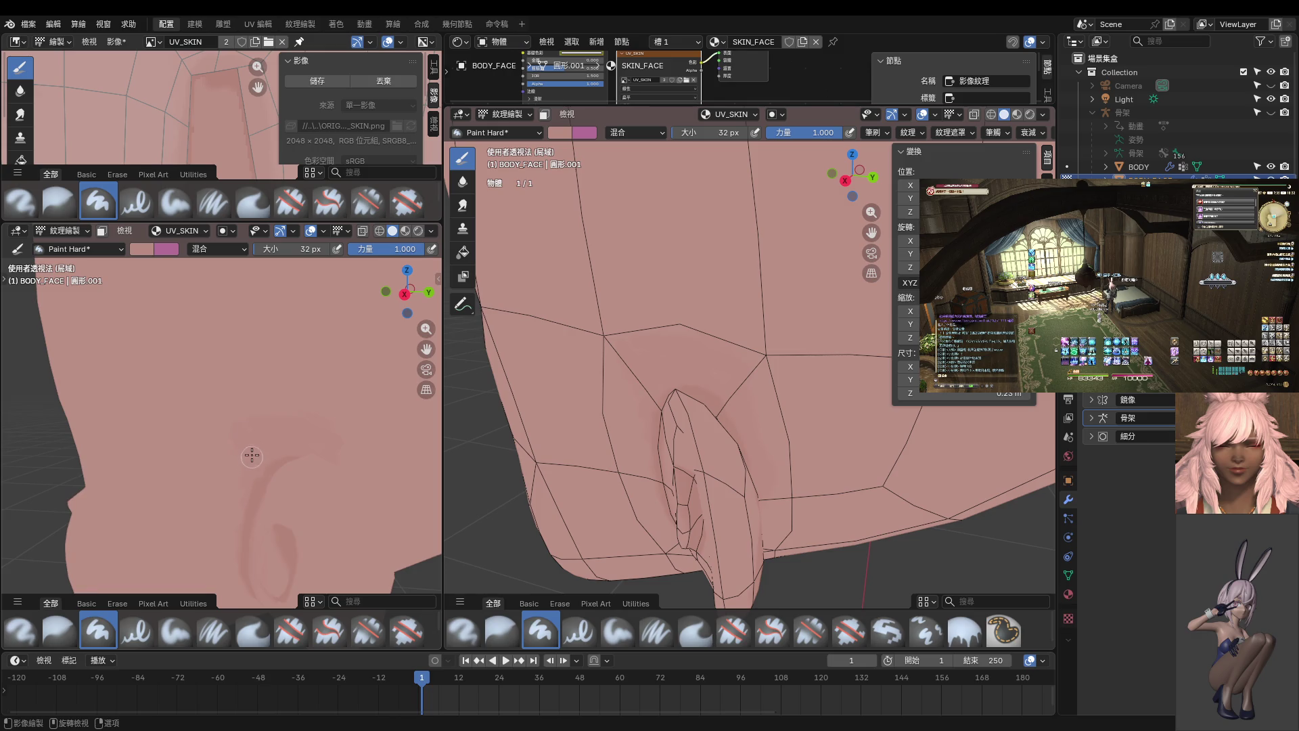
{"action": "mouse_move", "coordinate": [250, 472]}
{"action": "middle_mouse_down", "text": "shift"}
{"action": "mouse_move", "coordinate": [286, 480]}
{"action": "mouse_move", "coordinate": [264, 426]}
{"action": "middle_mouse_up", "text": "shift"}
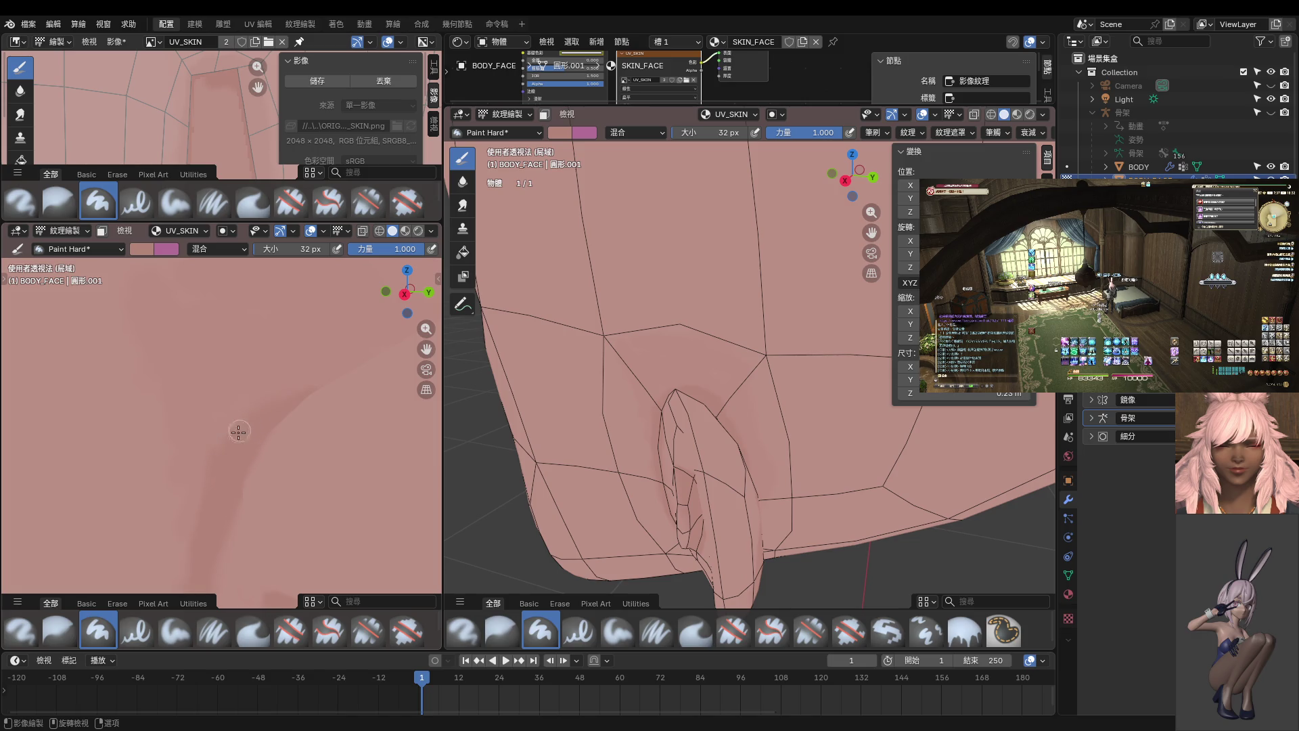
{"action": "mouse_move", "coordinate": [261, 415]}
{"action": "middle_mouse_down"}
{"action": "mouse_move", "coordinate": [261, 432]}
{"action": "mouse_move", "coordinate": [152, 411]}
{"action": "middle_mouse_up"}
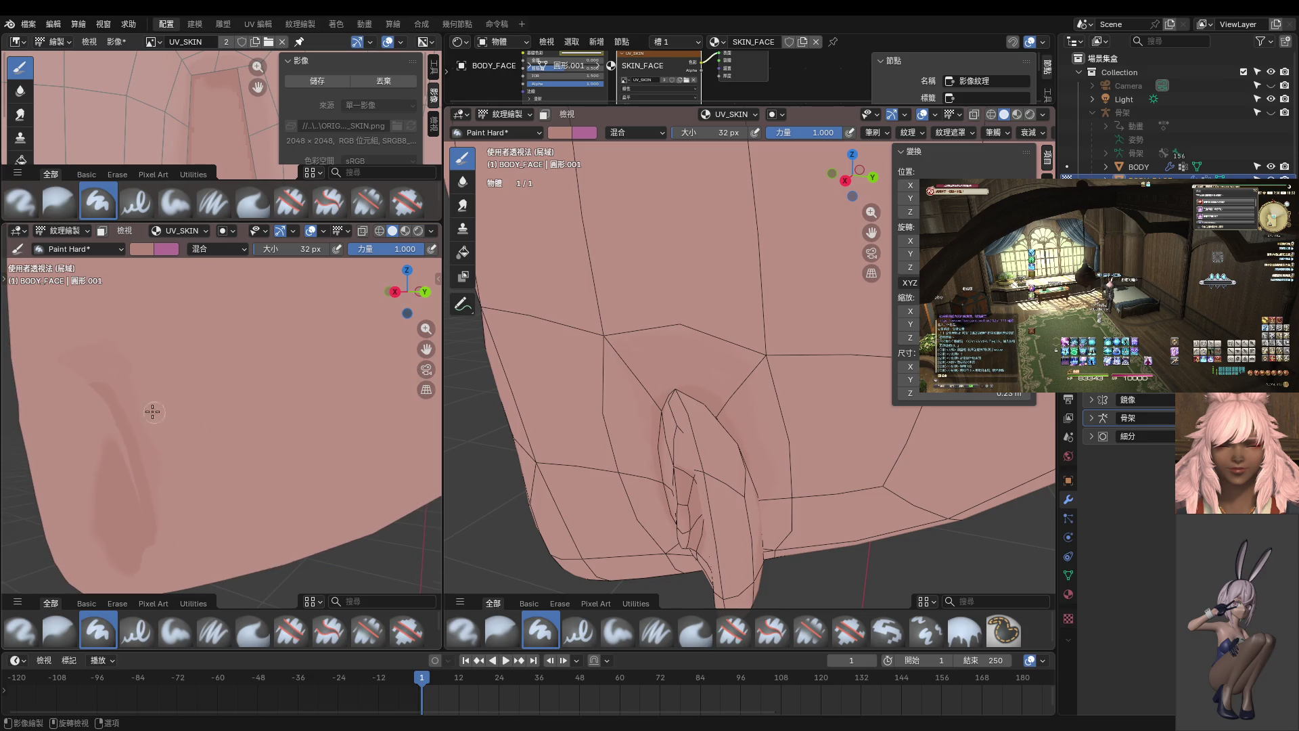
{"action": "scroll", "coordinate": [115, 391], "scroll_direction": "up", "scroll_amount": 3}
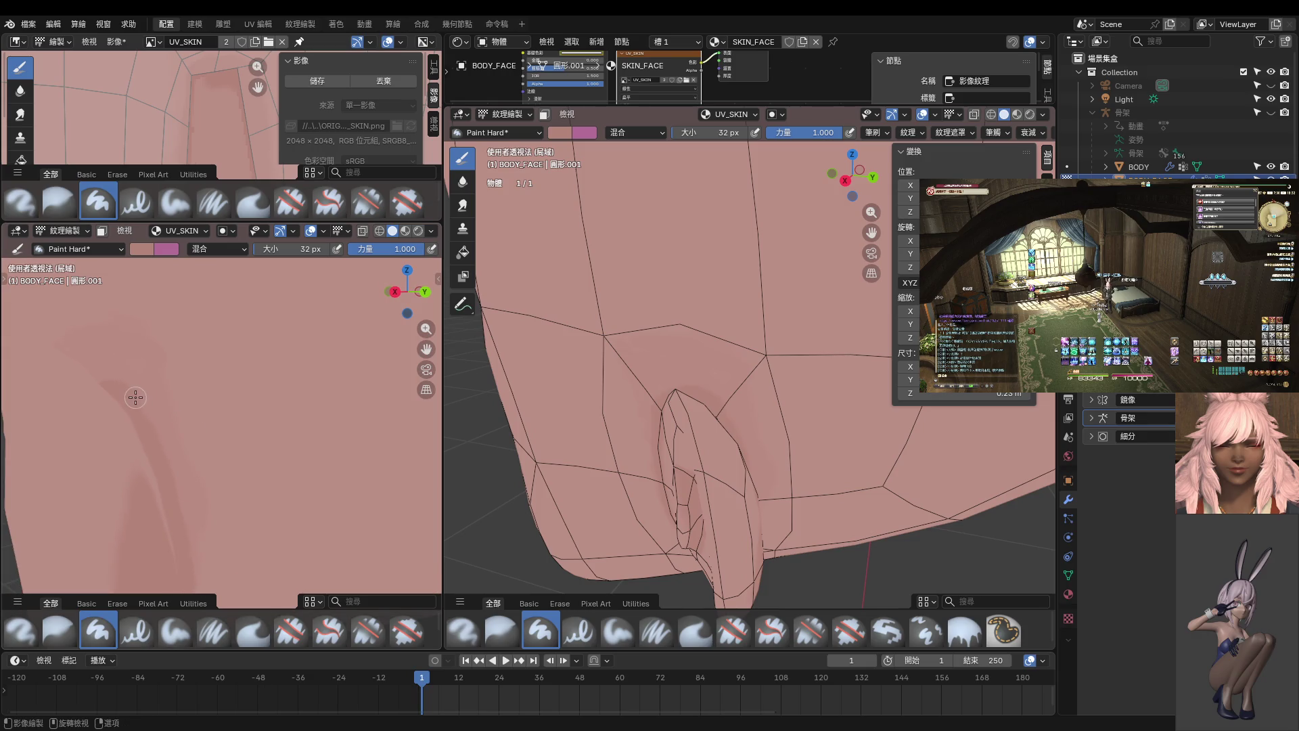
- Shrink the brush to 22 px and work darker lines around the ear
{"action": "key", "text": "bracketleft"}
{"action": "key", "text": "bracketleft"}
{"action": "key", "text": "bracketleft"}
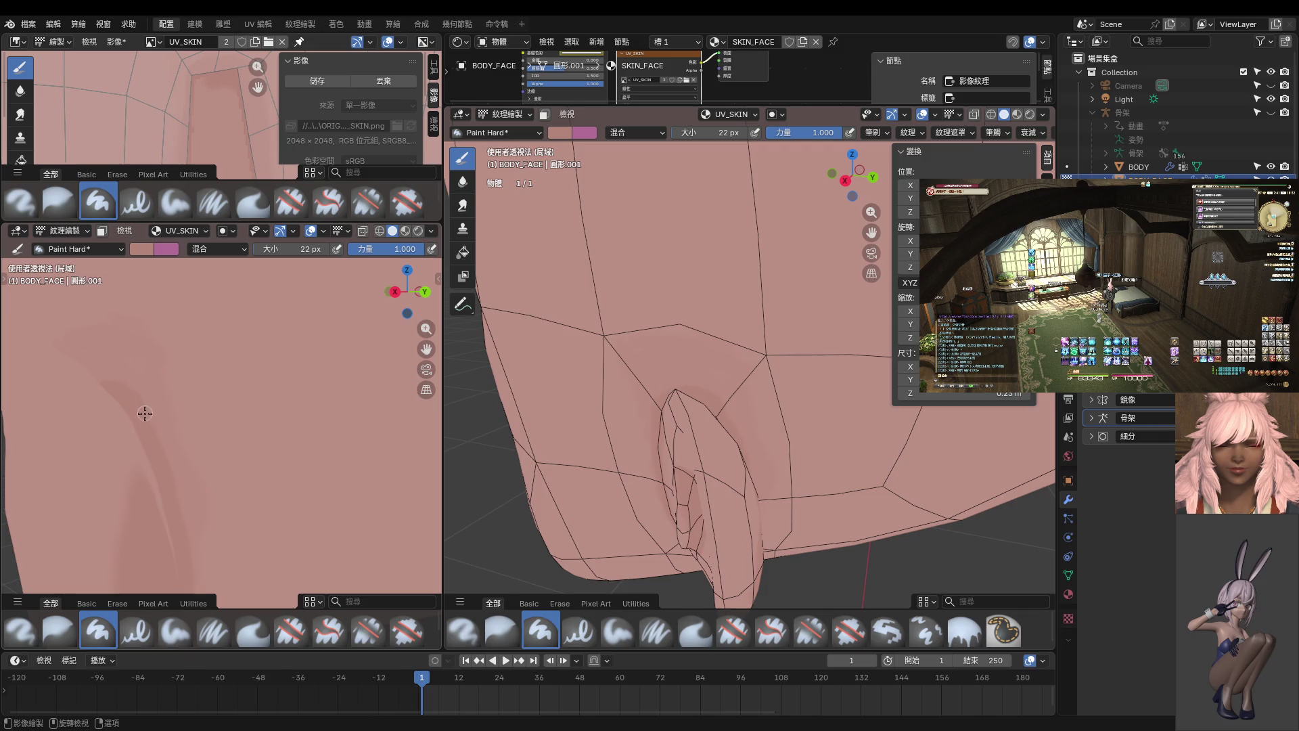
{"action": "mouse_move", "coordinate": [153, 436]}
{"action": "middle_mouse_down"}
{"action": "mouse_move", "coordinate": [174, 435]}
{"action": "mouse_move", "coordinate": [150, 400]}
{"action": "mouse_move", "coordinate": [101, 407]}
{"action": "mouse_move", "coordinate": [196, 433]}
{"action": "mouse_move", "coordinate": [157, 419]}
{"action": "middle_mouse_up"}
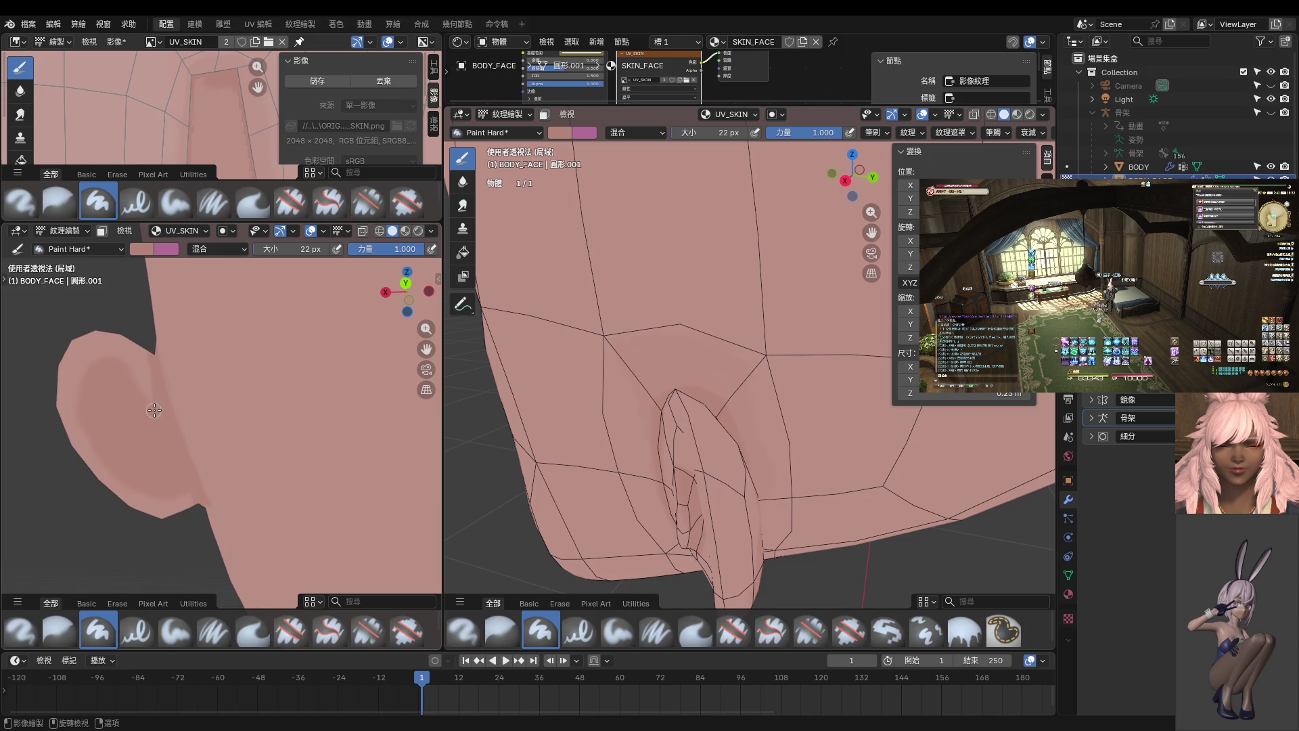
{"action": "mouse_move", "coordinate": [169, 425]}
{"action": "middle_mouse_down"}
{"action": "mouse_move", "coordinate": [159, 410]}
{"action": "mouse_move", "coordinate": [201, 371]}
{"action": "mouse_move", "coordinate": [173, 389]}
{"action": "mouse_move", "coordinate": [236, 343]}
{"action": "middle_mouse_up"}
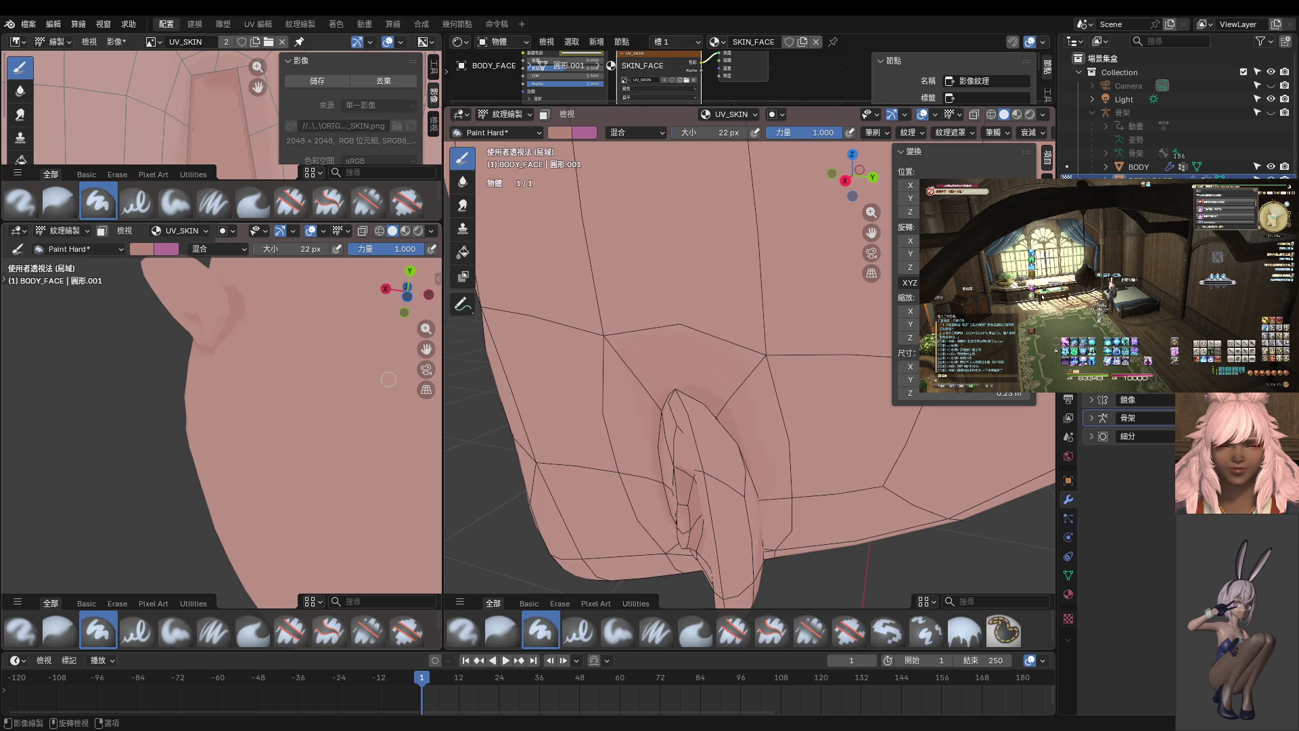
{"action": "mouse_move", "coordinate": [260, 420]}
{"action": "middle_mouse_down"}
{"action": "mouse_move", "coordinate": [244, 516]}
{"action": "mouse_move", "coordinate": [290, 429]}
{"action": "mouse_move", "coordinate": [287, 401]}
{"action": "mouse_move", "coordinate": [299, 429]}
{"action": "mouse_move", "coordinate": [376, 459]}
{"action": "mouse_move", "coordinate": [335, 492]}
{"action": "mouse_move", "coordinate": [272, 459]}
{"action": "middle_mouse_up"}
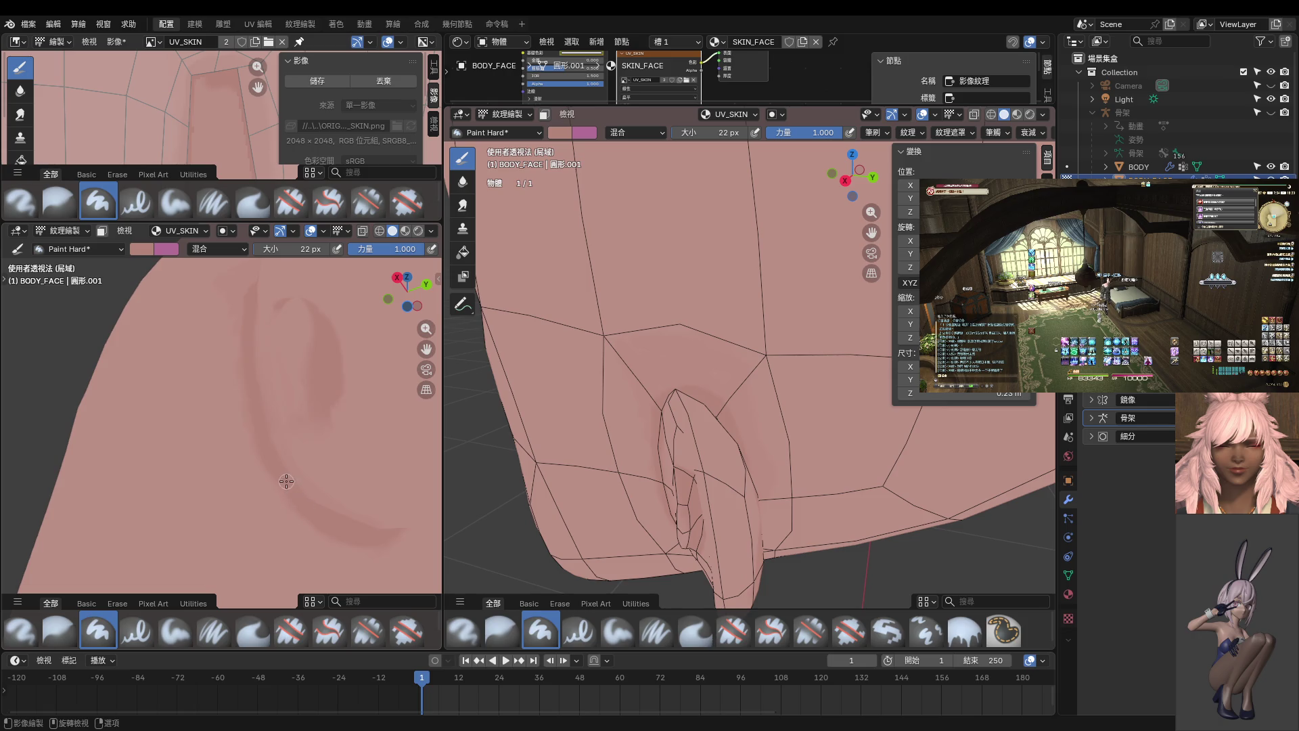
{"action": "mouse_move", "coordinate": [318, 519]}
{"action": "middle_mouse_down"}
{"action": "mouse_move", "coordinate": [299, 481]}
{"action": "mouse_move", "coordinate": [302, 539]}
{"action": "mouse_move", "coordinate": [371, 536]}
{"action": "mouse_move", "coordinate": [352, 474]}
{"action": "mouse_move", "coordinate": [379, 406]}
{"action": "mouse_move", "coordinate": [329, 428]}
{"action": "mouse_move", "coordinate": [305, 460]}
{"action": "middle_mouse_up"}
{"action": "scroll", "coordinate": [372, 537], "scroll_direction": "down", "scroll_amount": 2}
- Soften the ear-base shading with the Blur brush, then return to Paint Hard
{"action": "left_click", "coordinate": [462, 182]}
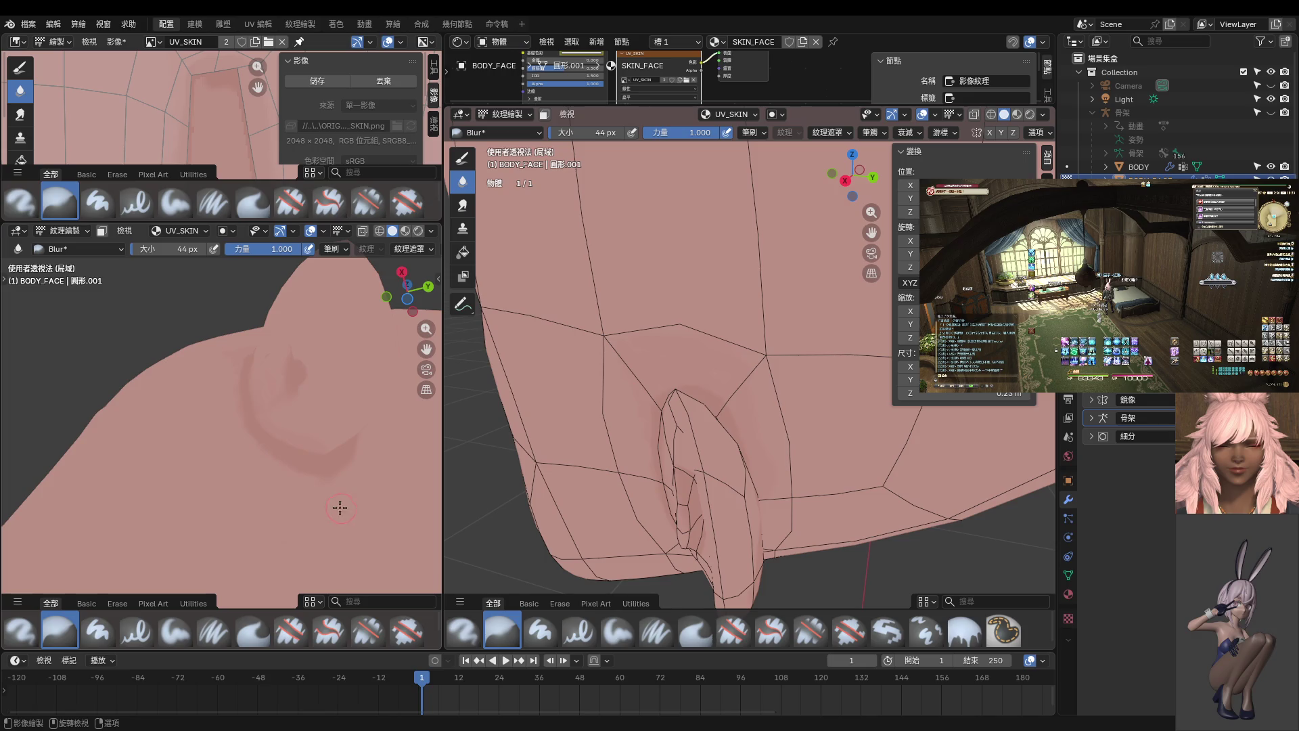
{"action": "middle_click_drag", "start_coordinate": [367, 438], "coordinate": [303, 496]}
{"action": "middle_click_drag", "start_coordinate": [305, 430], "coordinate": [314, 524]}
{"action": "mouse_move", "coordinate": [299, 461]}
{"action": "middle_mouse_down"}
{"action": "mouse_move", "coordinate": [275, 429]}
{"action": "mouse_move", "coordinate": [226, 468]}
{"action": "middle_mouse_up"}
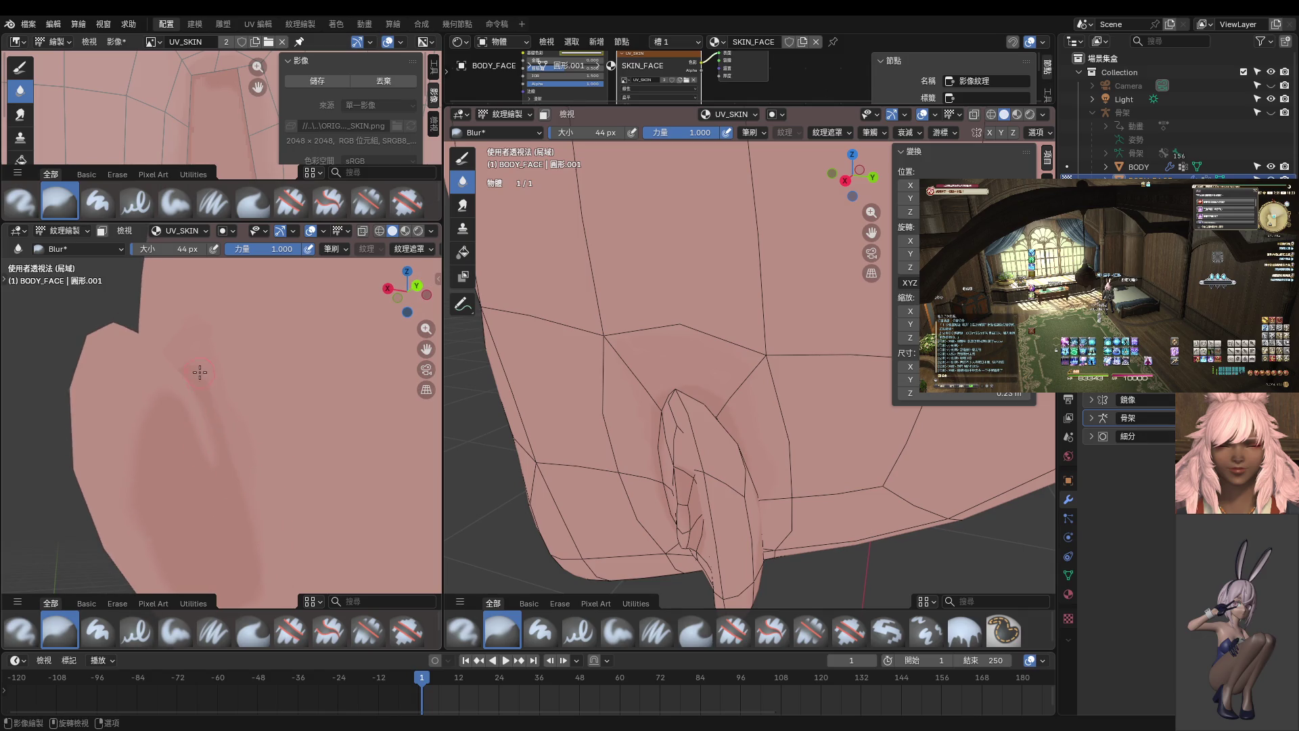
{"action": "middle_click_drag", "start_coordinate": [200, 373], "coordinate": [262, 488]}
{"action": "mouse_move", "coordinate": [242, 423]}
{"action": "middle_mouse_down"}
{"action": "mouse_move", "coordinate": [258, 506]}
{"action": "mouse_move", "coordinate": [234, 485]}
{"action": "mouse_move", "coordinate": [279, 475]}
{"action": "mouse_move", "coordinate": [258, 467]}
{"action": "mouse_move", "coordinate": [265, 445]}
{"action": "middle_mouse_up"}
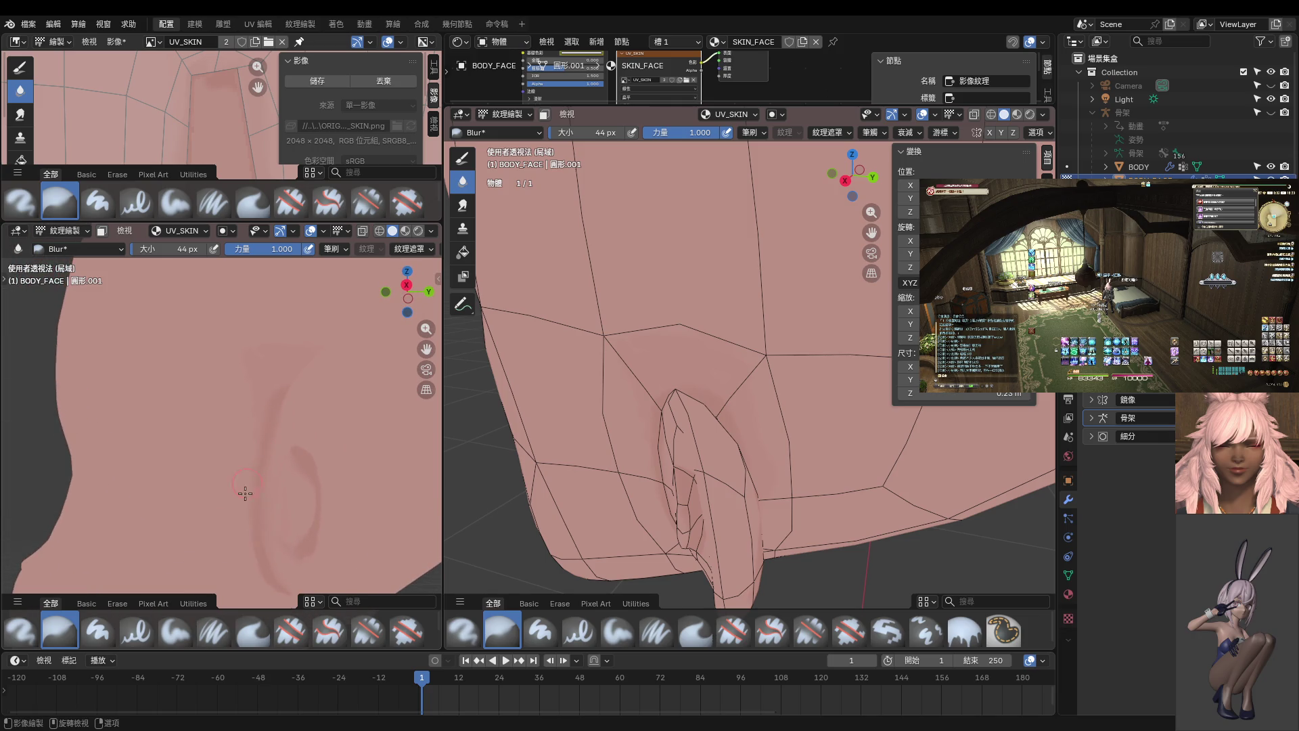
{"action": "mouse_move", "coordinate": [245, 494]}
{"action": "middle_mouse_down", "text": "shift"}
{"action": "mouse_move", "coordinate": [247, 369]}
{"action": "mouse_move", "coordinate": [266, 360]}
{"action": "mouse_move", "coordinate": [285, 420]}
{"action": "mouse_move", "coordinate": [257, 464]}
{"action": "mouse_move", "coordinate": [289, 453]}
{"action": "middle_mouse_up", "text": "shift"}
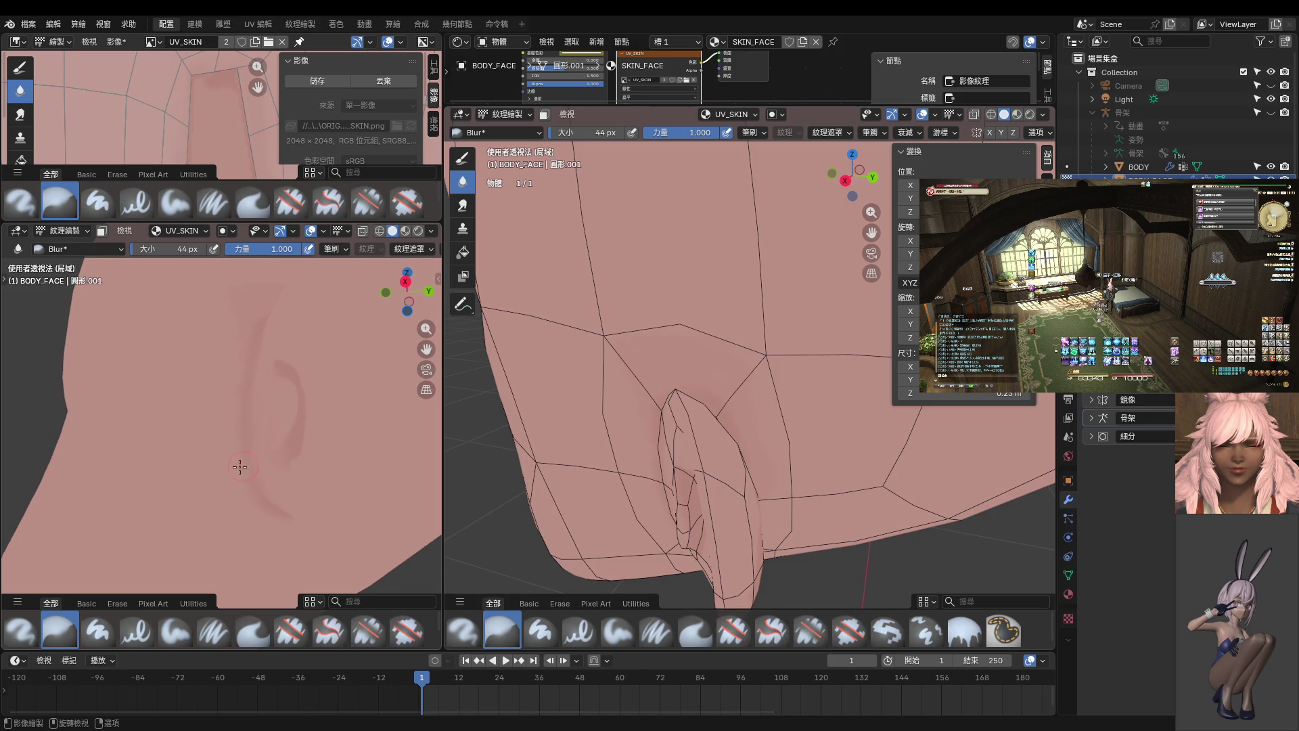
{"action": "mouse_move", "coordinate": [290, 448]}
{"action": "middle_mouse_down"}
{"action": "mouse_move", "coordinate": [325, 429]}
{"action": "mouse_move", "coordinate": [323, 498]}
{"action": "mouse_move", "coordinate": [311, 469]}
{"action": "middle_mouse_up"}
{"action": "key", "text": "d"}
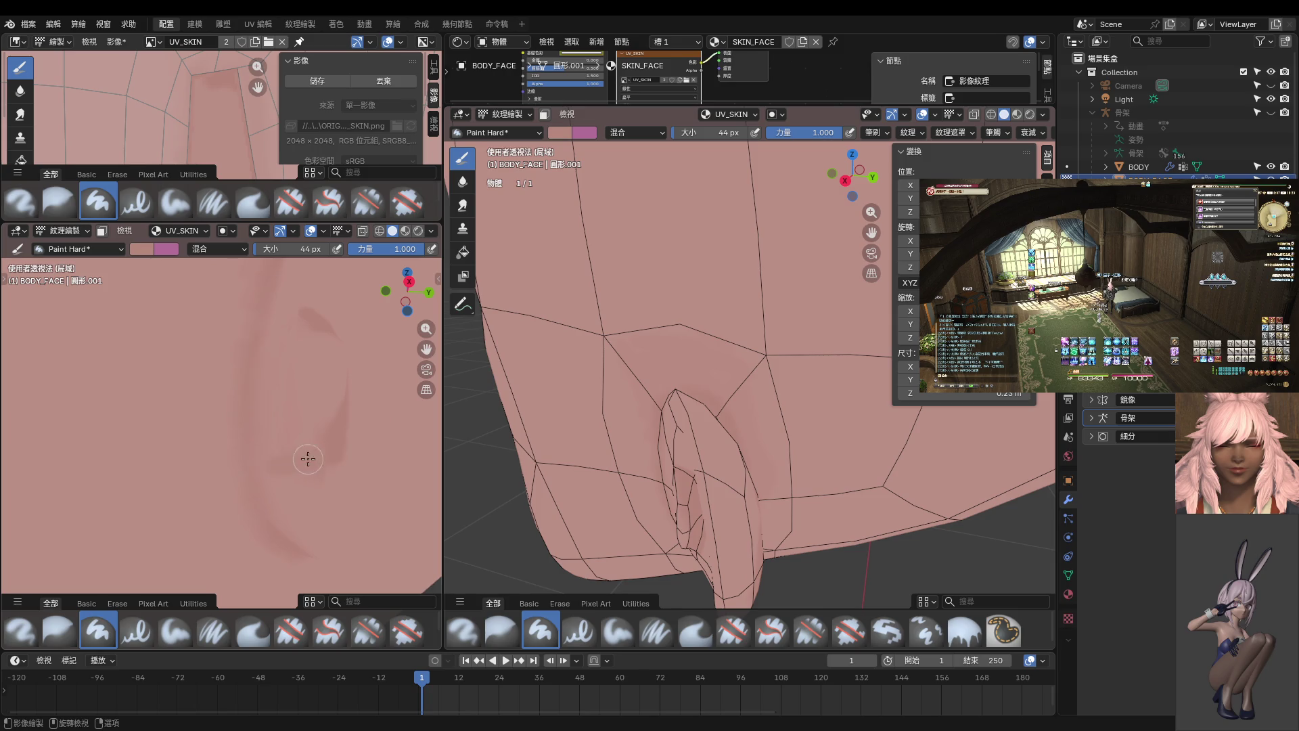
- Shrink the brush to 26 px, then blur the ear's dark shading strokes
{"action": "mouse_move", "coordinate": [270, 481]}
{"action": "middle_mouse_down"}
{"action": "mouse_move", "coordinate": [327, 473]}
{"action": "mouse_move", "coordinate": [290, 460]}
{"action": "mouse_move", "coordinate": [262, 469]}
{"action": "mouse_move", "coordinate": [319, 453]}
{"action": "middle_mouse_up"}
{"action": "key", "text": "bracketleft"}
{"action": "key", "text": "bracketleft"}
{"action": "key", "text": "bracketleft"}
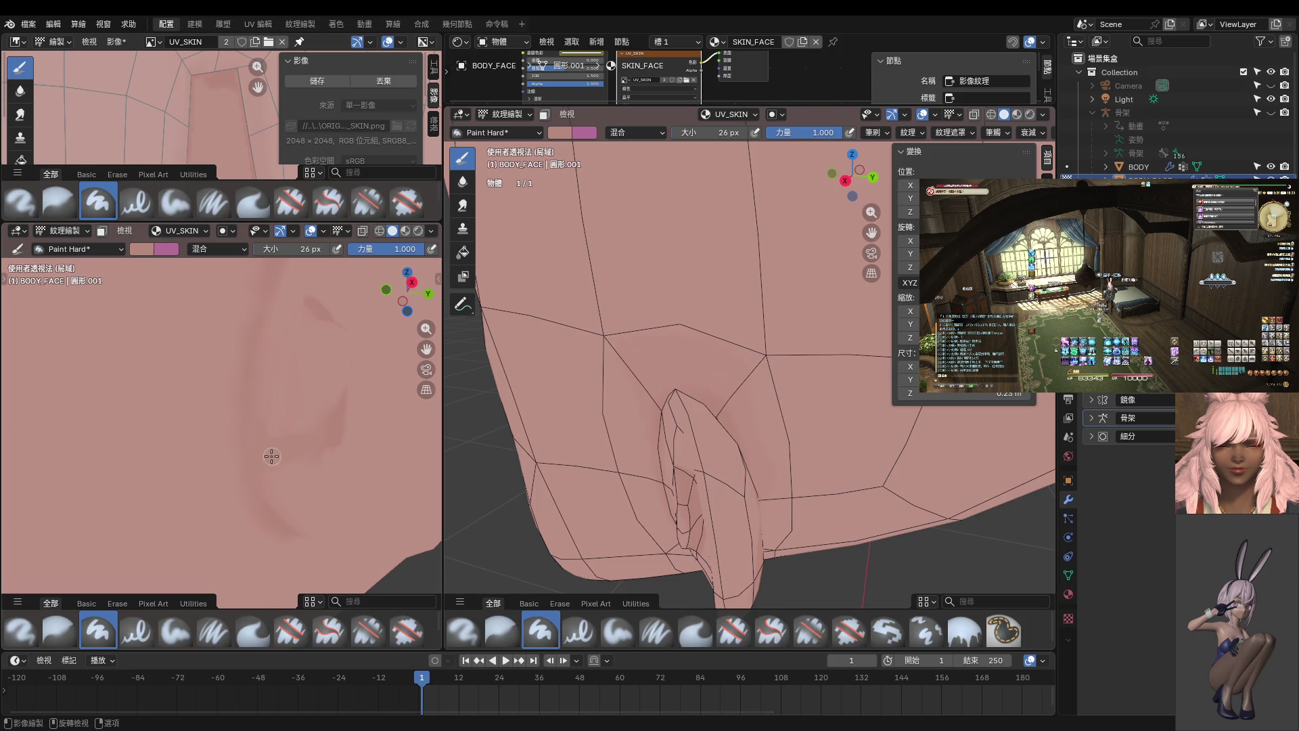
{"action": "scroll", "coordinate": [276, 482], "scroll_direction": "down", "scroll_amount": 1}
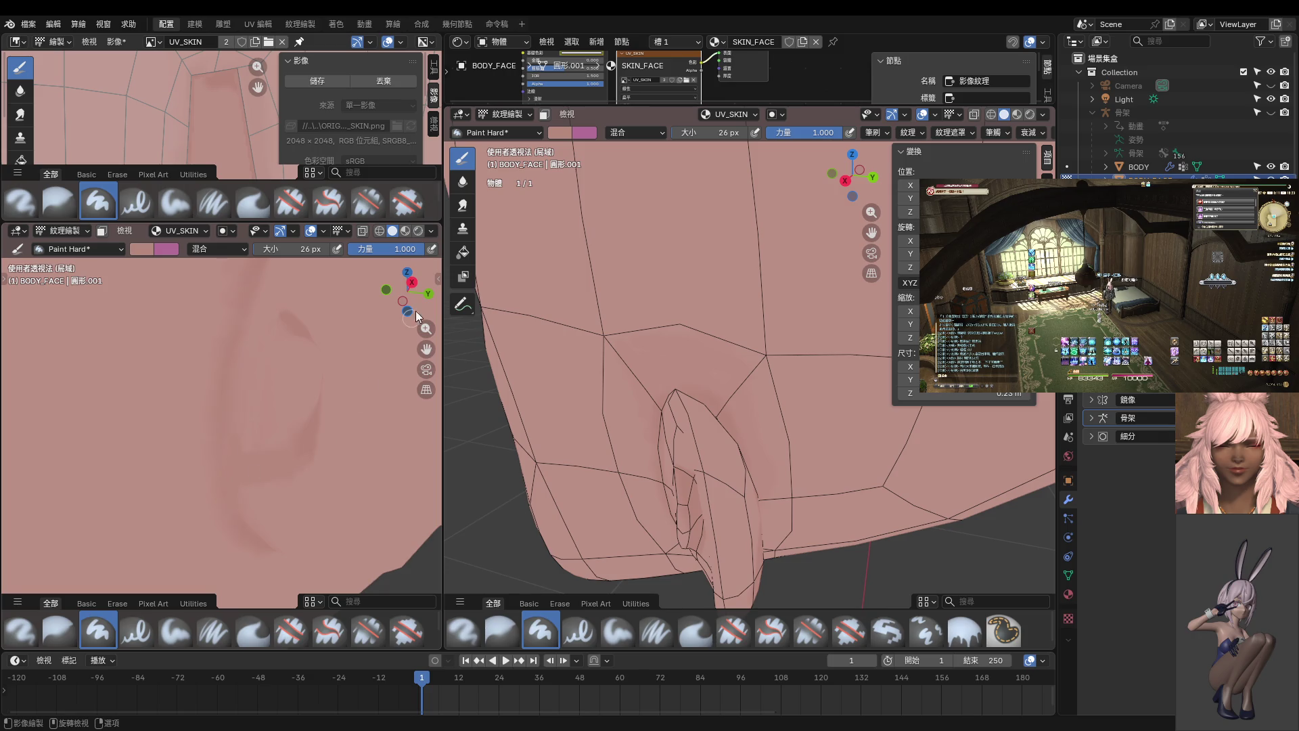
{"action": "left_click", "coordinate": [467, 184]}
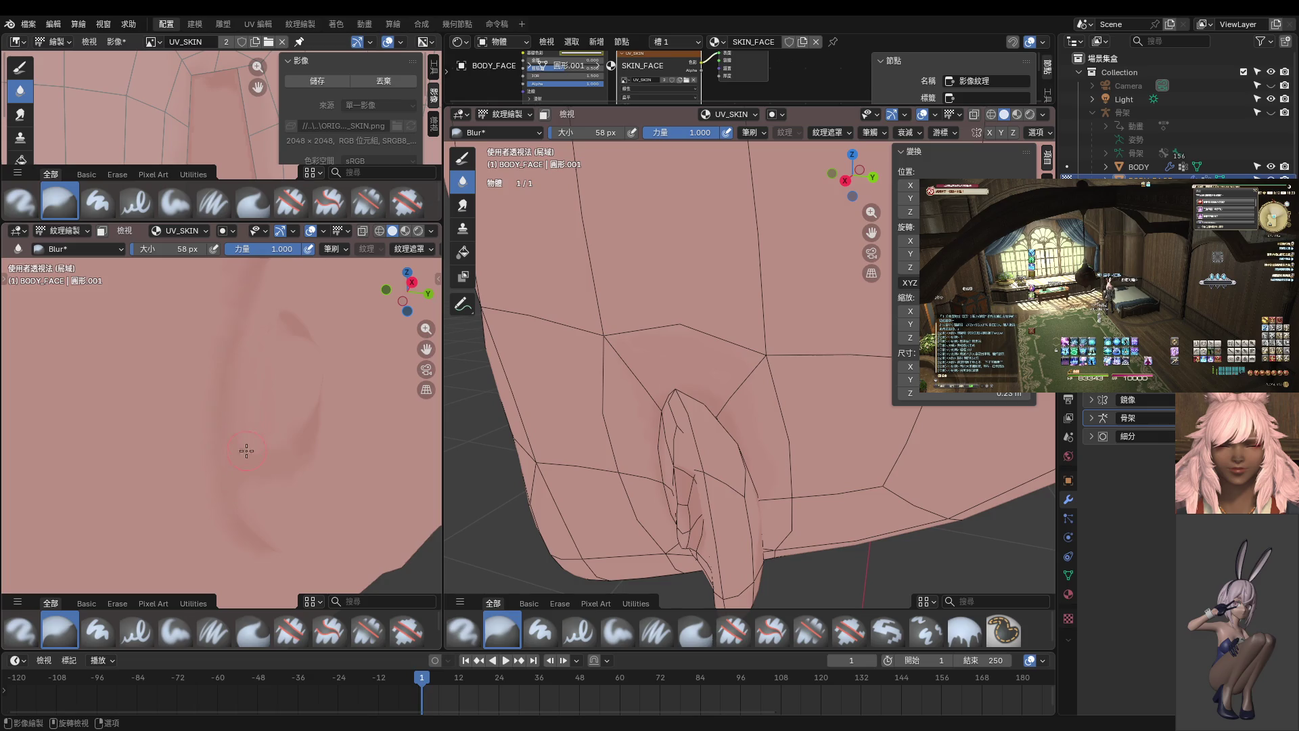
{"action": "middle_click_drag", "start_coordinate": [284, 333], "coordinate": [231, 343]}
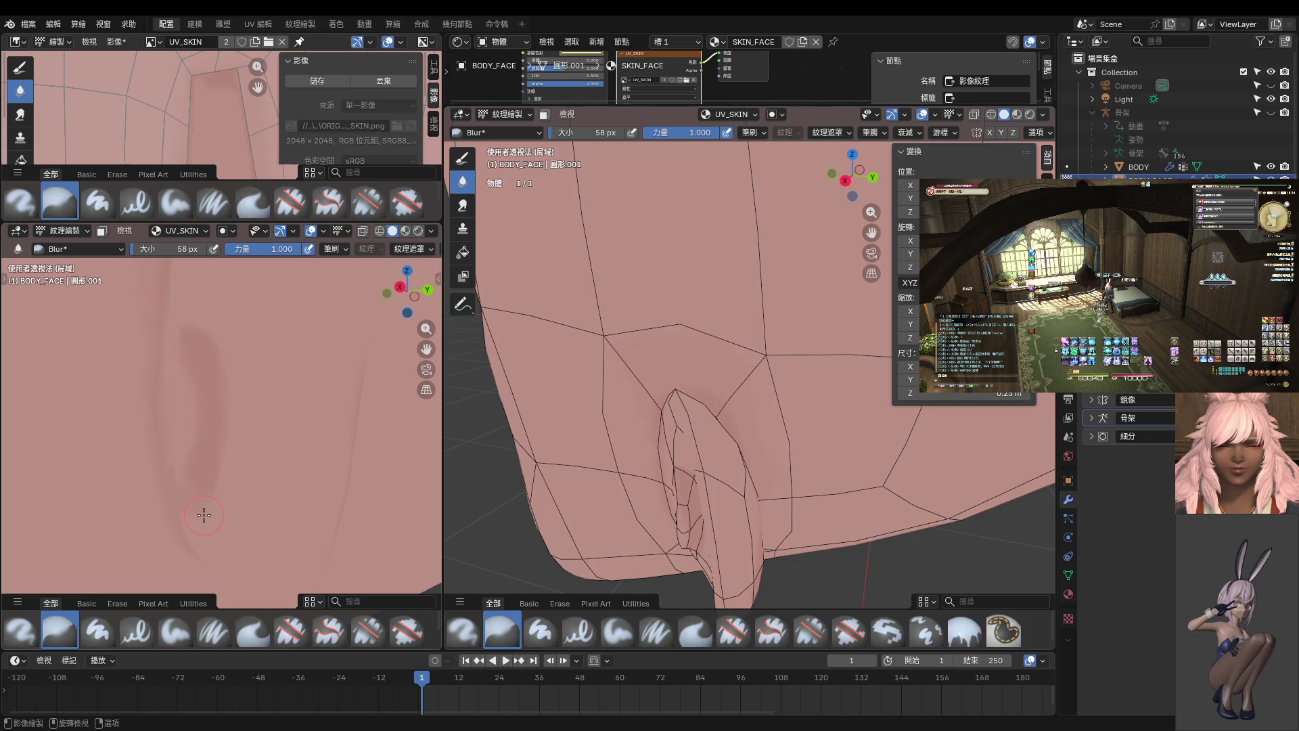
{"action": "scroll", "coordinate": [209, 508], "scroll_direction": "down", "scroll_amount": 2}
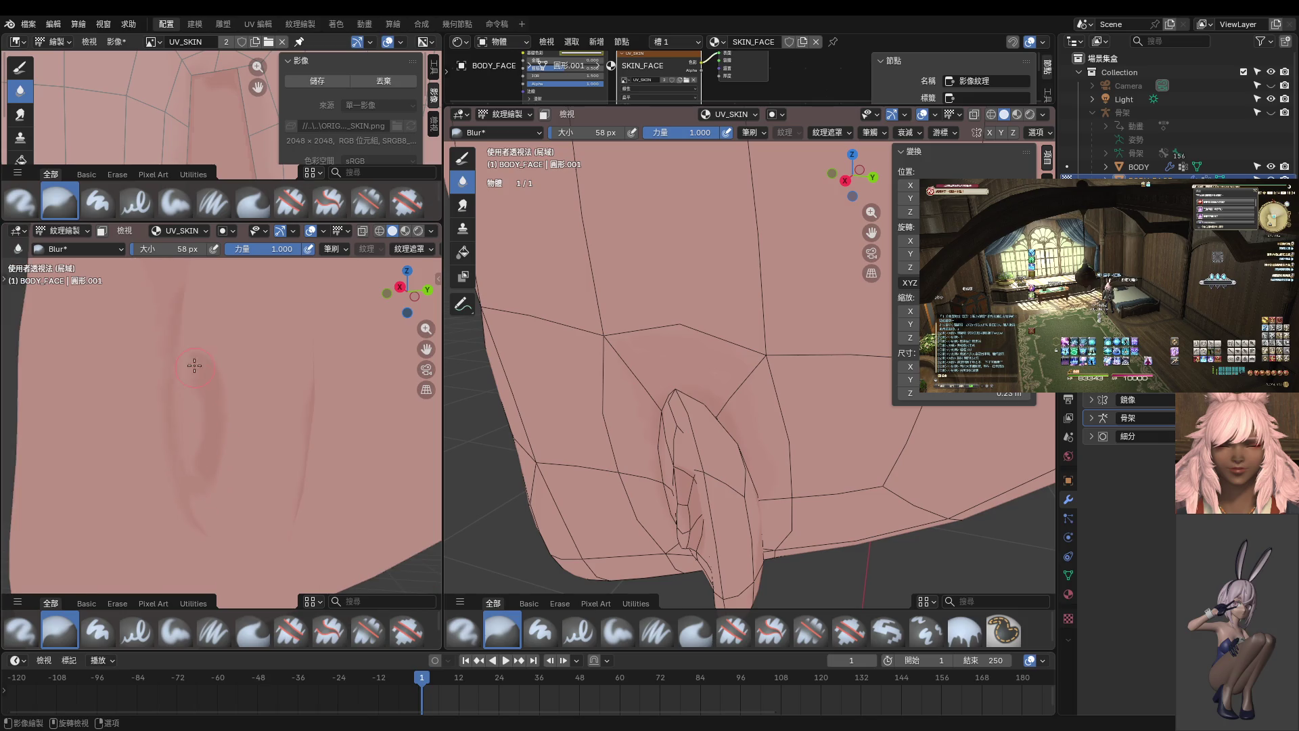
{"action": "mouse_move", "coordinate": [205, 369]}
{"action": "middle_mouse_down"}
{"action": "mouse_move", "coordinate": [254, 427]}
{"action": "mouse_move", "coordinate": [229, 407]}
{"action": "mouse_move", "coordinate": [183, 431]}
{"action": "middle_mouse_up"}
{"action": "middle_click_drag", "start_coordinate": [194, 532], "coordinate": [186, 427]}
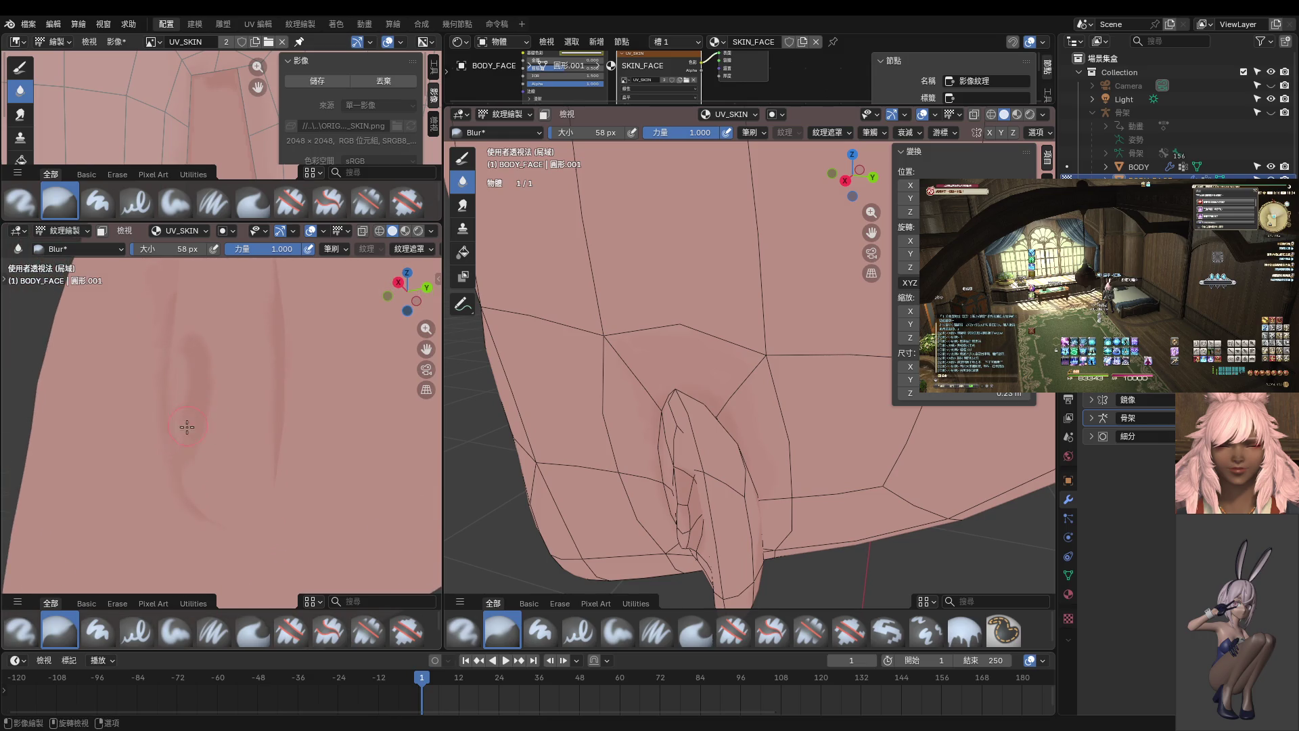
{"action": "mouse_move", "coordinate": [182, 375]}
{"action": "middle_mouse_down"}
{"action": "mouse_move", "coordinate": [261, 427]}
{"action": "mouse_move", "coordinate": [249, 362]}
{"action": "mouse_move", "coordinate": [235, 421]}
{"action": "mouse_move", "coordinate": [255, 445]}
{"action": "middle_mouse_up"}
{"action": "mouse_move", "coordinate": [225, 388]}
{"action": "middle_mouse_down"}
{"action": "mouse_move", "coordinate": [233, 436]}
{"action": "mouse_move", "coordinate": [265, 414]}
{"action": "middle_mouse_up"}
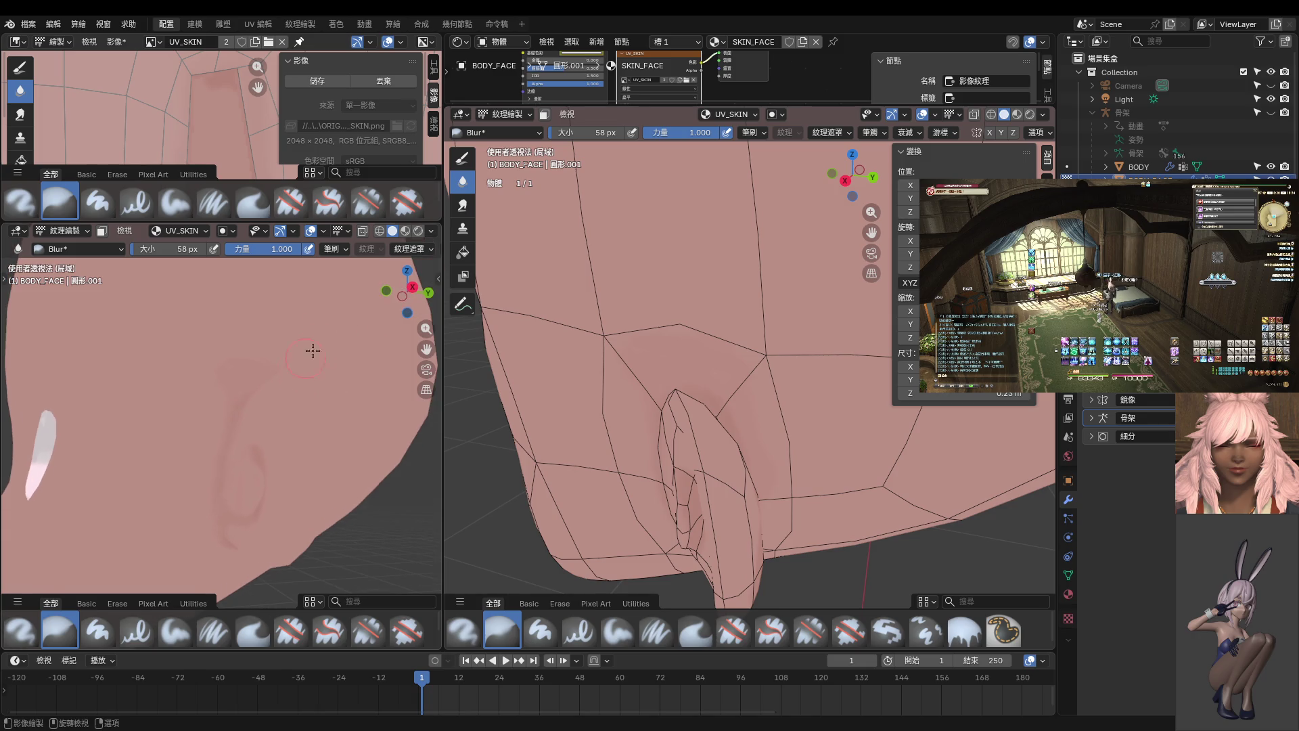
- Resize Paint Hard to 32 px, then 66 px, and switch back to Blur
{"action": "key", "text": "d"}
{"action": "scroll", "coordinate": [285, 429], "scroll_direction": "up", "scroll_amount": 2}
{"action": "key", "text": "f"}
{"action": "left_click", "coordinate": [266, 466]}
{"action": "mouse_move", "coordinate": [287, 472]}
{"action": "middle_mouse_down"}
{"action": "mouse_move", "coordinate": [322, 461]}
{"action": "mouse_move", "coordinate": [278, 470]}
{"action": "middle_mouse_up"}
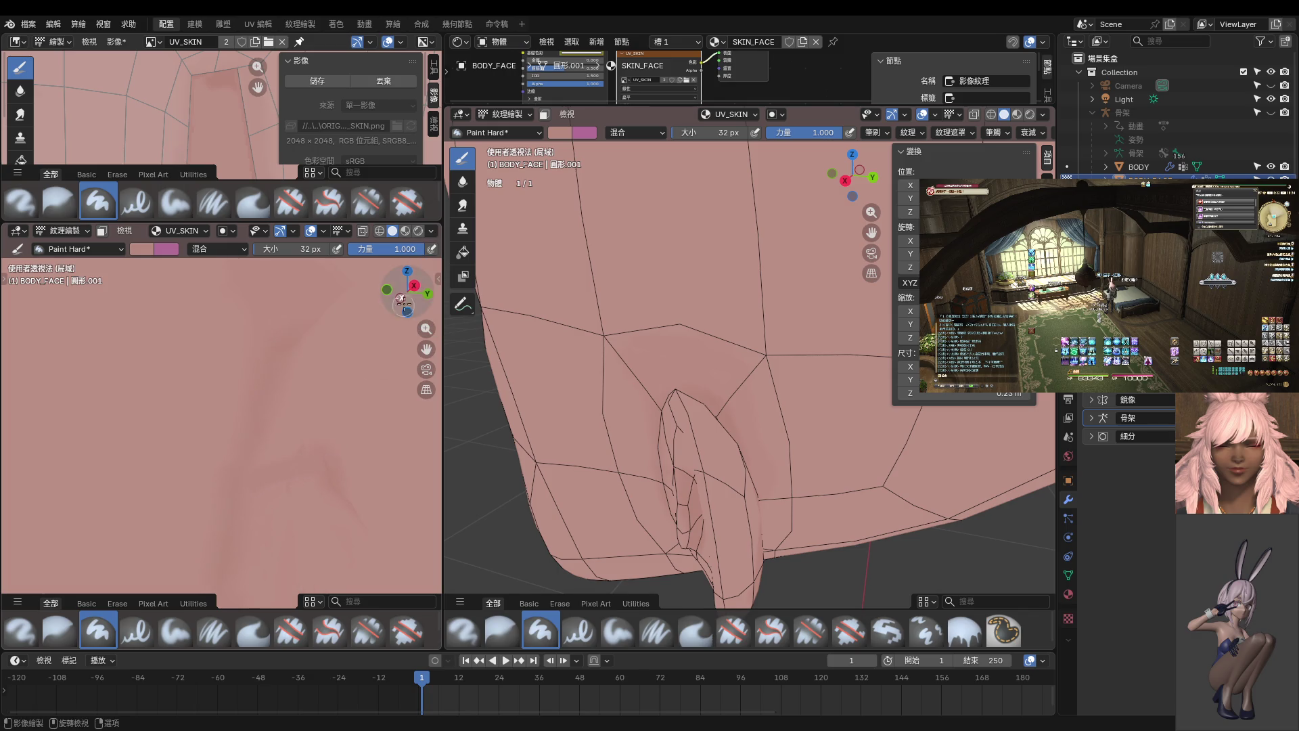
{"action": "key", "text": "f"}
{"action": "left_click", "coordinate": [301, 466]}
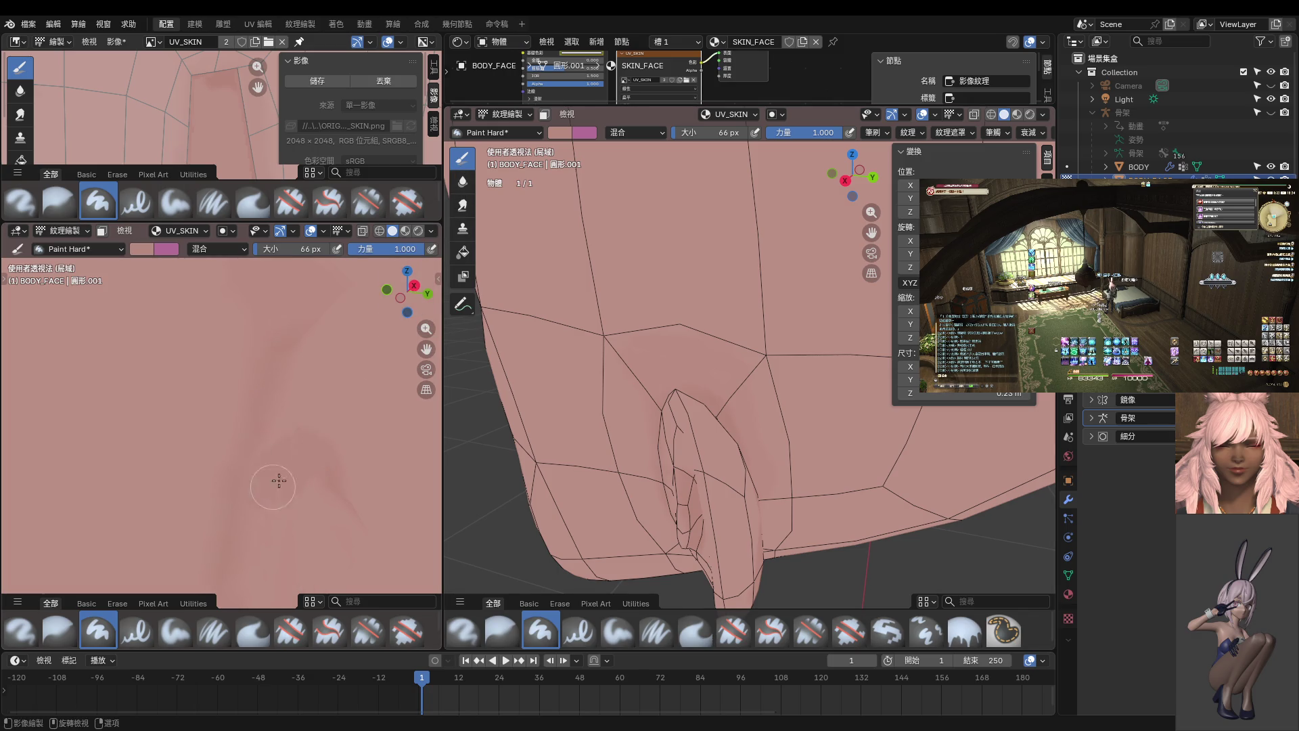
{"action": "left_click", "coordinate": [463, 181]}
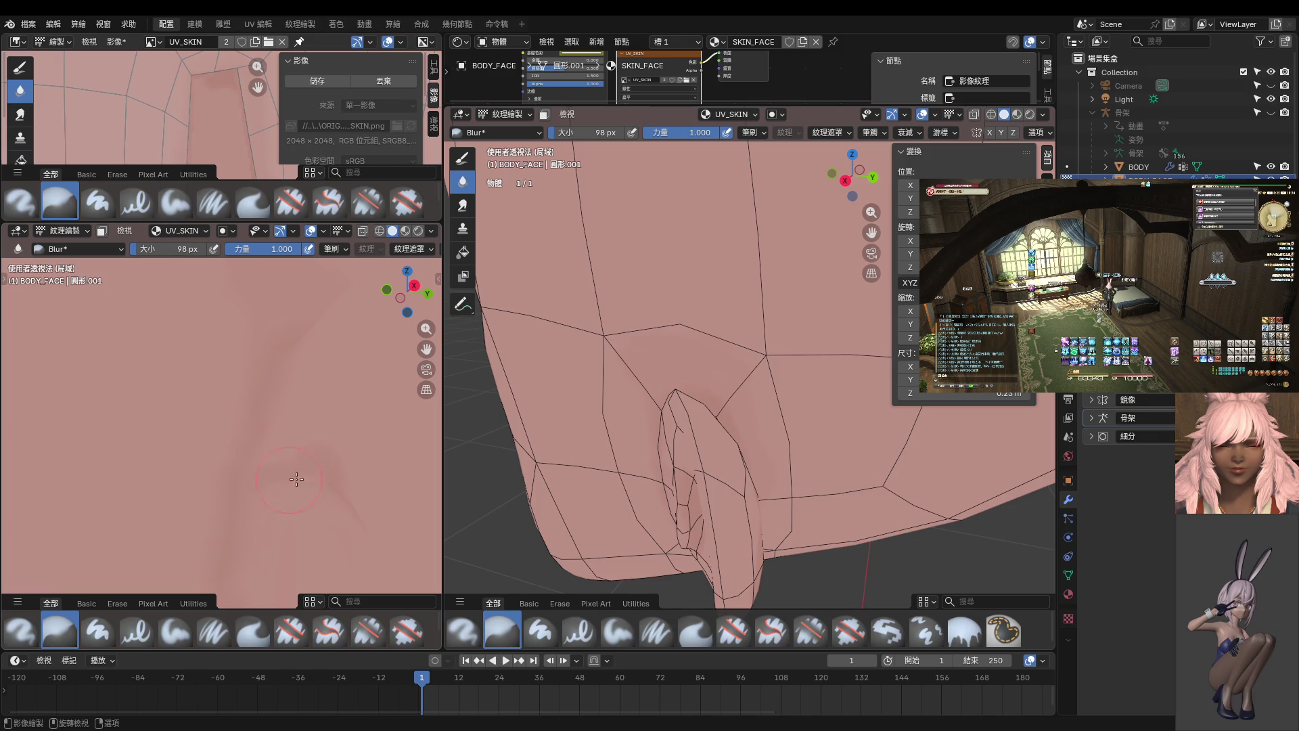
{"action": "scroll", "coordinate": [321, 460], "scroll_direction": "down", "scroll_amount": 5}
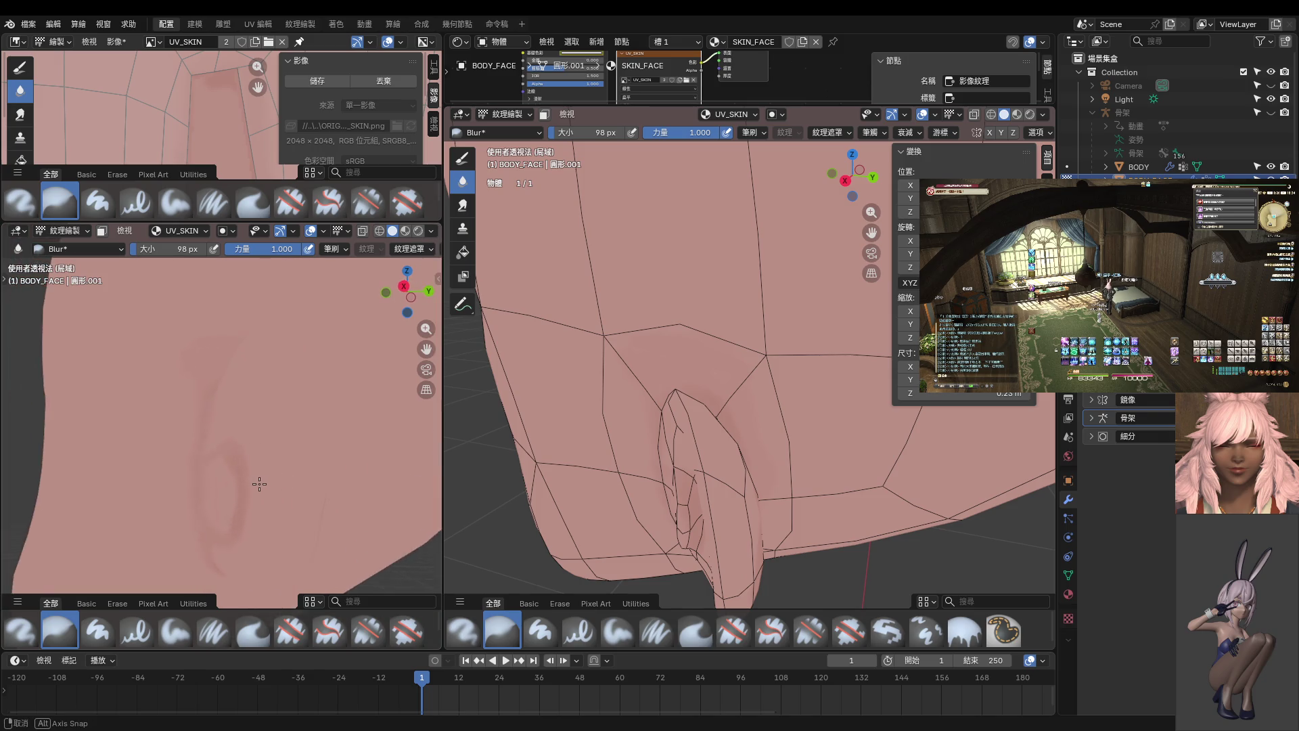
{"action": "scroll", "coordinate": [325, 531], "scroll_direction": "down", "scroll_amount": 3}
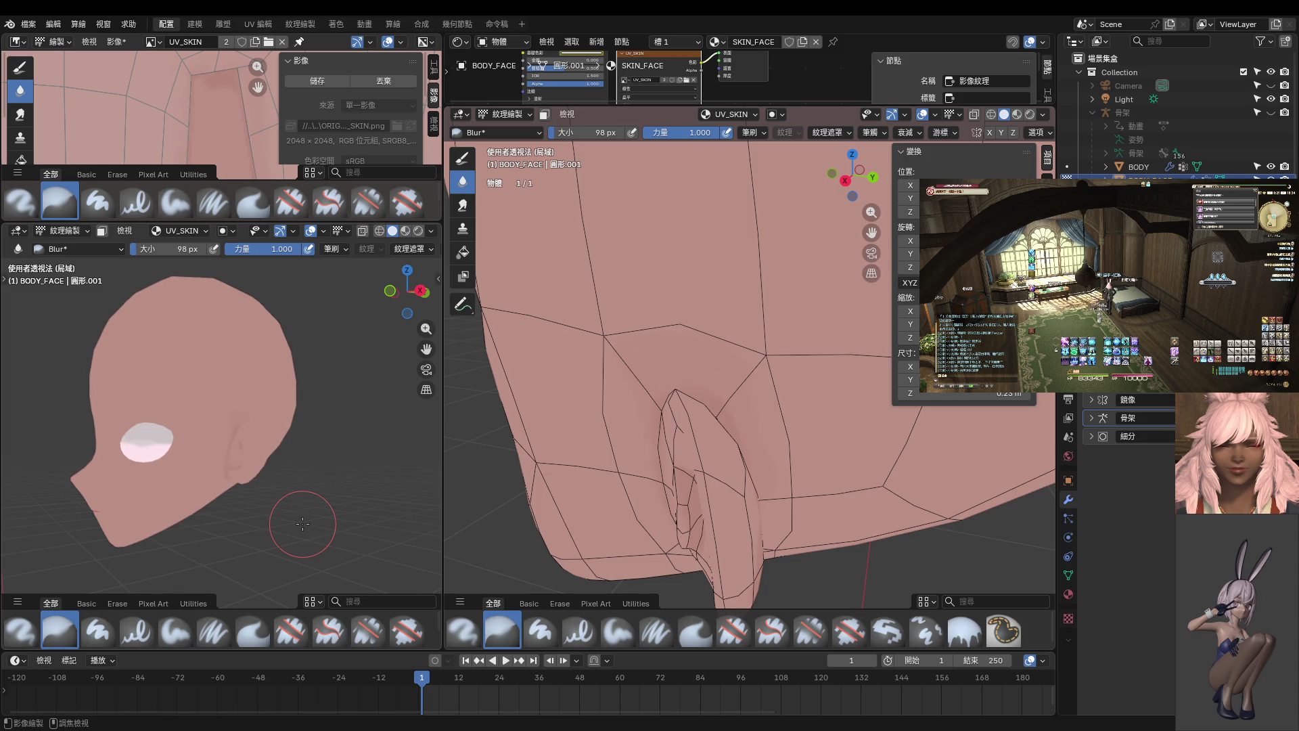
- Paint extra shading on the ear's inner curve with Paint Hard at 44 px, then 28 px
{"action": "scroll", "coordinate": [303, 523], "scroll_direction": "up", "scroll_amount": 5}
{"action": "left_click", "coordinate": [99, 631]}
{"action": "mouse_move", "coordinate": [255, 542]}
{"action": "middle_mouse_down"}
{"action": "mouse_move", "coordinate": [266, 467]}
{"action": "mouse_move", "coordinate": [240, 406]}
{"action": "mouse_move", "coordinate": [246, 440]}
{"action": "middle_mouse_up"}
{"action": "key", "text": "f"}
{"action": "left_click", "coordinate": [241, 450]}
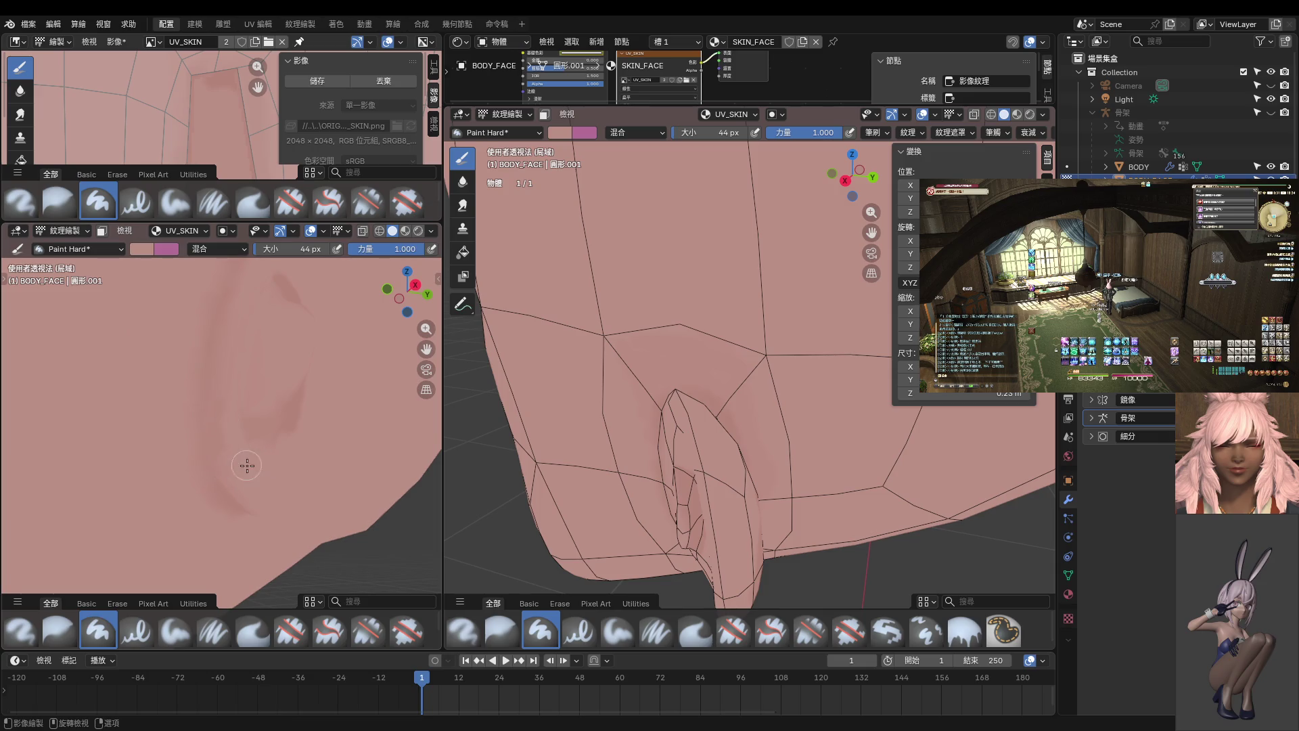
{"action": "mouse_move", "coordinate": [252, 480]}
{"action": "middle_mouse_down"}
{"action": "mouse_move", "coordinate": [183, 487]}
{"action": "mouse_move", "coordinate": [244, 435]}
{"action": "middle_mouse_up"}
{"action": "key", "text": "f"}
{"action": "left_click", "coordinate": [233, 426]}
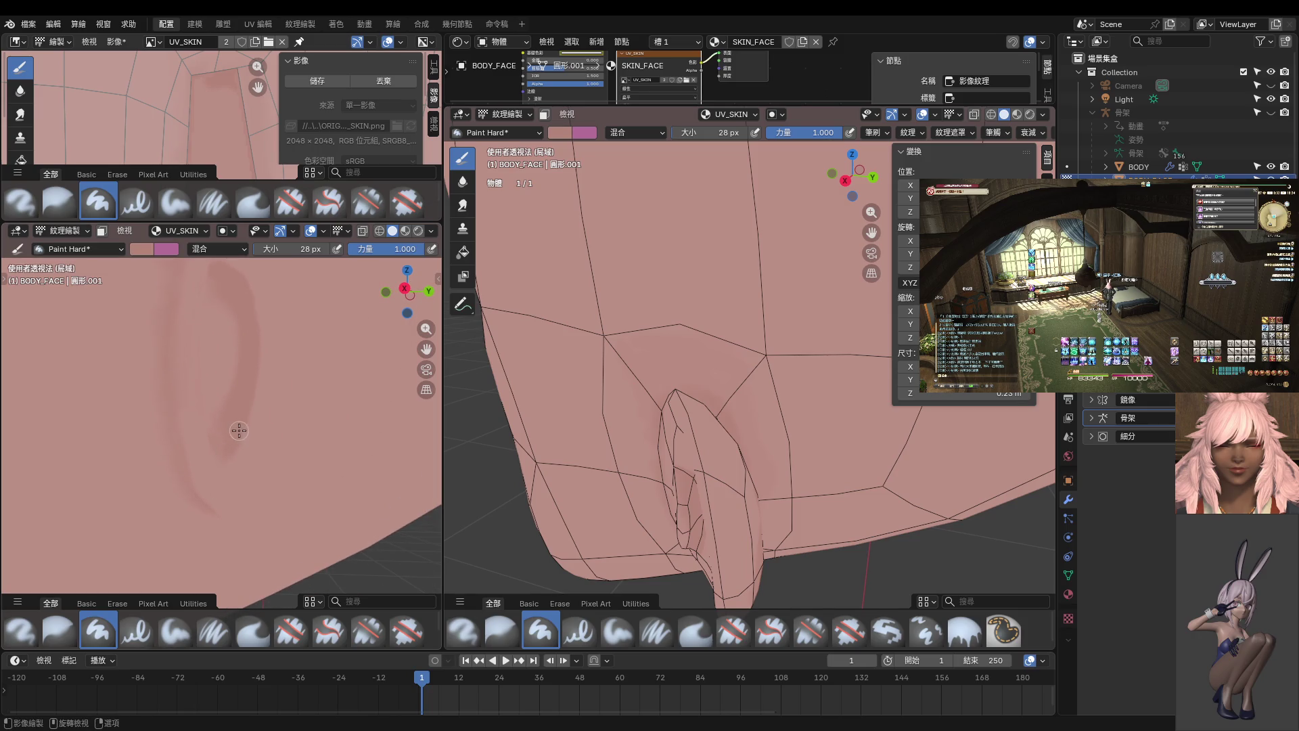
{"action": "middle_click_drag", "start_coordinate": [253, 449], "coordinate": [284, 429]}
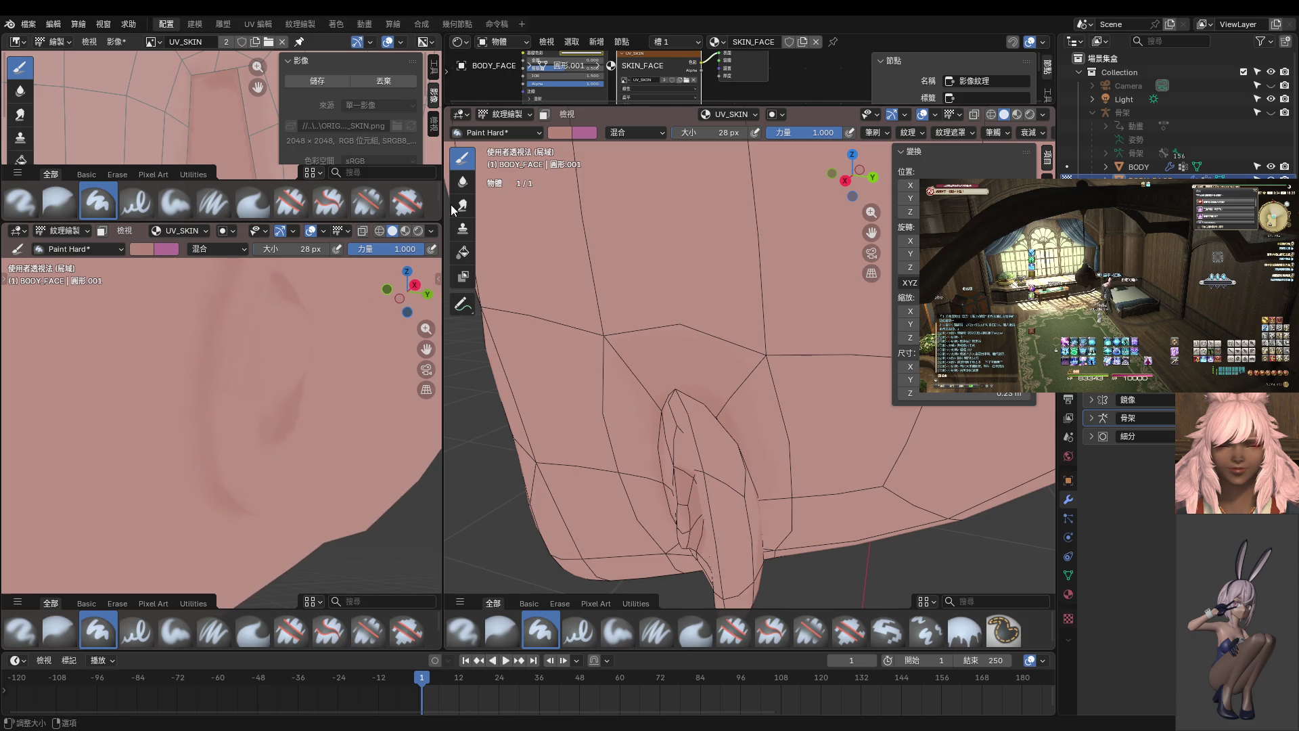
- Blur the new ear shading strokes into the skin
{"action": "left_click", "coordinate": [461, 183]}
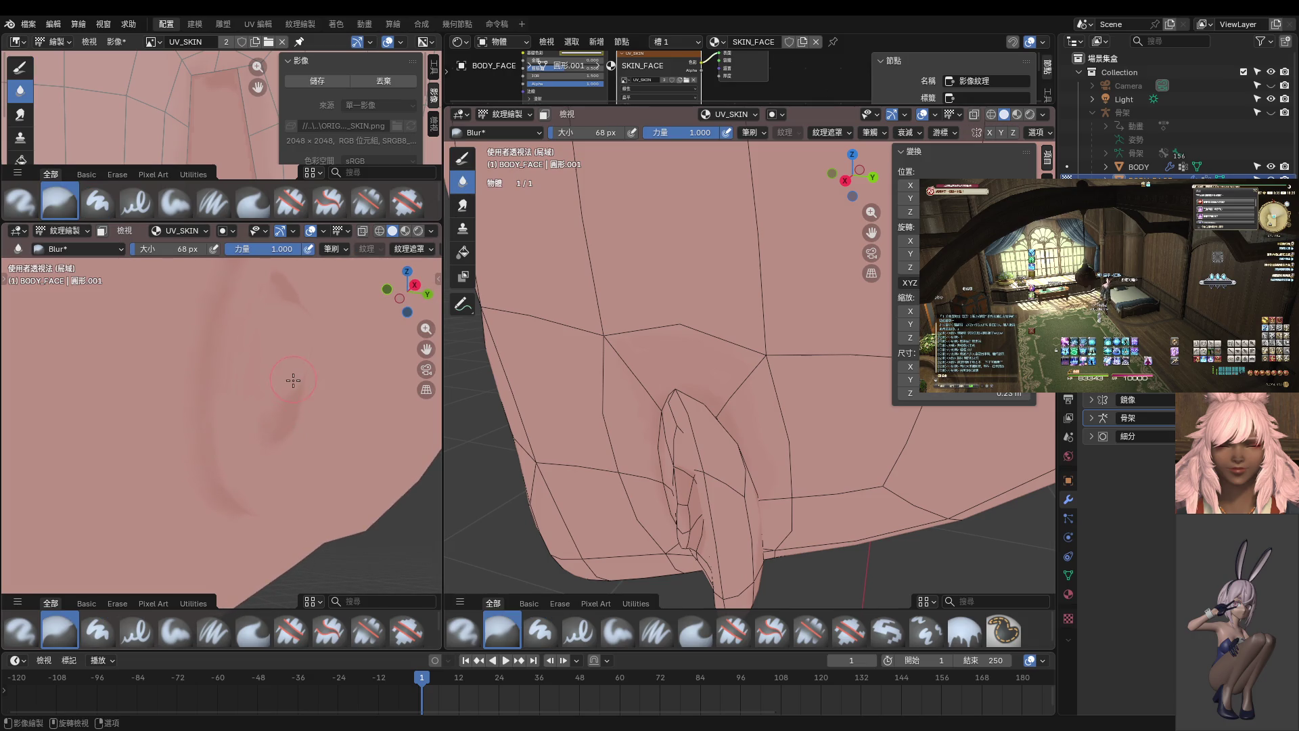
{"action": "mouse_move", "coordinate": [311, 368]}
{"action": "middle_mouse_down"}
{"action": "mouse_move", "coordinate": [287, 426]}
{"action": "mouse_move", "coordinate": [254, 301]}
{"action": "middle_mouse_up"}
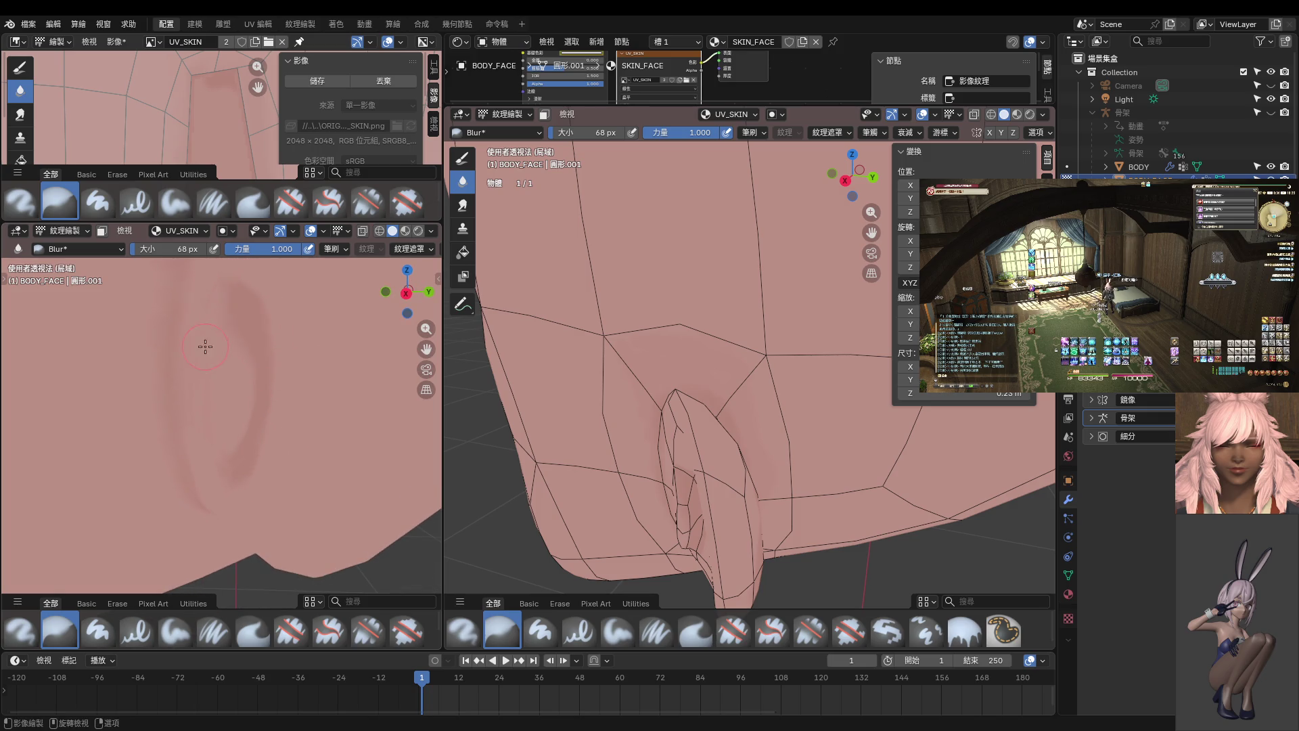
{"action": "middle_click_drag", "start_coordinate": [238, 471], "coordinate": [201, 389]}
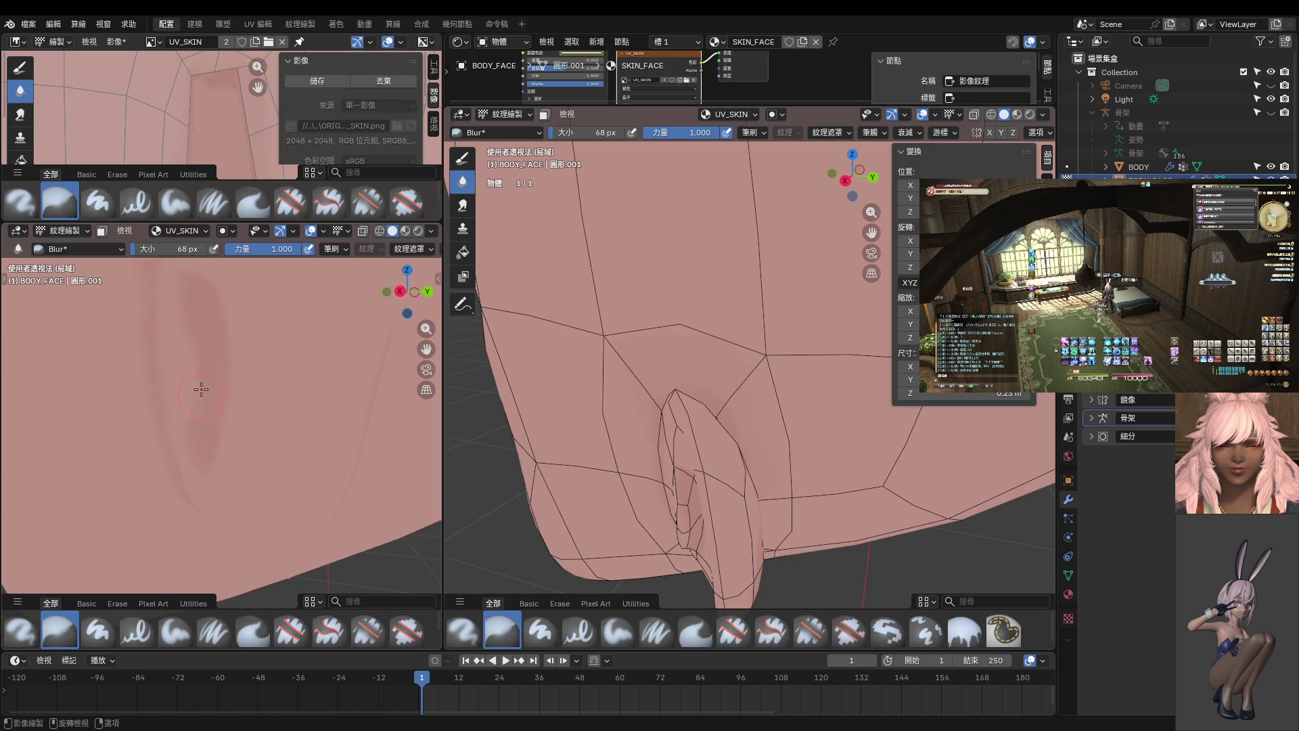
{"action": "mouse_move", "coordinate": [199, 447]}
{"action": "middle_mouse_down"}
{"action": "mouse_move", "coordinate": [212, 465]}
{"action": "mouse_move", "coordinate": [227, 362]}
{"action": "middle_mouse_up"}
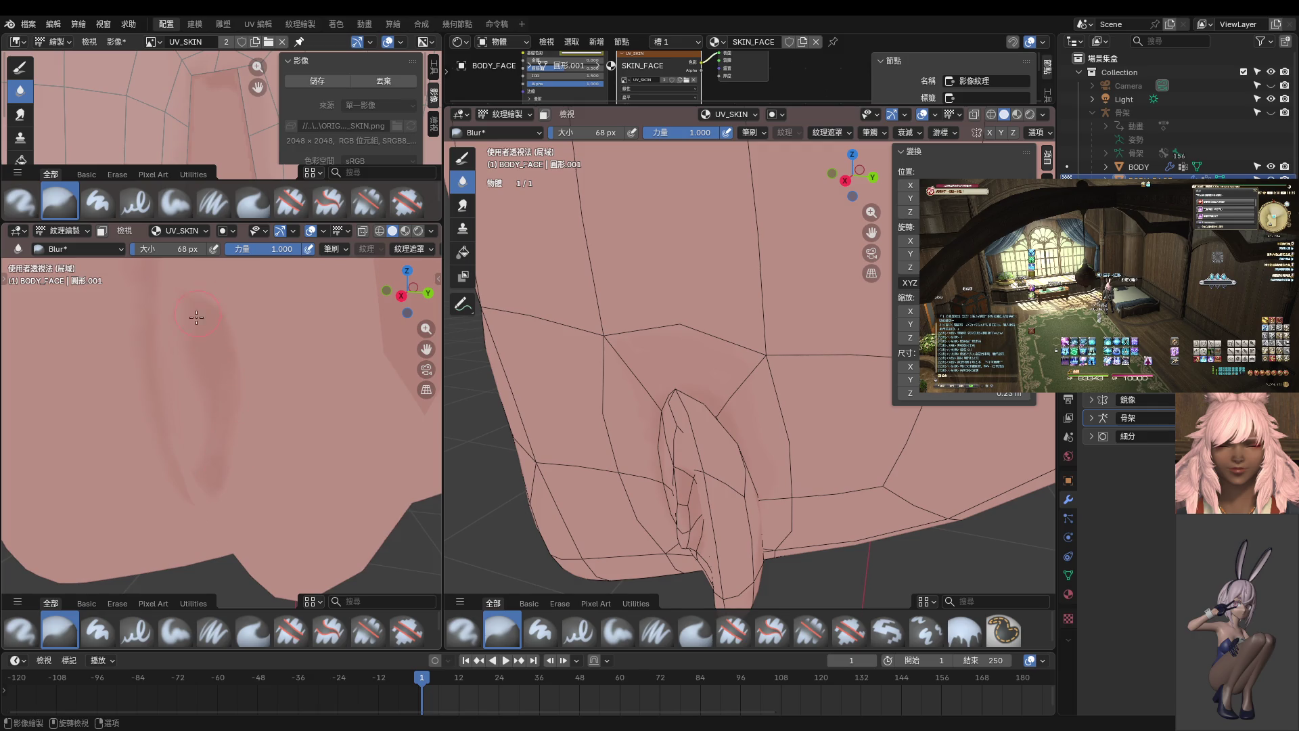
{"action": "mouse_move", "coordinate": [176, 328]}
{"action": "middle_mouse_down"}
{"action": "mouse_move", "coordinate": [255, 368]}
{"action": "mouse_move", "coordinate": [327, 325]}
{"action": "mouse_move", "coordinate": [299, 365]}
{"action": "mouse_move", "coordinate": [289, 344]}
{"action": "middle_mouse_up"}
{"action": "middle_click_drag", "start_coordinate": [283, 416], "coordinate": [220, 436]}
- Add thin strokes with Paint Hard at 8 px, then switch to the Blur brush via Smear
{"action": "left_click", "coordinate": [463, 159]}
{"action": "mouse_move", "coordinate": [244, 361]}
{"action": "middle_mouse_down"}
{"action": "mouse_move", "coordinate": [253, 332]}
{"action": "mouse_move", "coordinate": [269, 352]}
{"action": "mouse_move", "coordinate": [276, 321]}
{"action": "middle_mouse_up"}
{"action": "key", "text": "f"}
{"action": "left_click", "coordinate": [244, 330]}
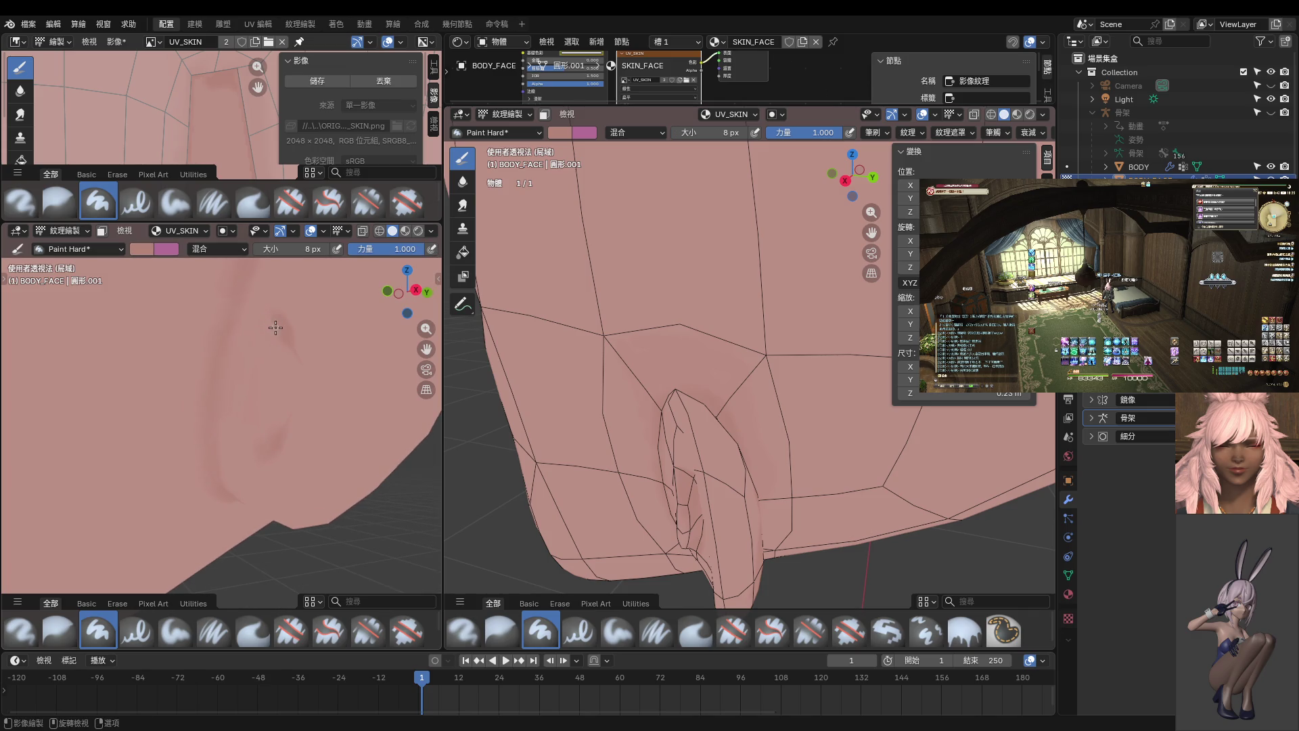
{"action": "middle_click_drag", "start_coordinate": [262, 460], "coordinate": [317, 414]}
{"action": "left_click", "coordinate": [463, 206]}
{"action": "left_click", "coordinate": [463, 182]}
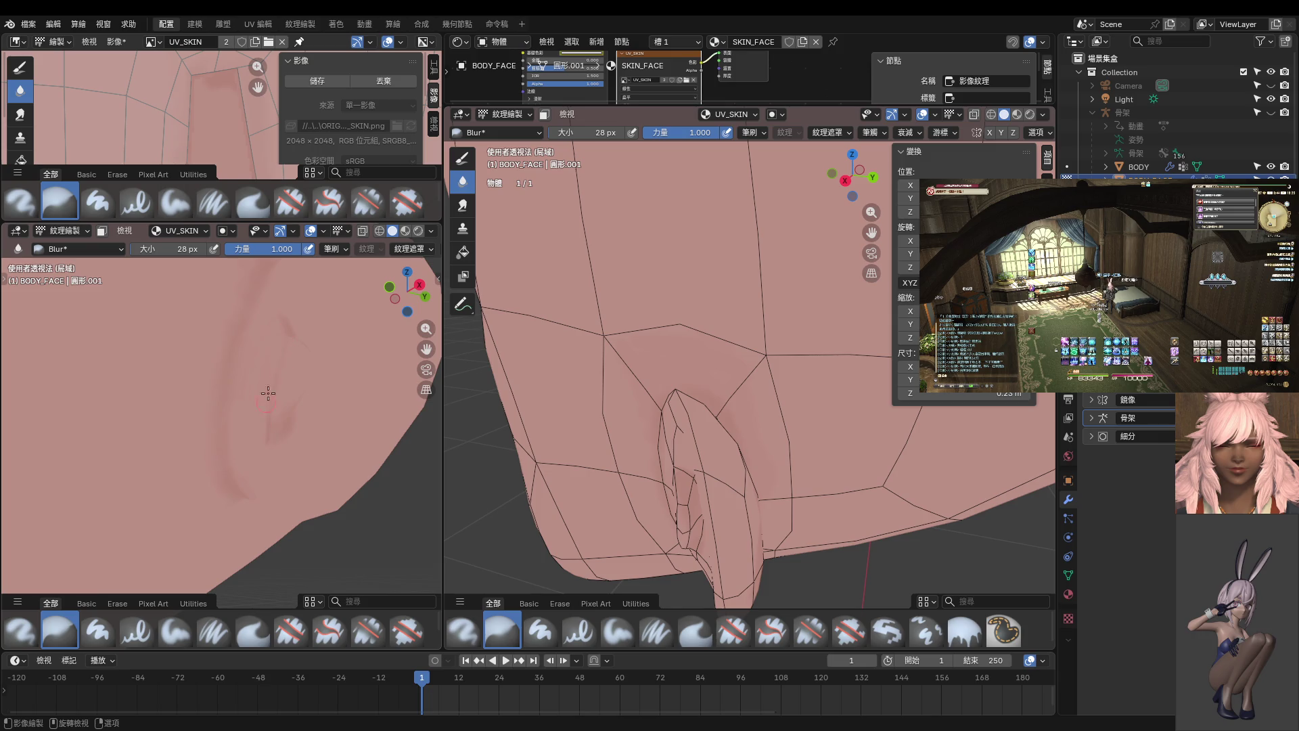
{"action": "mouse_move", "coordinate": [292, 309]}
{"action": "middle_mouse_down"}
{"action": "mouse_move", "coordinate": [318, 372]}
{"action": "mouse_move", "coordinate": [398, 341]}
{"action": "middle_mouse_up"}
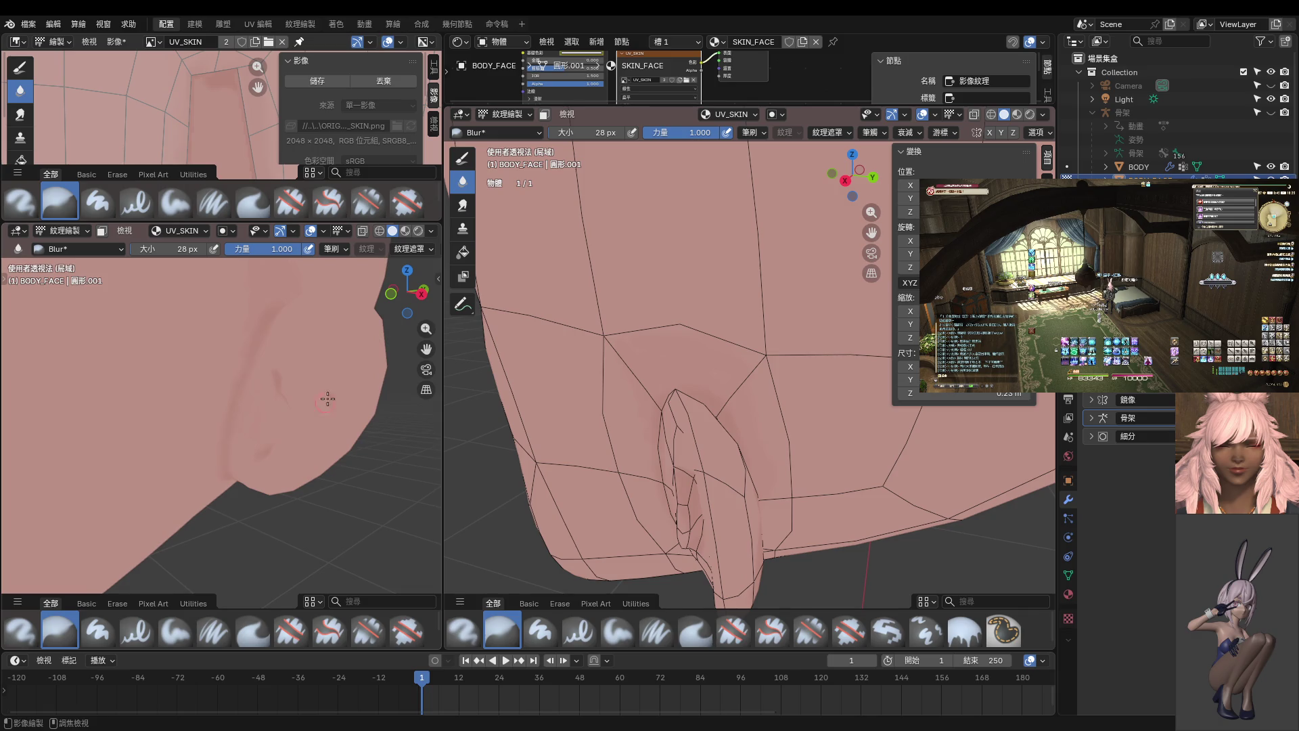
{"action": "scroll", "coordinate": [269, 379], "scroll_direction": "up", "scroll_amount": 1}
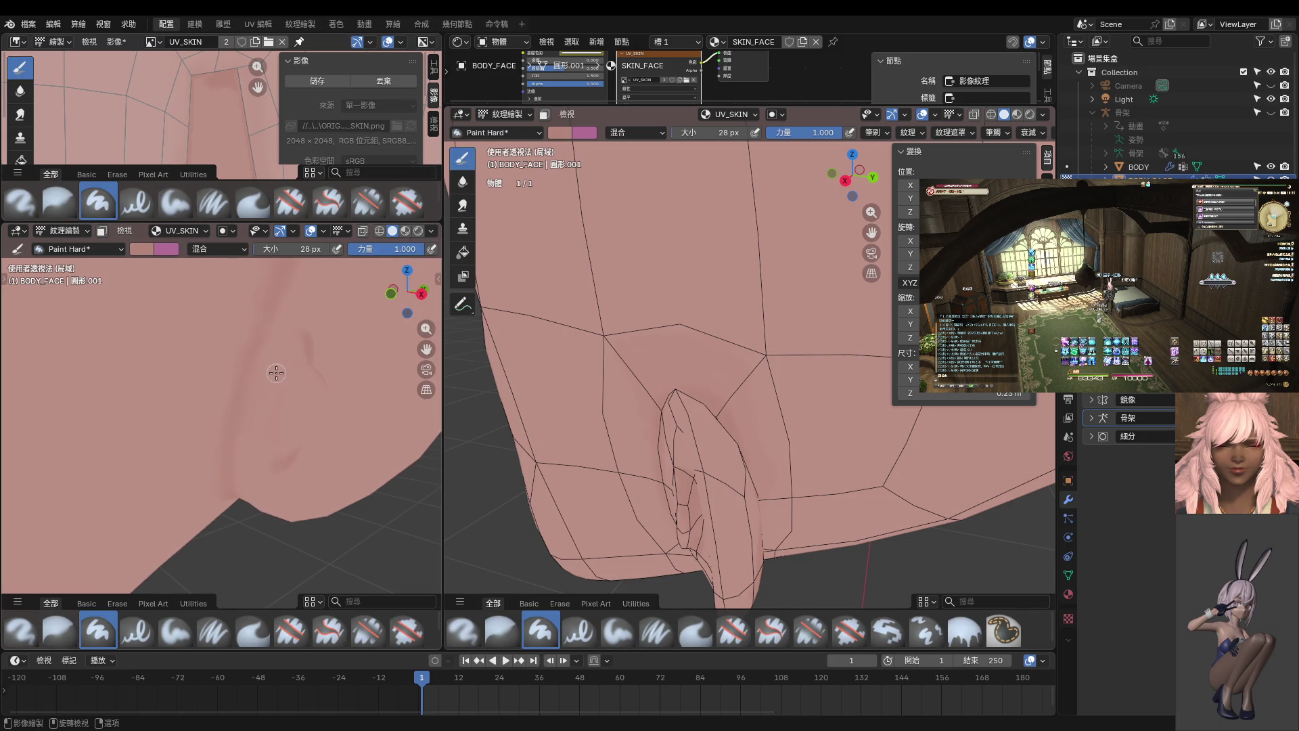
- Paint fine lines in the ear's fold at 10 px and soften them with Blur
{"action": "key", "text": "f"}
{"action": "left_click", "coordinate": [307, 337]}
{"action": "middle_click_drag", "start_coordinate": [268, 463], "coordinate": [278, 349]}
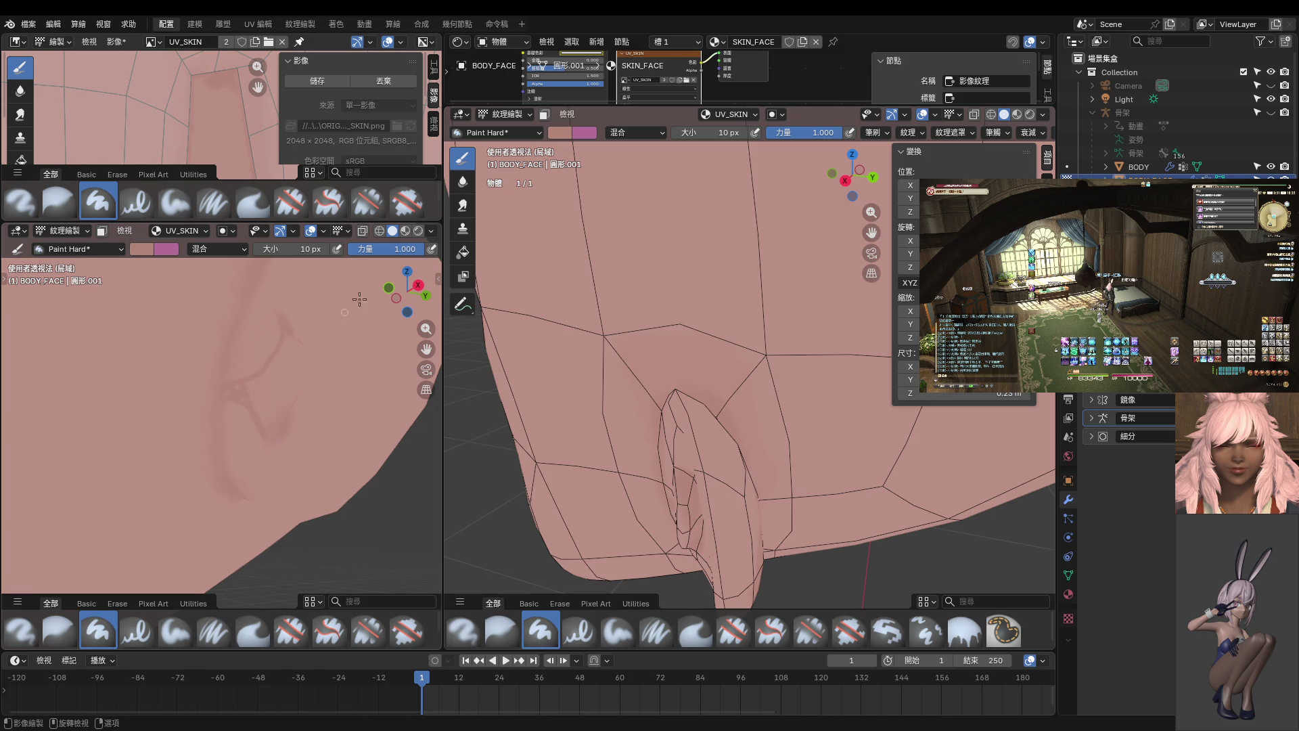
{"action": "left_click", "coordinate": [465, 181]}
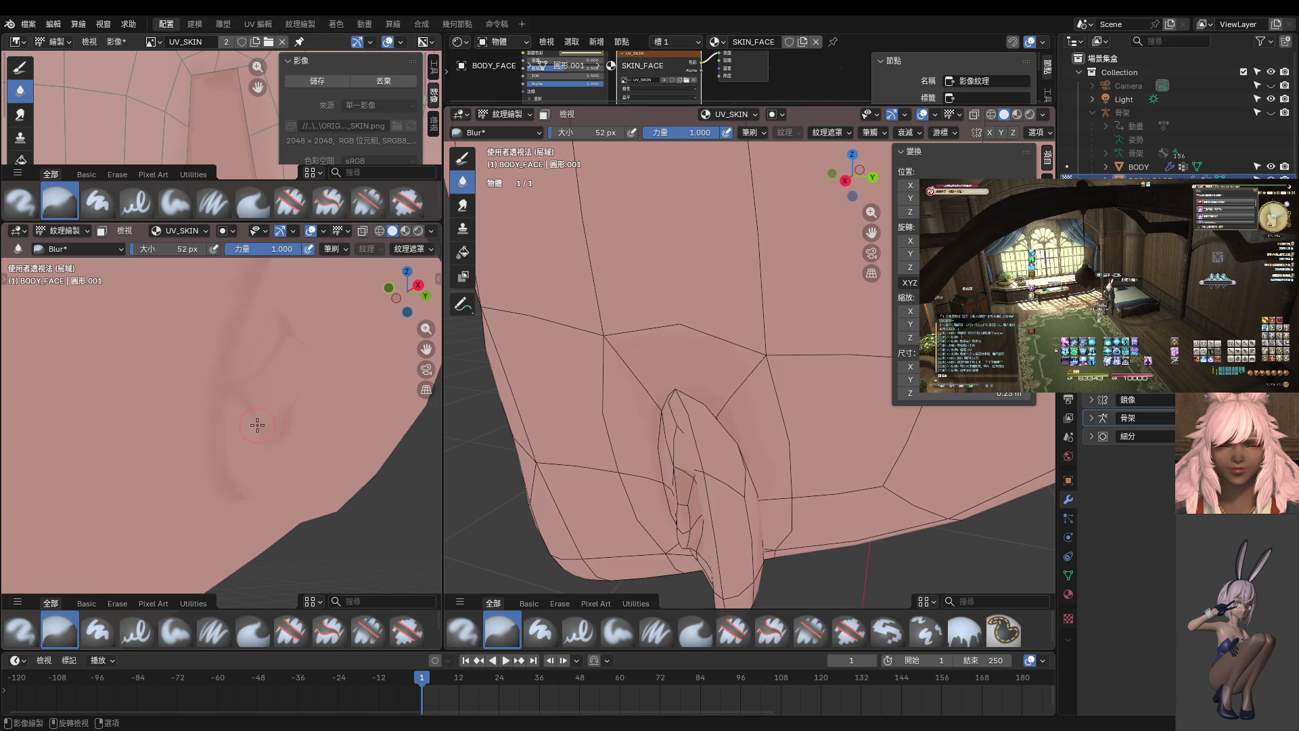
{"action": "mouse_move", "coordinate": [297, 438]}
{"action": "middle_mouse_down"}
{"action": "mouse_move", "coordinate": [295, 426]}
{"action": "mouse_move", "coordinate": [236, 461]}
{"action": "mouse_move", "coordinate": [304, 458]}
{"action": "mouse_move", "coordinate": [248, 477]}
{"action": "mouse_move", "coordinate": [291, 446]}
{"action": "middle_mouse_up"}
- Return to Paint Hard with a 16 px brush
{"action": "left_click", "coordinate": [463, 158]}
{"action": "middle_click_drag", "start_coordinate": [297, 365], "coordinate": [257, 392]}
{"action": "key", "text": "f"}
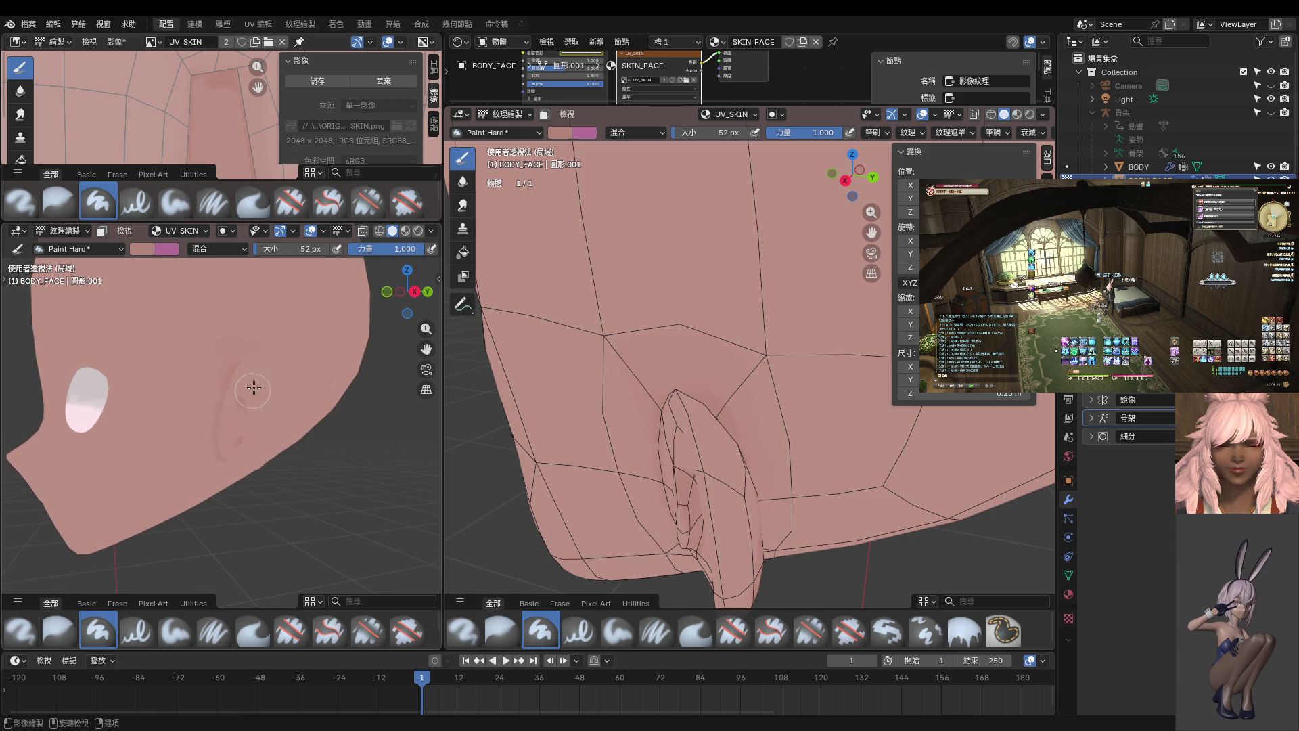
{"action": "left_click", "coordinate": [246, 387]}
- Paint darker pink strokes along the ear's inner rim and crease, enlarging the brush to 22 px
{"action": "middle_click_drag", "start_coordinate": [704, 406], "coordinate": [737, 394]}
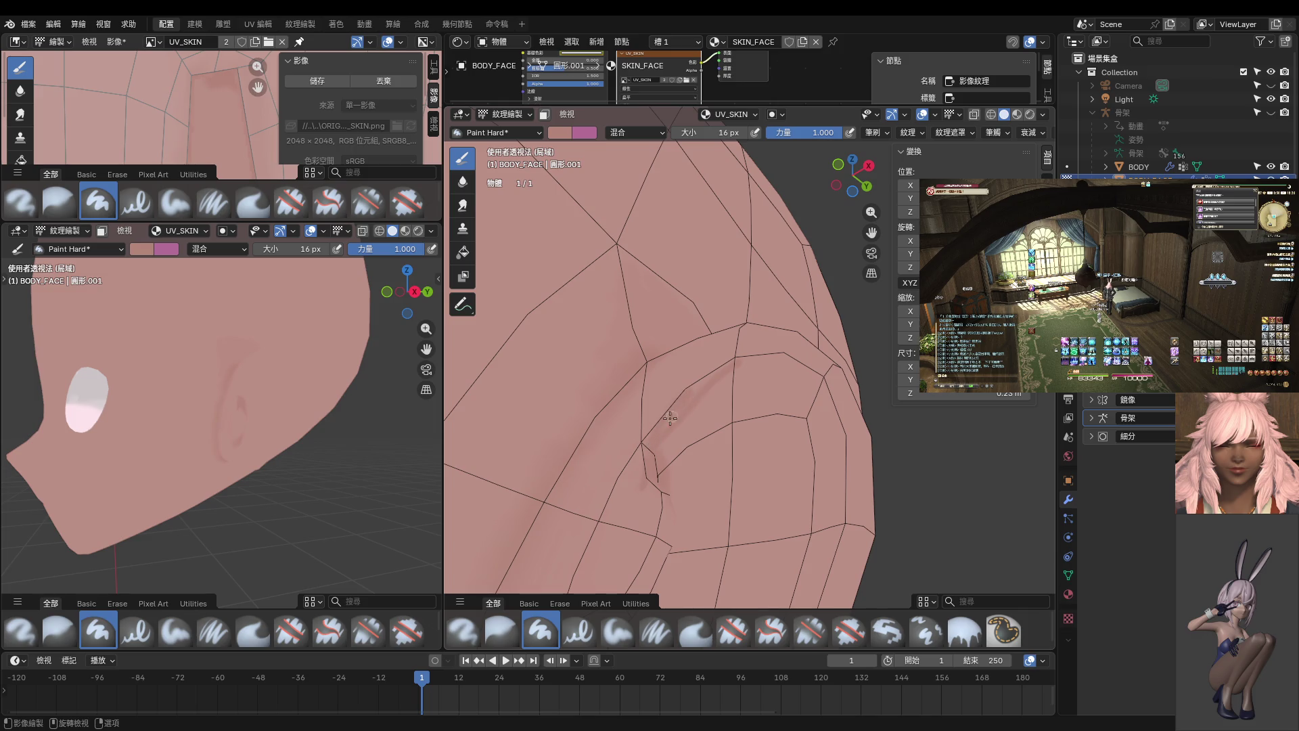
{"action": "left_click_drag", "start_coordinate": [646, 444], "coordinate": [714, 383]}
{"action": "mouse_move", "coordinate": [693, 397]}
{"action": "middle_mouse_down"}
{"action": "mouse_move", "coordinate": [717, 413]}
{"action": "mouse_move", "coordinate": [708, 402]}
{"action": "mouse_move", "coordinate": [735, 457]}
{"action": "middle_mouse_up"}
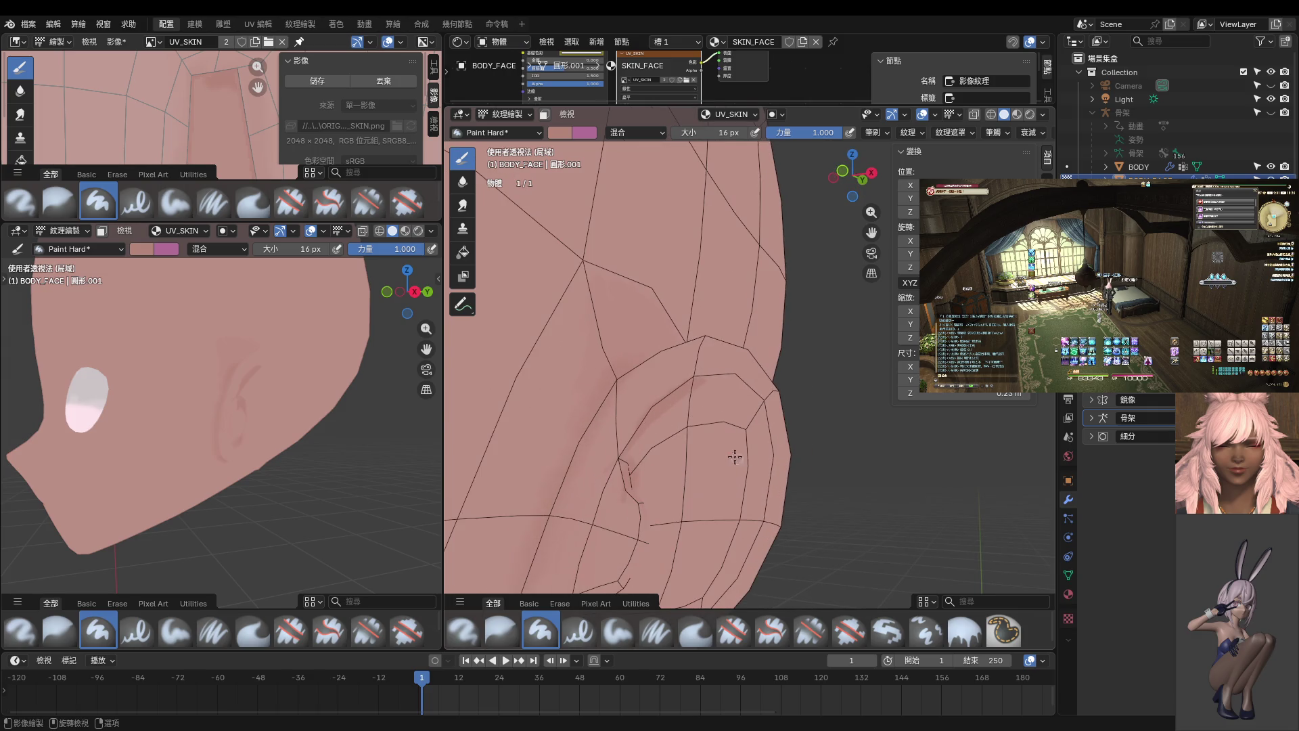
{"action": "key", "text": "bracketright"}
{"action": "key", "text": "bracketright"}
{"action": "key", "text": "bracketright"}
{"action": "left_click_drag", "start_coordinate": [652, 424], "coordinate": [688, 390]}
{"action": "left_click_drag", "start_coordinate": [711, 384], "coordinate": [695, 383]}
{"action": "mouse_move", "coordinate": [771, 439]}
{"action": "middle_mouse_down"}
{"action": "mouse_move", "coordinate": [821, 517]}
{"action": "mouse_move", "coordinate": [806, 446]}
{"action": "middle_mouse_up"}
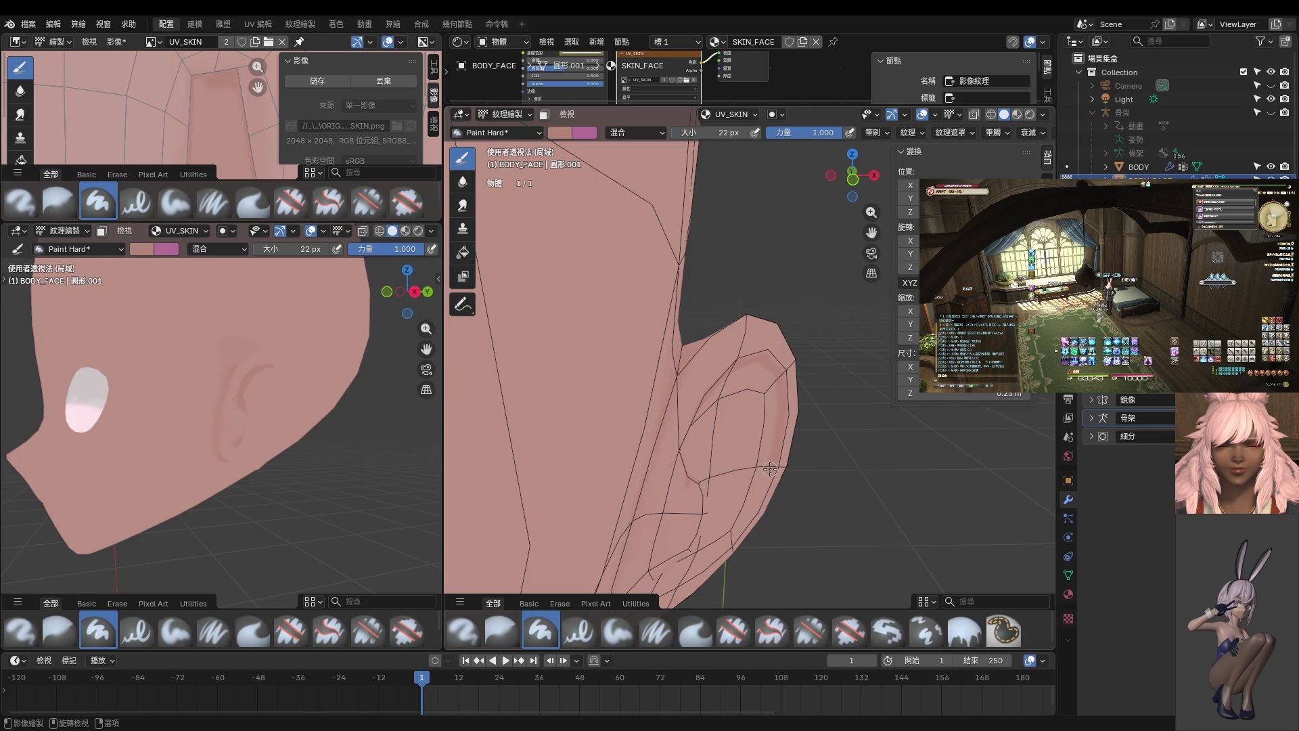
{"action": "scroll", "coordinate": [752, 507], "scroll_direction": "up", "scroll_amount": 4}
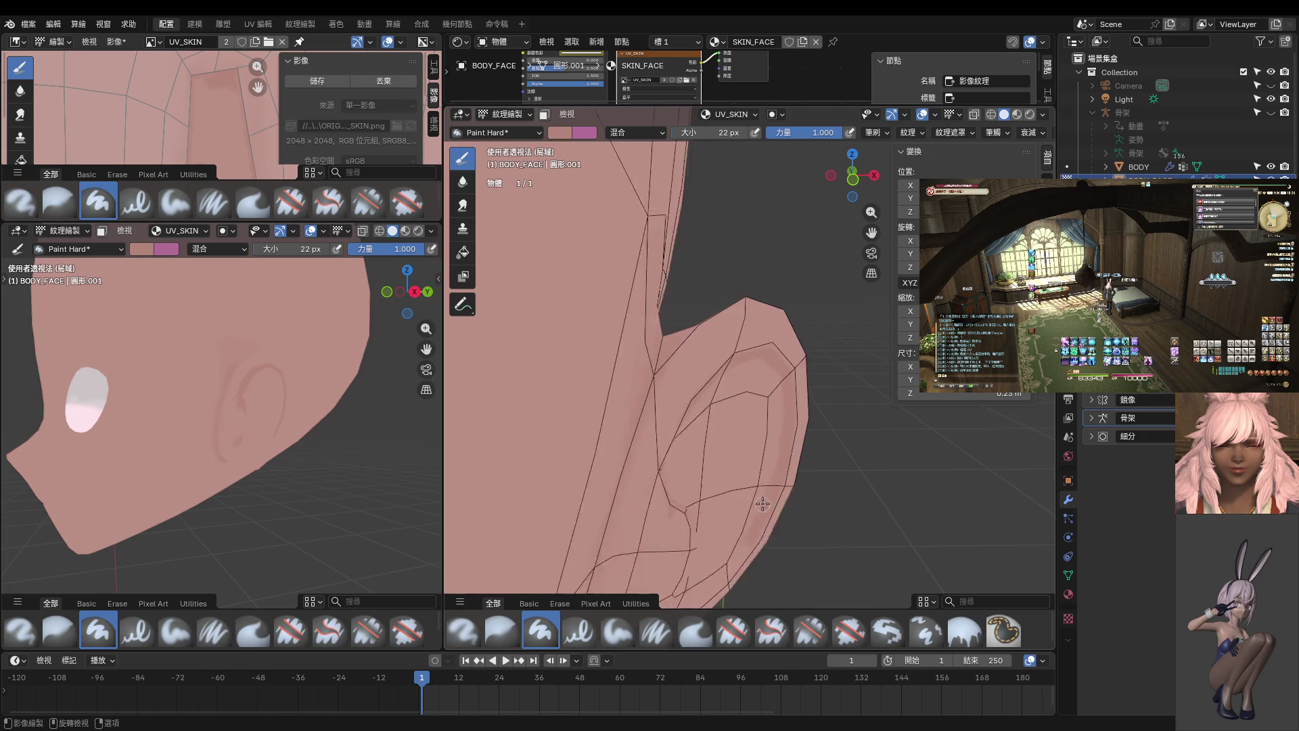
- Paint darker shading up the ear's outer edge and down the ear, then lighten the lower groove
{"action": "left_click_drag", "start_coordinate": [742, 371], "coordinate": [759, 332]}
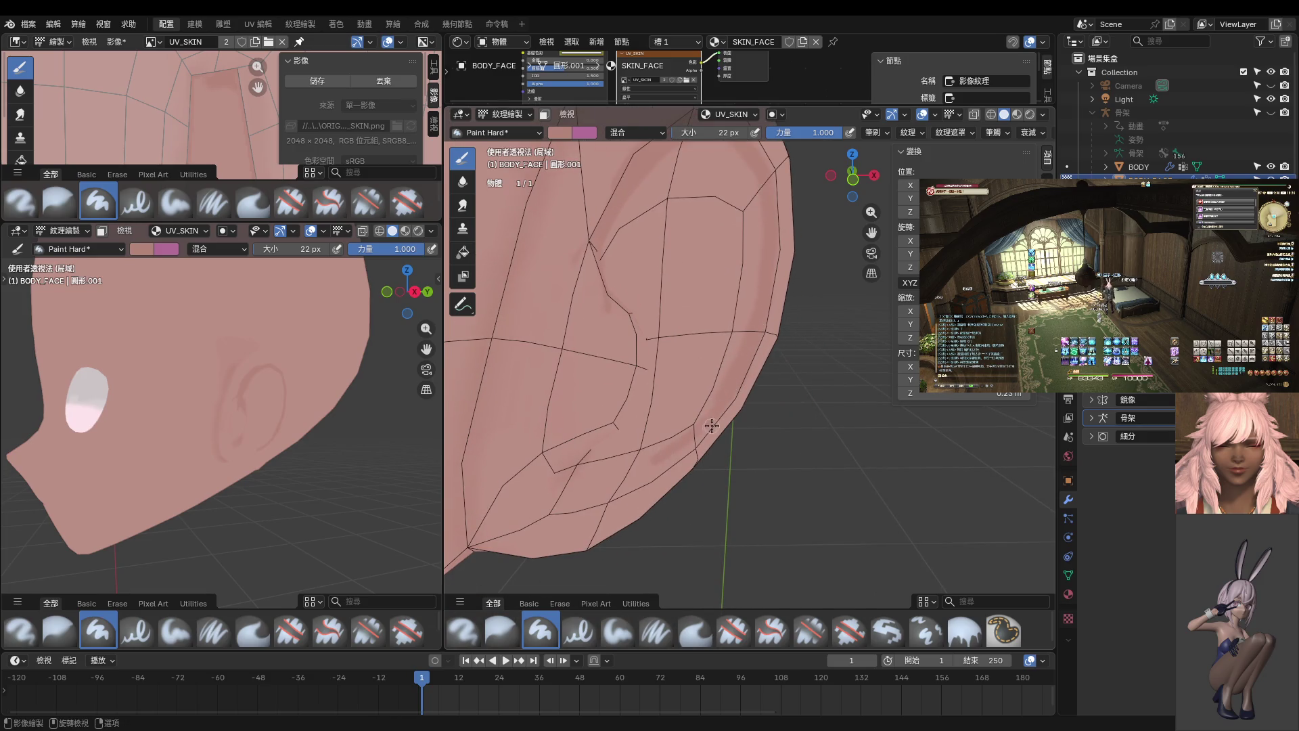
{"action": "mouse_move", "coordinate": [609, 472]}
{"action": "middle_mouse_down"}
{"action": "mouse_move", "coordinate": [555, 452]}
{"action": "mouse_move", "coordinate": [578, 408]}
{"action": "middle_mouse_up"}
{"action": "mouse_move", "coordinate": [576, 407]}
{"action": "left_mouse_down"}
{"action": "mouse_move", "coordinate": [592, 449]}
{"action": "mouse_move", "coordinate": [567, 452]}
{"action": "mouse_move", "coordinate": [656, 449]}
{"action": "left_mouse_up"}
{"action": "middle_click_drag", "start_coordinate": [655, 450], "coordinate": [705, 472]}
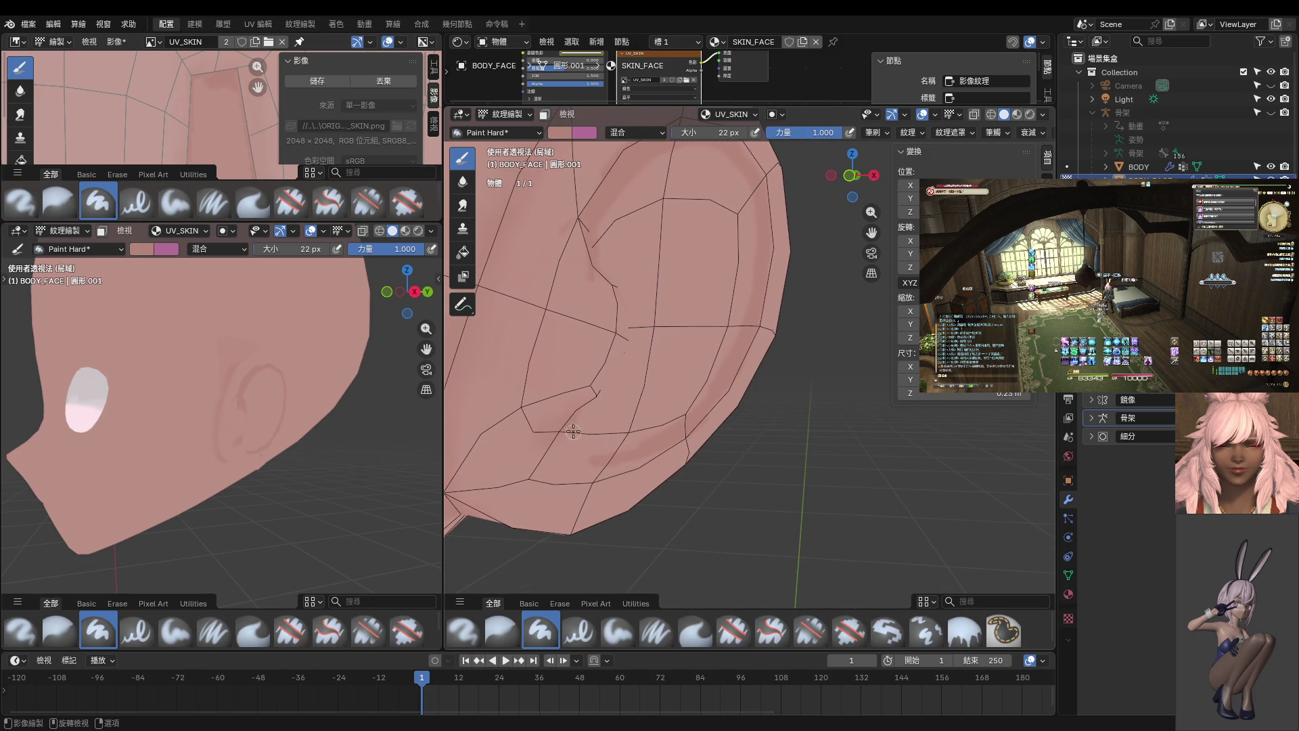
{"action": "mouse_move", "coordinate": [599, 474]}
{"action": "left_mouse_down"}
{"action": "mouse_move", "coordinate": [576, 434]}
{"action": "mouse_move", "coordinate": [552, 476]}
{"action": "mouse_move", "coordinate": [635, 464]}
{"action": "left_mouse_up"}
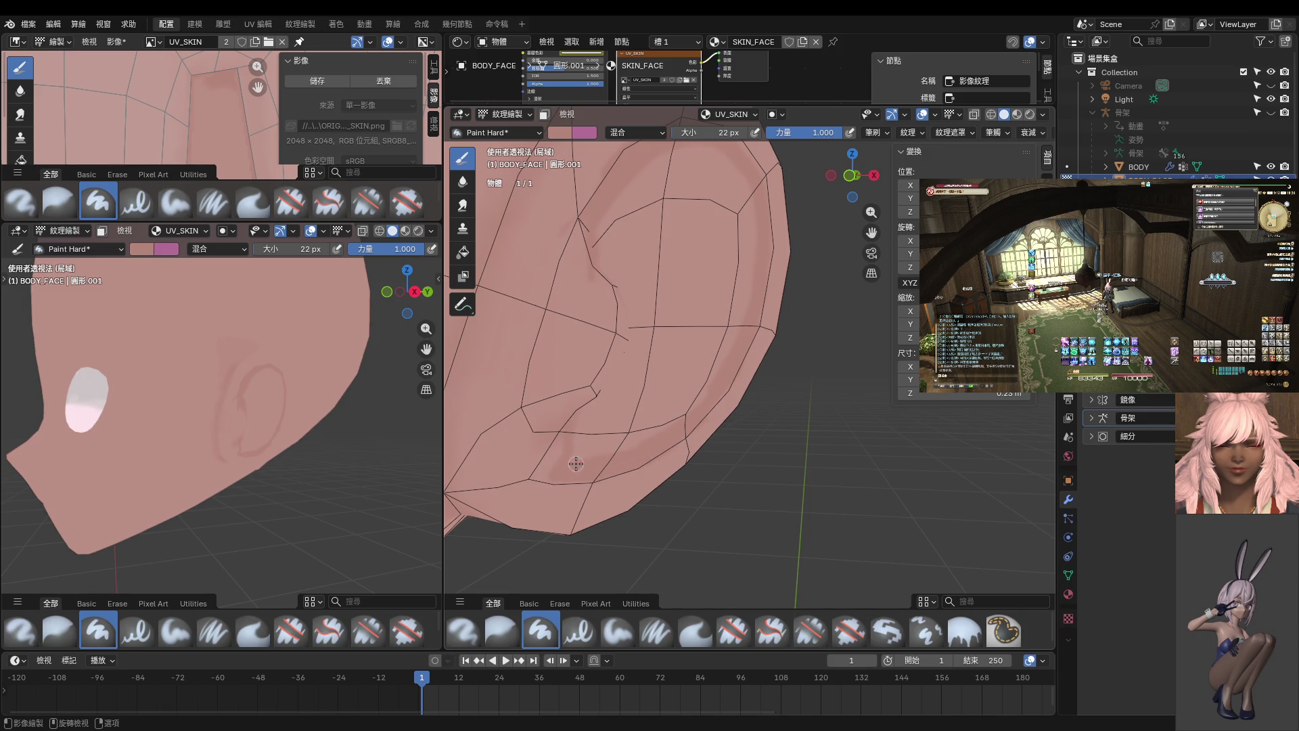
{"action": "left_click_drag", "start_coordinate": [577, 430], "coordinate": [579, 459]}
- Paint a darker curved stroke across the ear, undo the last two strokes, and repaint a new darker curve
{"action": "mouse_move", "coordinate": [579, 442]}
{"action": "middle_mouse_down"}
{"action": "mouse_move", "coordinate": [582, 416]}
{"action": "mouse_move", "coordinate": [548, 417]}
{"action": "middle_mouse_up"}
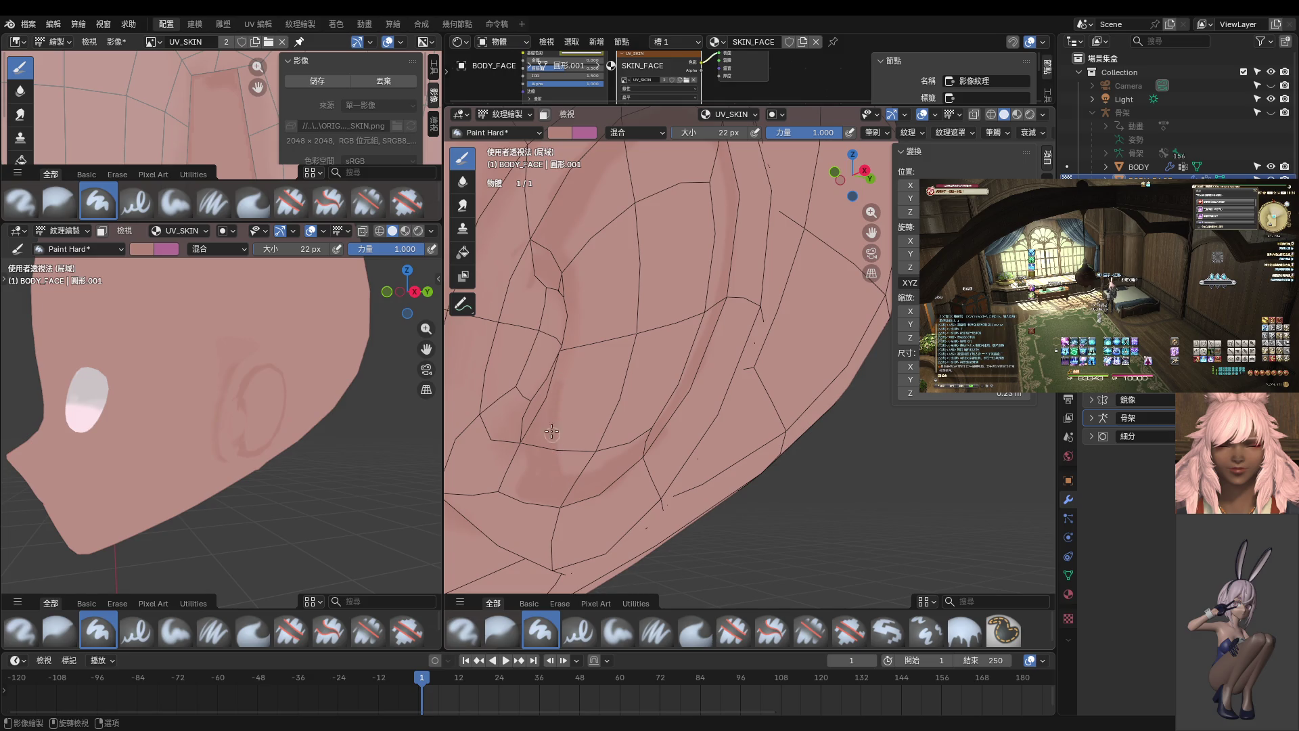
{"action": "middle_click_drag", "start_coordinate": [549, 455], "coordinate": [602, 487]}
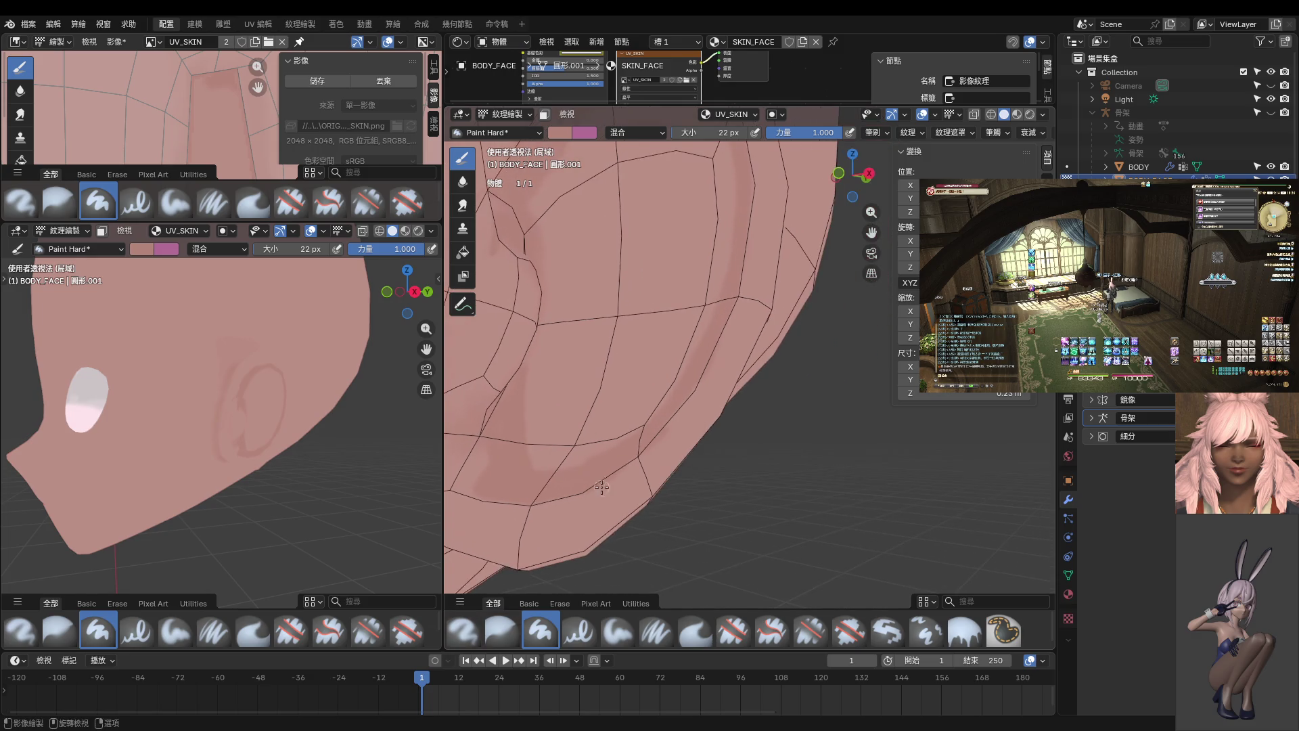
{"action": "mouse_move", "coordinate": [524, 422]}
{"action": "left_mouse_down"}
{"action": "mouse_move", "coordinate": [668, 387]}
{"action": "mouse_move", "coordinate": [525, 460]}
{"action": "left_mouse_up"}
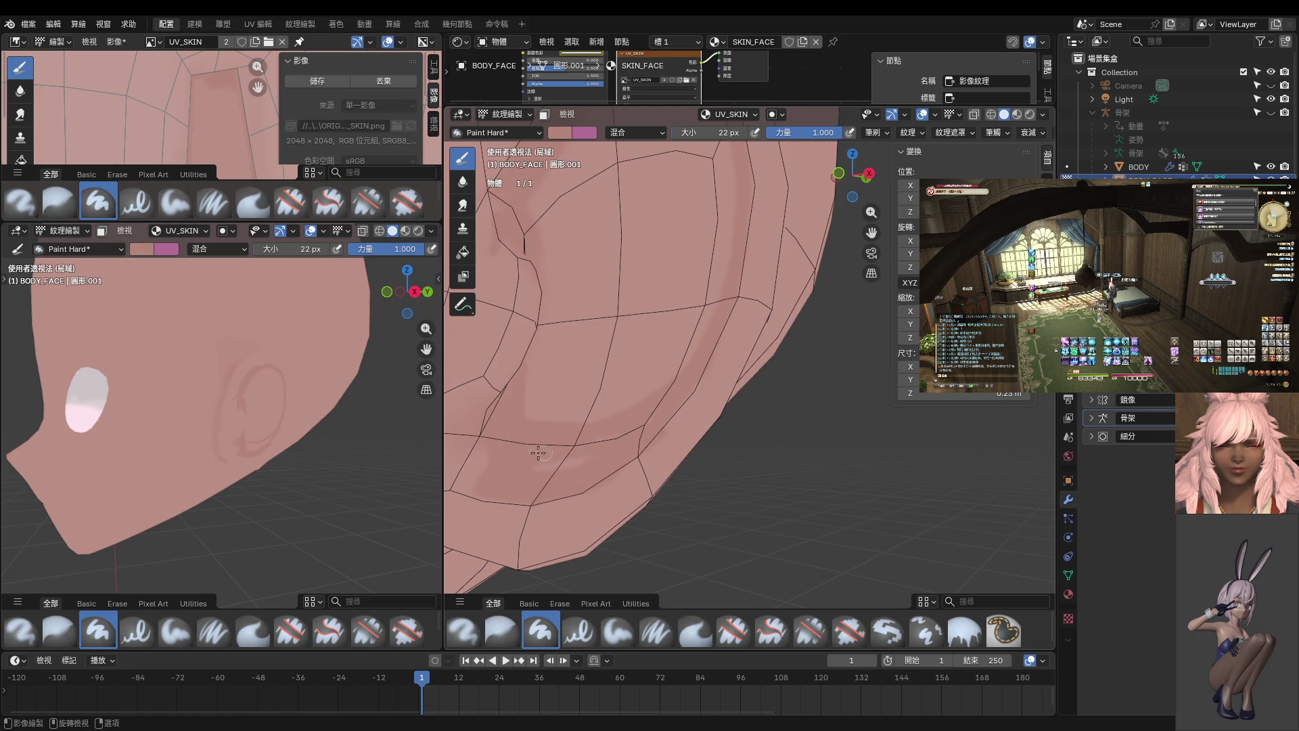
{"action": "key", "text": "ctrl+z"}
{"action": "key", "text": "ctrl+z"}
{"action": "middle_click_drag", "start_coordinate": [609, 402], "coordinate": [604, 394]}
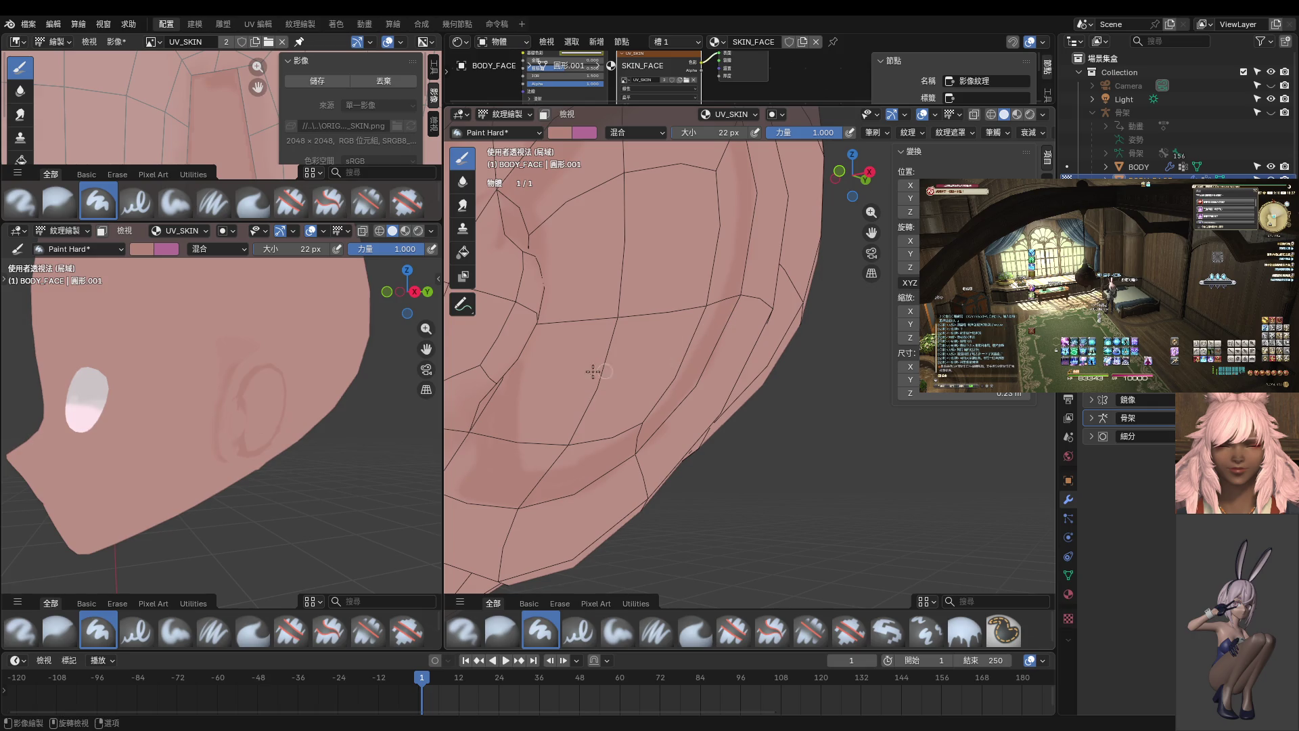
{"action": "mouse_move", "coordinate": [525, 373]}
{"action": "left_mouse_down"}
{"action": "mouse_move", "coordinate": [564, 377]}
{"action": "mouse_move", "coordinate": [712, 317]}
{"action": "left_mouse_up"}
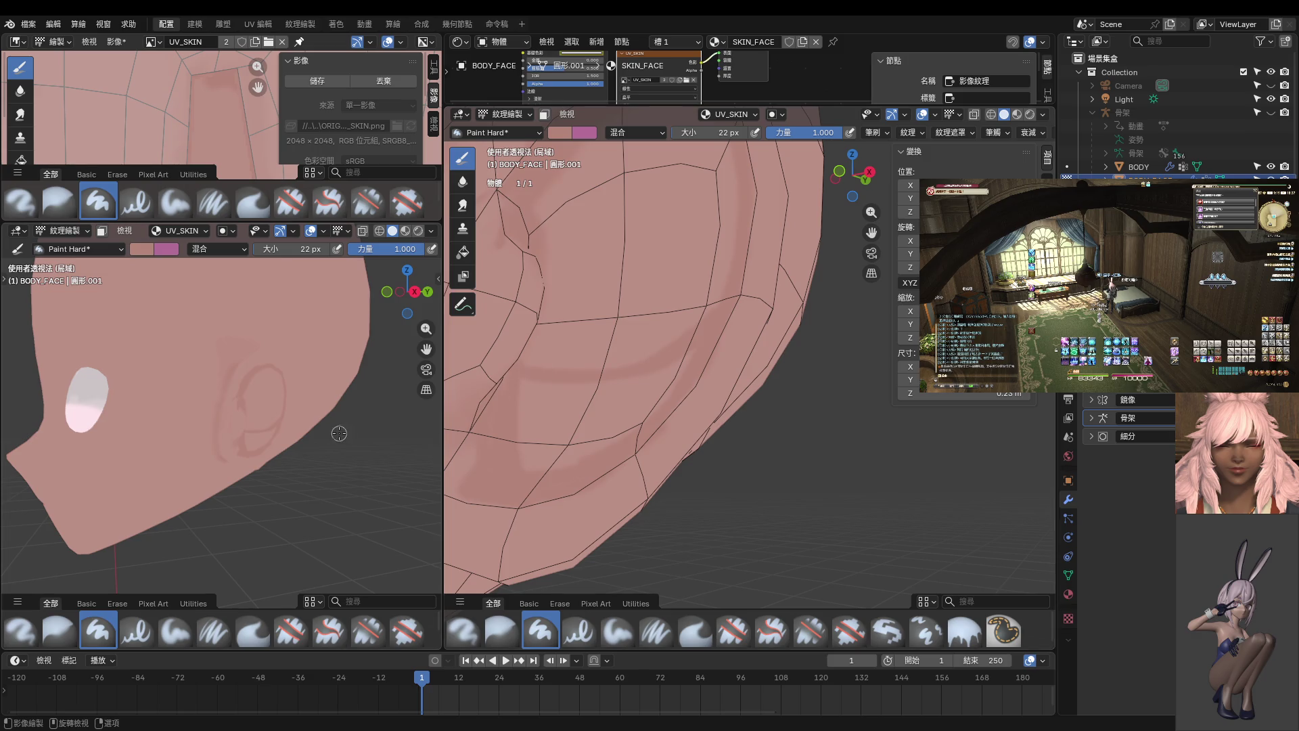
- Enlarge the brush to 64 px and set both viewports to right-side orthographic views
{"action": "scroll", "coordinate": [677, 257], "scroll_direction": "up", "scroll_amount": 4, "text": "shift"}
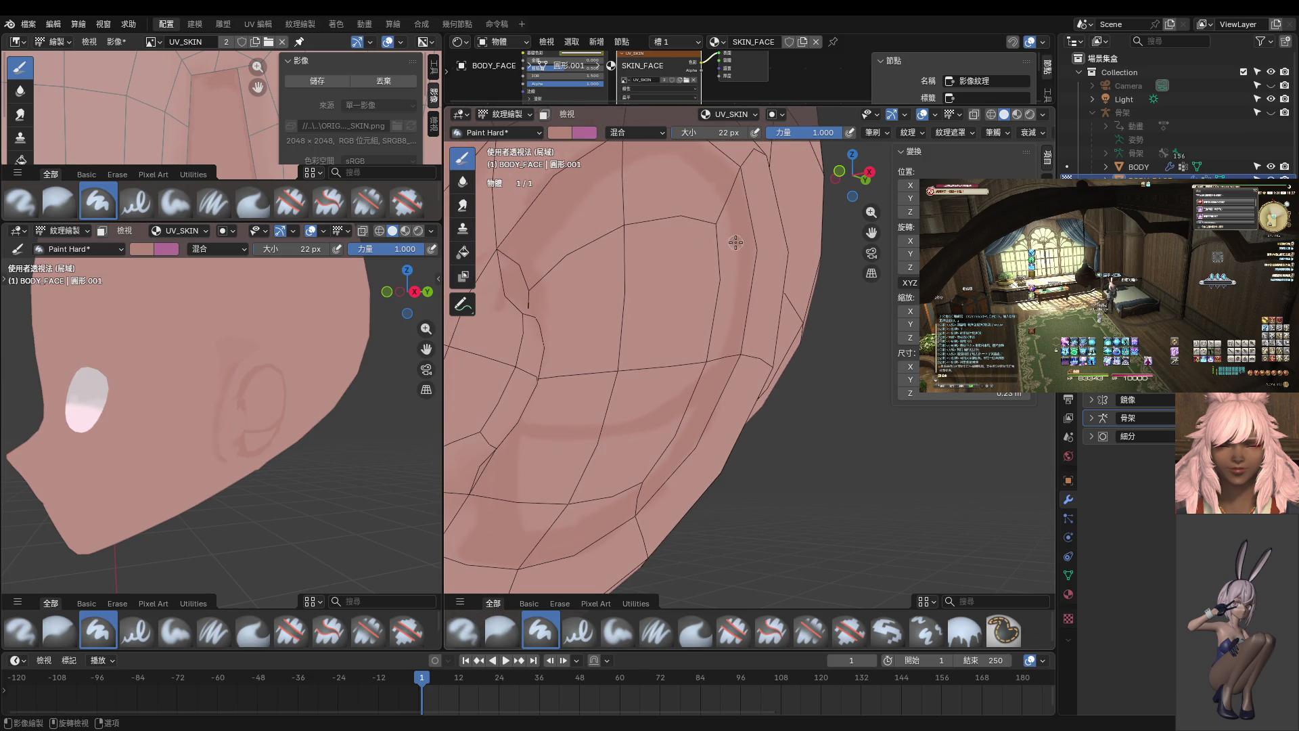
{"action": "key", "text": "f"}
{"action": "mouse_move", "coordinate": [691, 197]}
{"action": "left_mouse_down"}
{"action": "mouse_move", "coordinate": [589, 209]}
{"action": "mouse_move", "coordinate": [711, 203]}
{"action": "mouse_move", "coordinate": [738, 244]}
{"action": "mouse_move", "coordinate": [602, 199]}
{"action": "mouse_move", "coordinate": [541, 247]}
{"action": "mouse_move", "coordinate": [650, 211]}
{"action": "mouse_move", "coordinate": [707, 261]}
{"action": "mouse_move", "coordinate": [712, 326]}
{"action": "mouse_move", "coordinate": [667, 413]}
{"action": "left_mouse_up"}
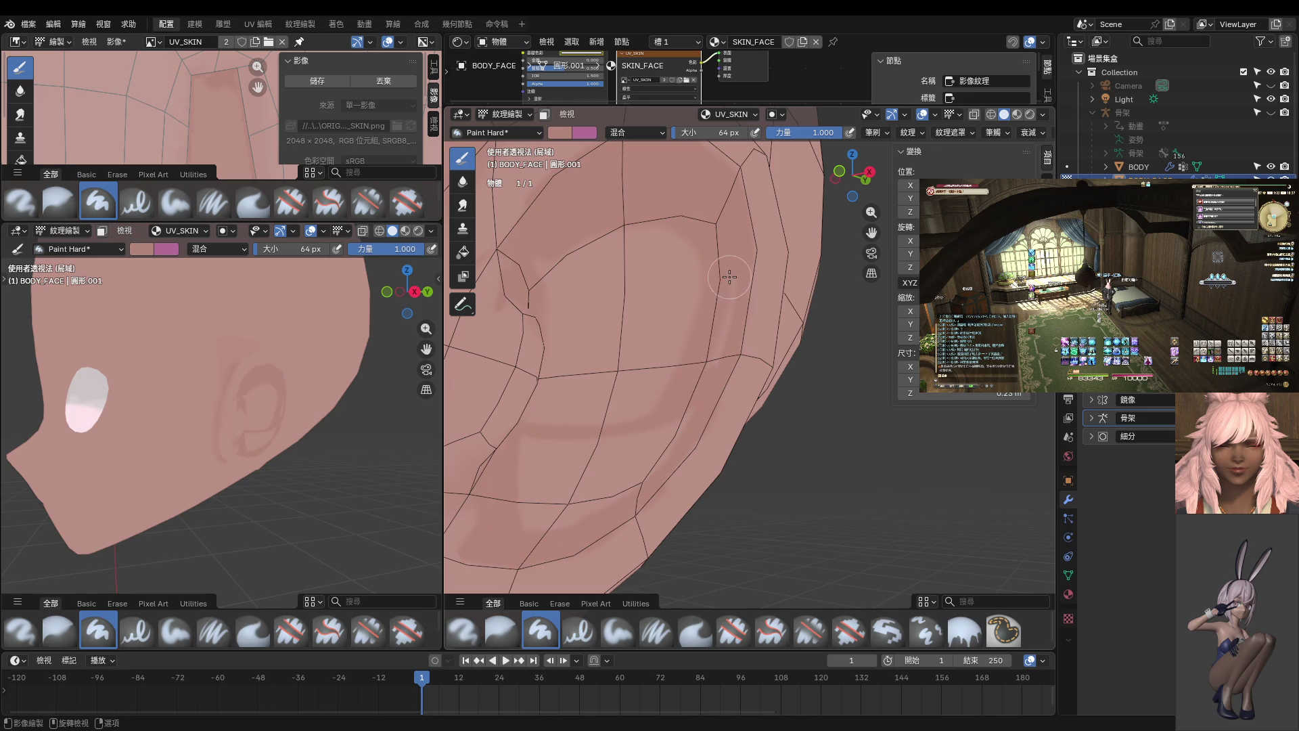
{"action": "middle_click_drag", "start_coordinate": [707, 375], "coordinate": [748, 406]}
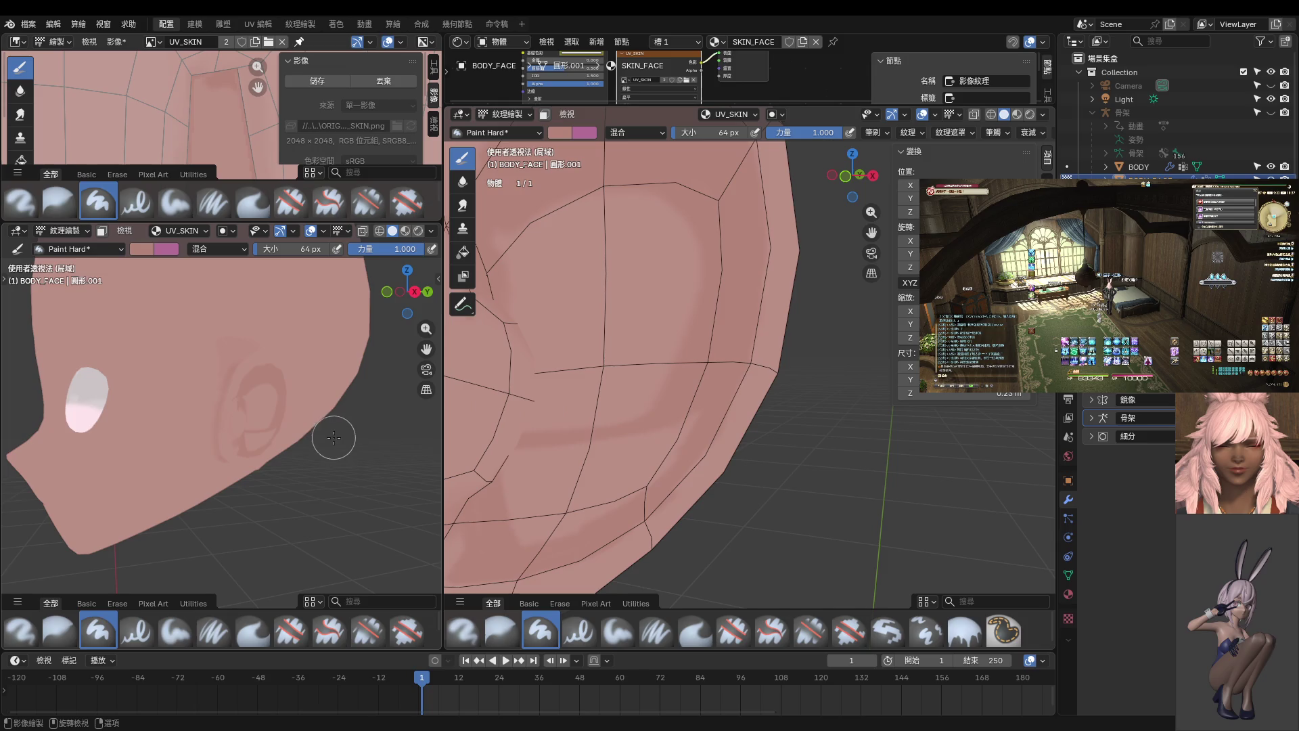
{"action": "key", "text": "KP_3"}
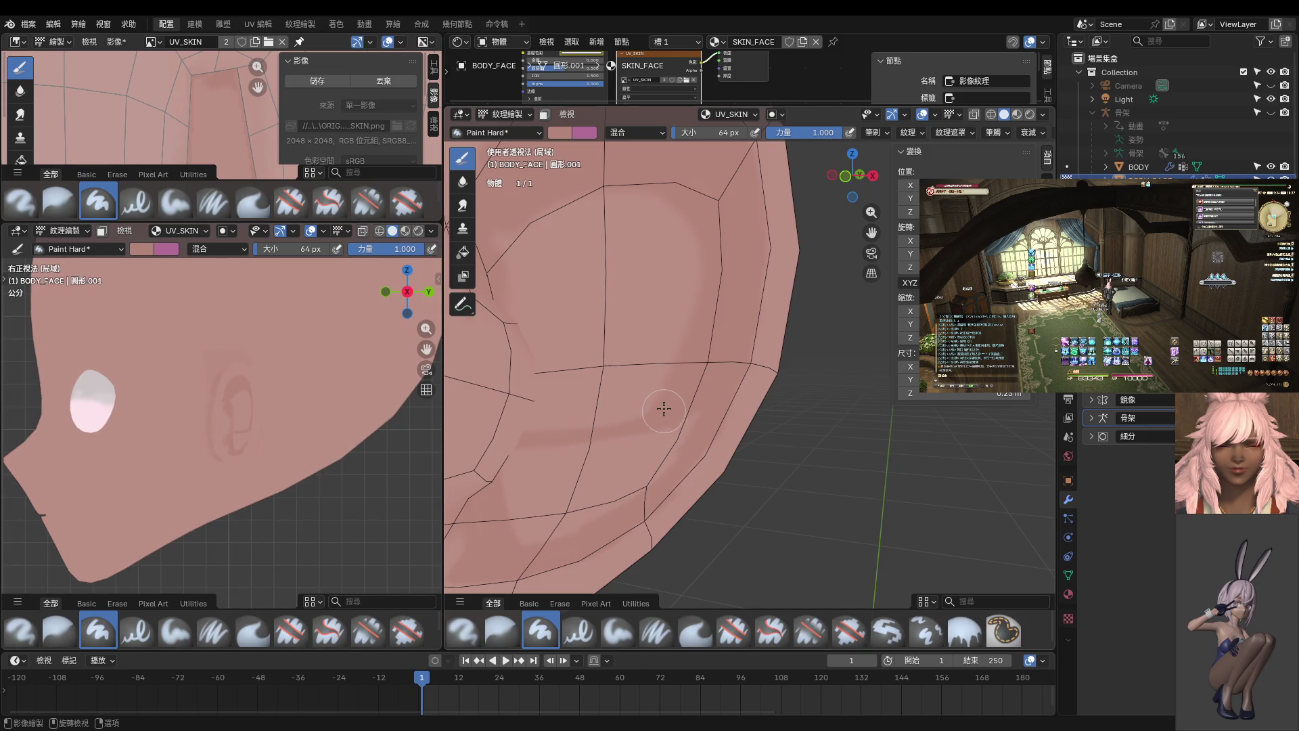
{"action": "key", "text": "KP_3"}
{"action": "scroll", "coordinate": [609, 406], "scroll_direction": "up", "scroll_amount": 1}
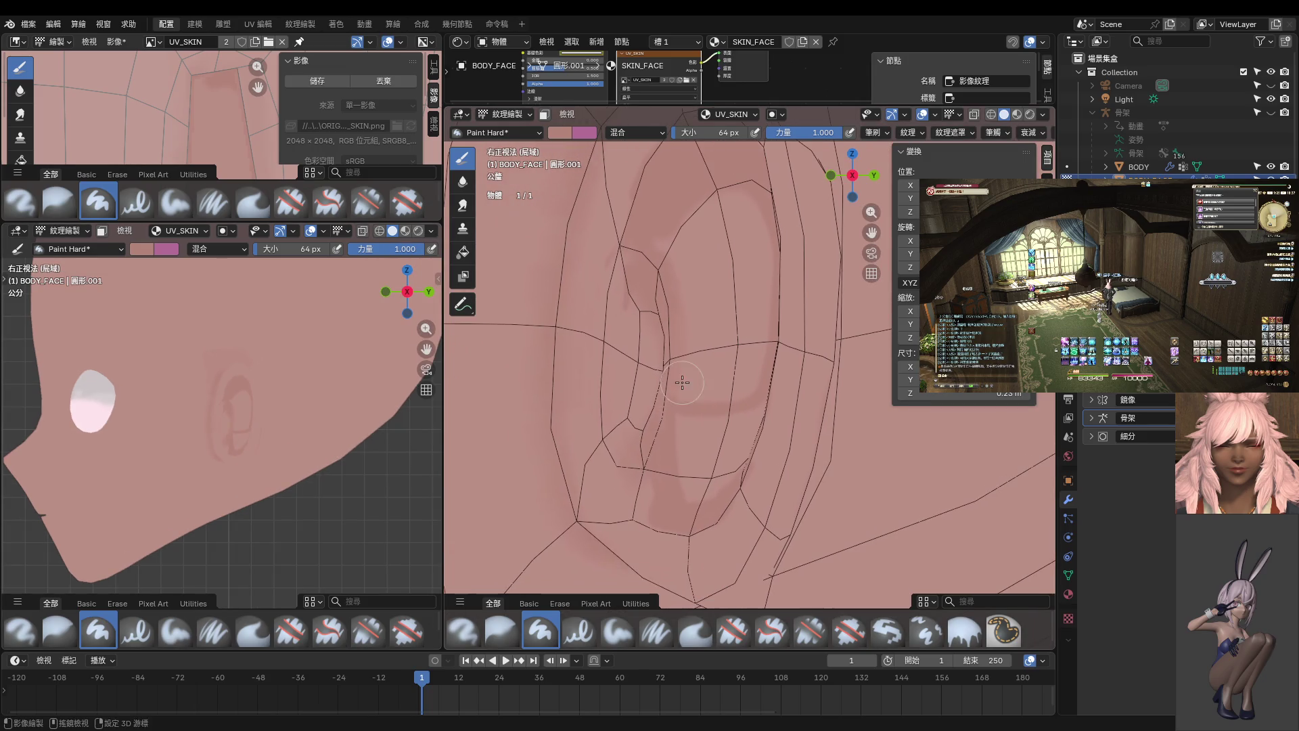
- Shrink the brush to 36 px and orbit out of the orthographic side view
{"action": "key", "text": "f"}
{"action": "left_click", "coordinate": [699, 397]}
{"action": "middle_click_drag", "start_coordinate": [699, 398], "coordinate": [757, 381]}
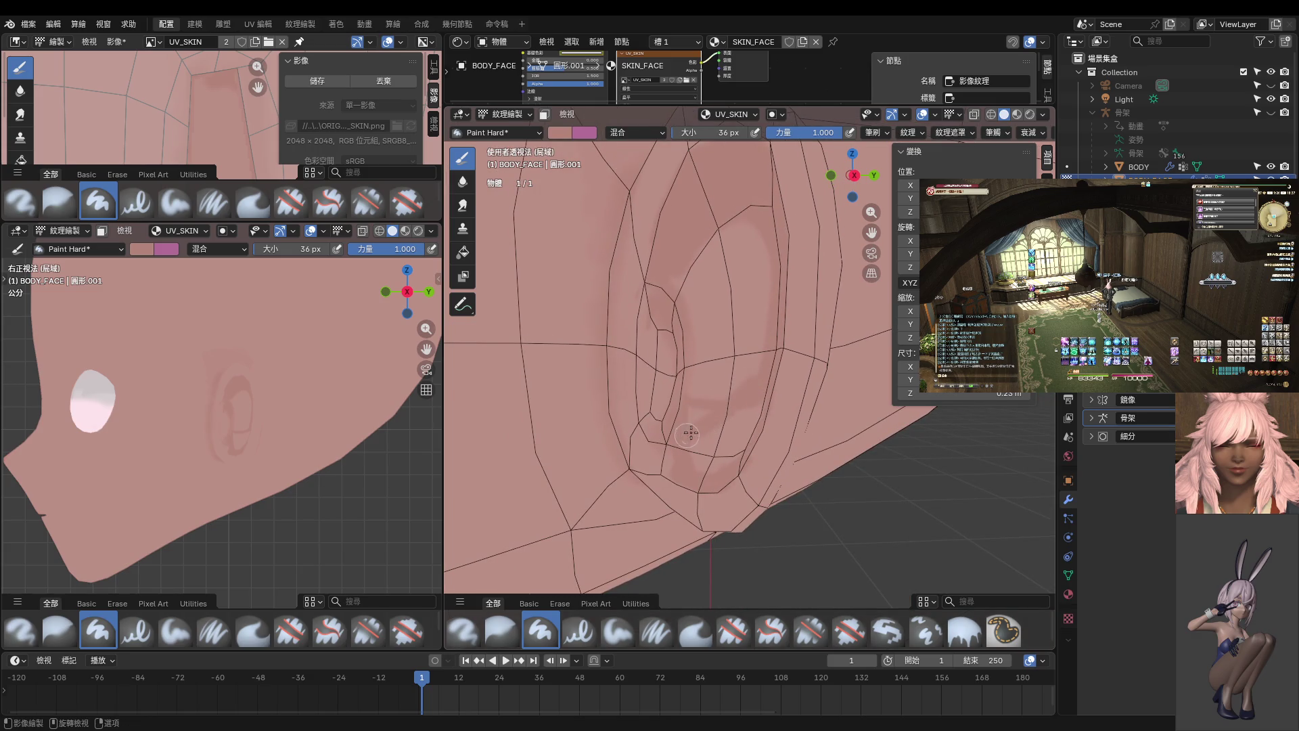
{"action": "middle_click_drag", "start_coordinate": [699, 428], "coordinate": [658, 421]}
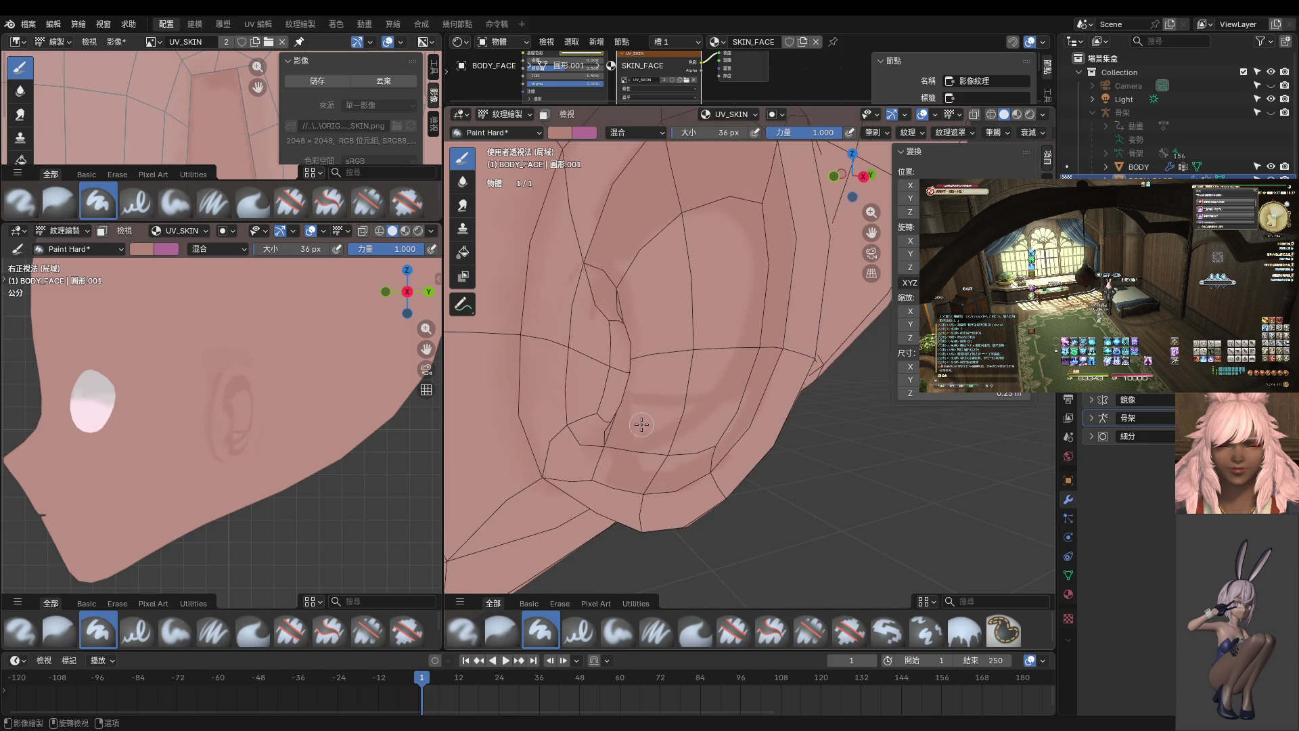
{"action": "scroll", "coordinate": [633, 420], "scroll_direction": "up", "scroll_amount": 1}
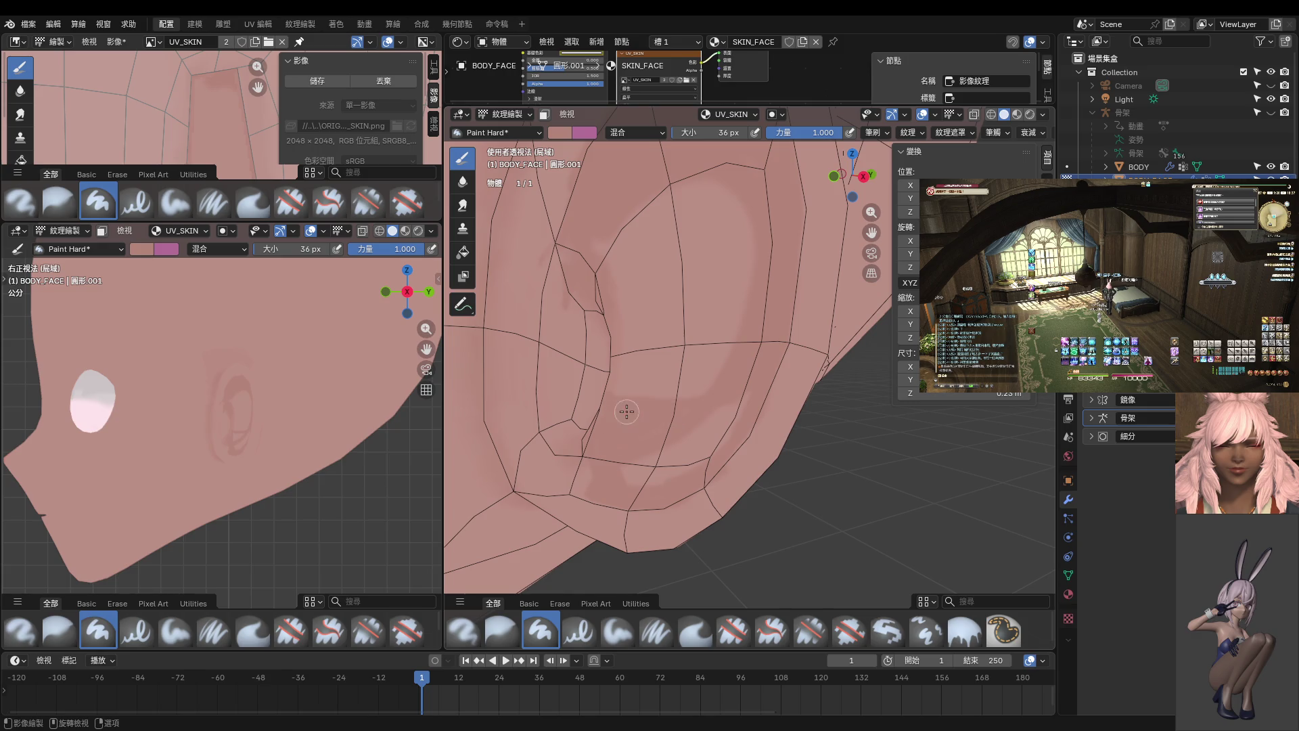
- Orbit both viewports to close perspective views of the ear
{"action": "middle_click_drag", "start_coordinate": [339, 455], "coordinate": [412, 452]}
{"action": "scroll", "coordinate": [424, 452], "scroll_direction": "up", "scroll_amount": 2}
{"action": "middle_click_drag", "start_coordinate": [694, 422], "coordinate": [706, 373]}
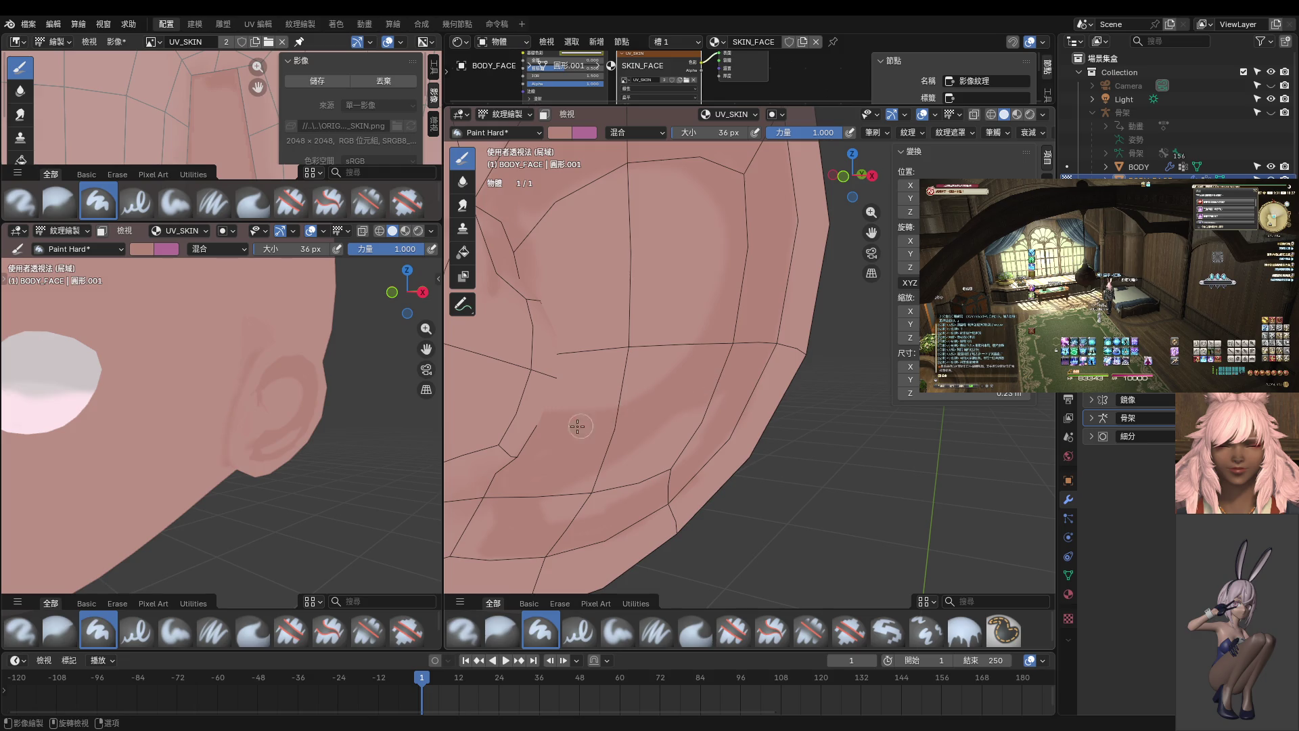
{"action": "mouse_move", "coordinate": [656, 400]}
{"action": "middle_mouse_down"}
{"action": "mouse_move", "coordinate": [592, 412]}
{"action": "mouse_move", "coordinate": [650, 417]}
{"action": "mouse_move", "coordinate": [681, 398]}
{"action": "middle_mouse_up"}
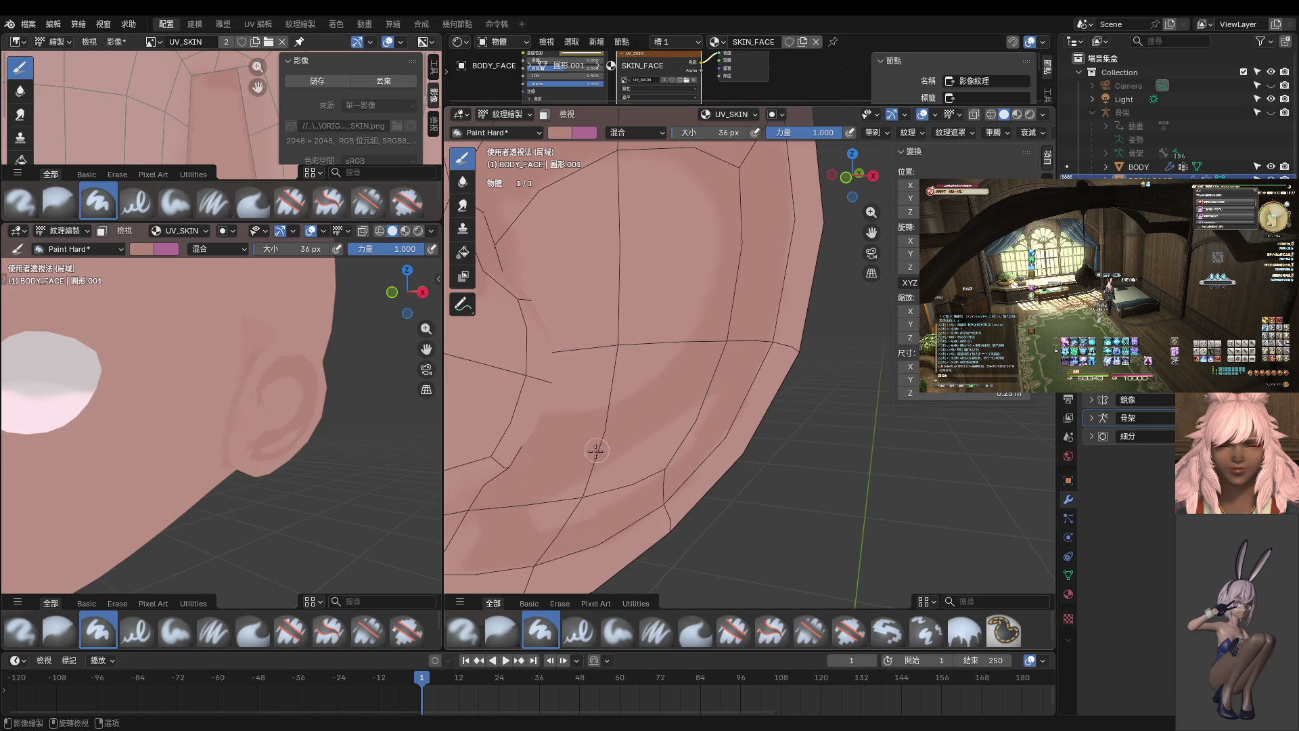
{"action": "middle_click_drag", "start_coordinate": [615, 435], "coordinate": [646, 432]}
{"action": "mouse_move", "coordinate": [352, 451]}
{"action": "middle_mouse_down"}
{"action": "mouse_move", "coordinate": [290, 411]}
{"action": "mouse_move", "coordinate": [299, 446]}
{"action": "middle_mouse_up"}
{"action": "middle_click_drag", "start_coordinate": [670, 379], "coordinate": [689, 369]}
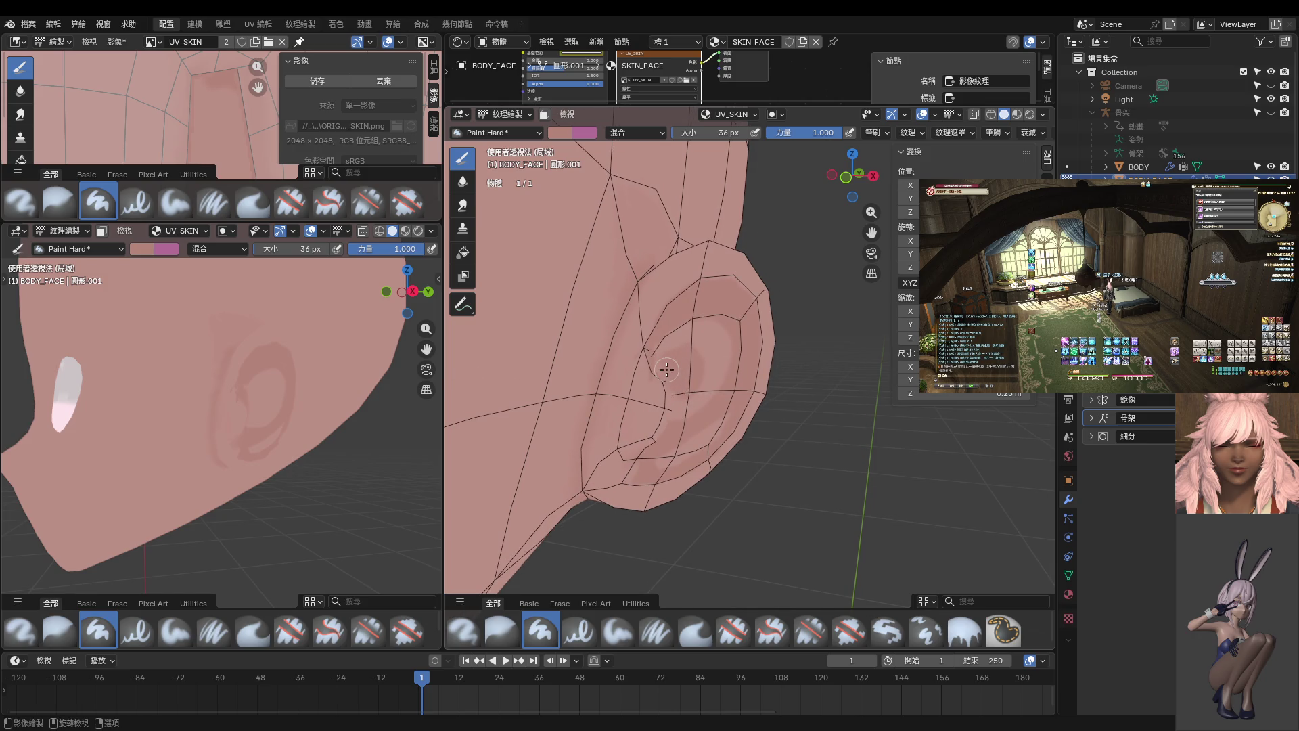
{"action": "middle_click_drag", "start_coordinate": [683, 394], "coordinate": [645, 372]}
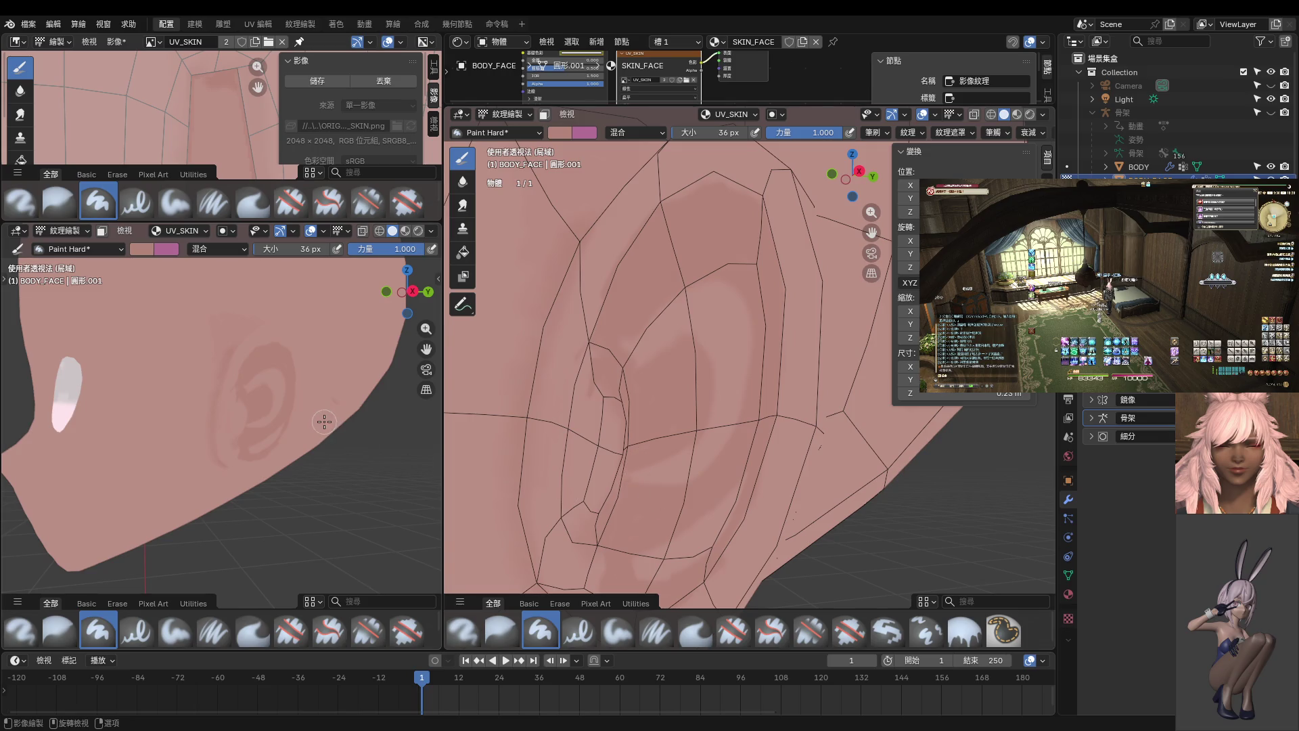
{"action": "mouse_move", "coordinate": [319, 417]}
{"action": "middle_mouse_down"}
{"action": "mouse_move", "coordinate": [290, 398]}
{"action": "mouse_move", "coordinate": [305, 406]}
{"action": "middle_mouse_up"}
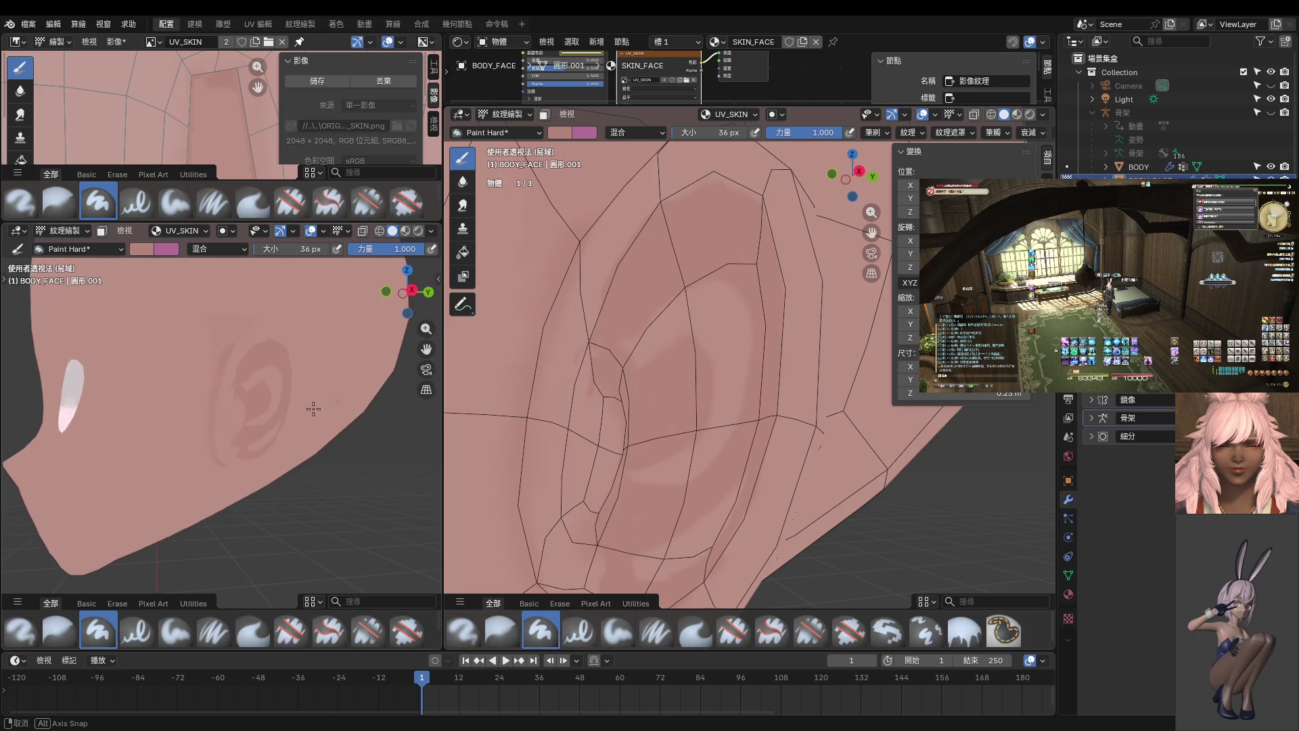
{"action": "middle_click_drag", "start_coordinate": [666, 526], "coordinate": [640, 455], "text": "shift"}
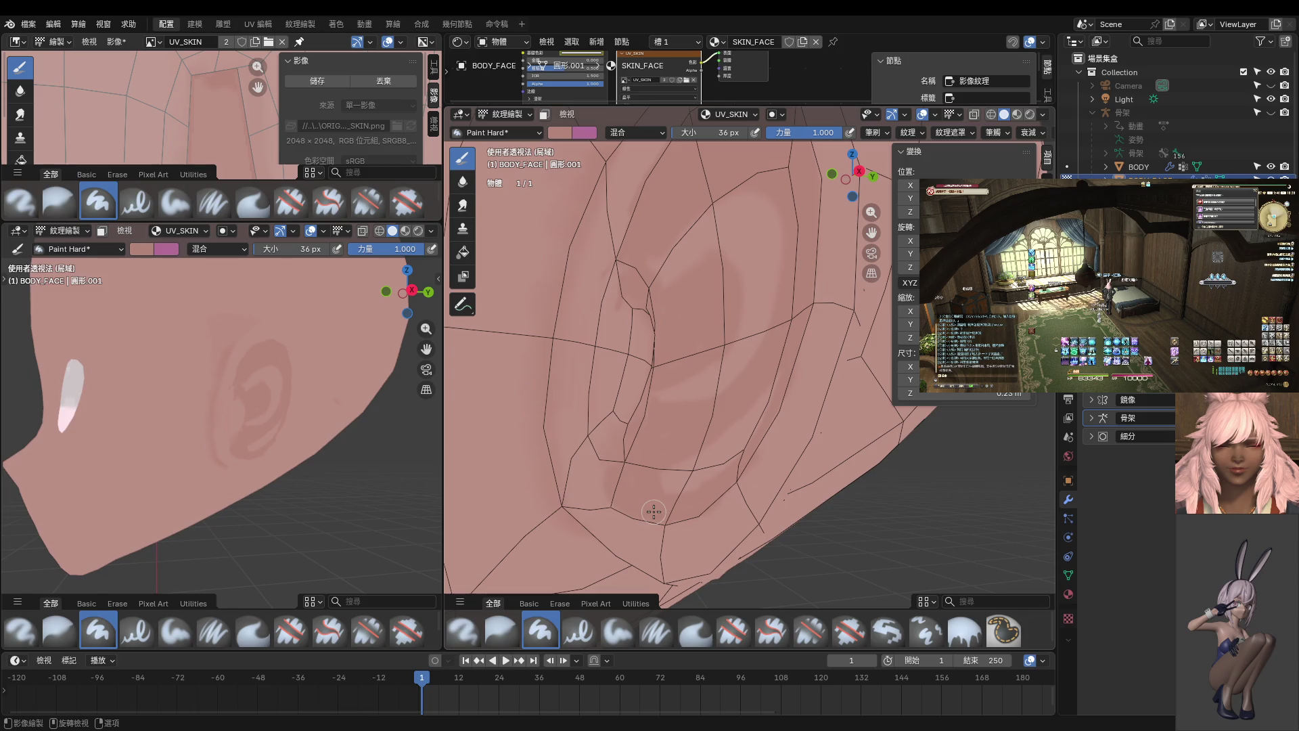
{"action": "mouse_move", "coordinate": [293, 454]}
{"action": "middle_mouse_down"}
{"action": "mouse_move", "coordinate": [317, 459]}
{"action": "mouse_move", "coordinate": [257, 413]}
{"action": "middle_mouse_up"}
{"action": "scroll", "coordinate": [253, 409], "scroll_direction": "up", "scroll_amount": 5}
{"action": "scroll", "coordinate": [239, 362], "scroll_direction": "up", "scroll_amount": 2}
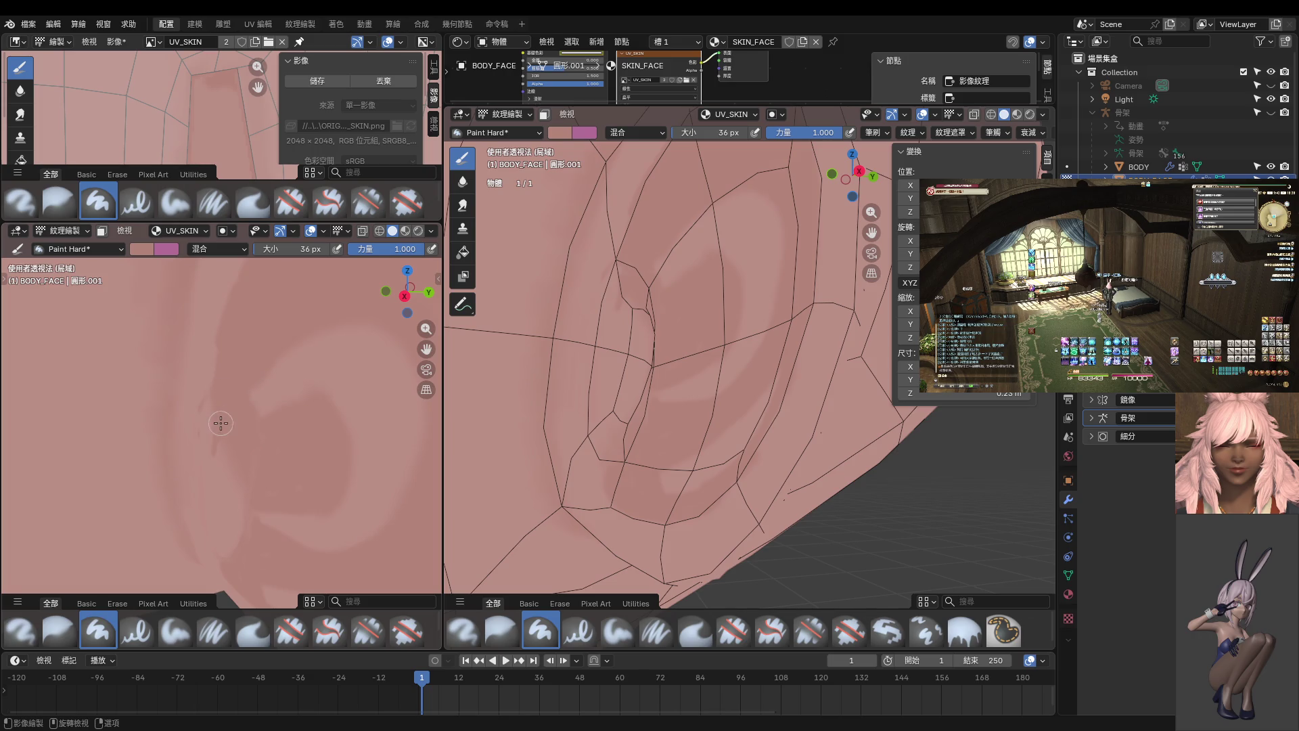
{"action": "mouse_move", "coordinate": [250, 409]}
{"action": "middle_mouse_down"}
{"action": "mouse_move", "coordinate": [243, 441]}
{"action": "mouse_move", "coordinate": [348, 404]}
{"action": "mouse_move", "coordinate": [325, 428]}
{"action": "middle_mouse_up"}
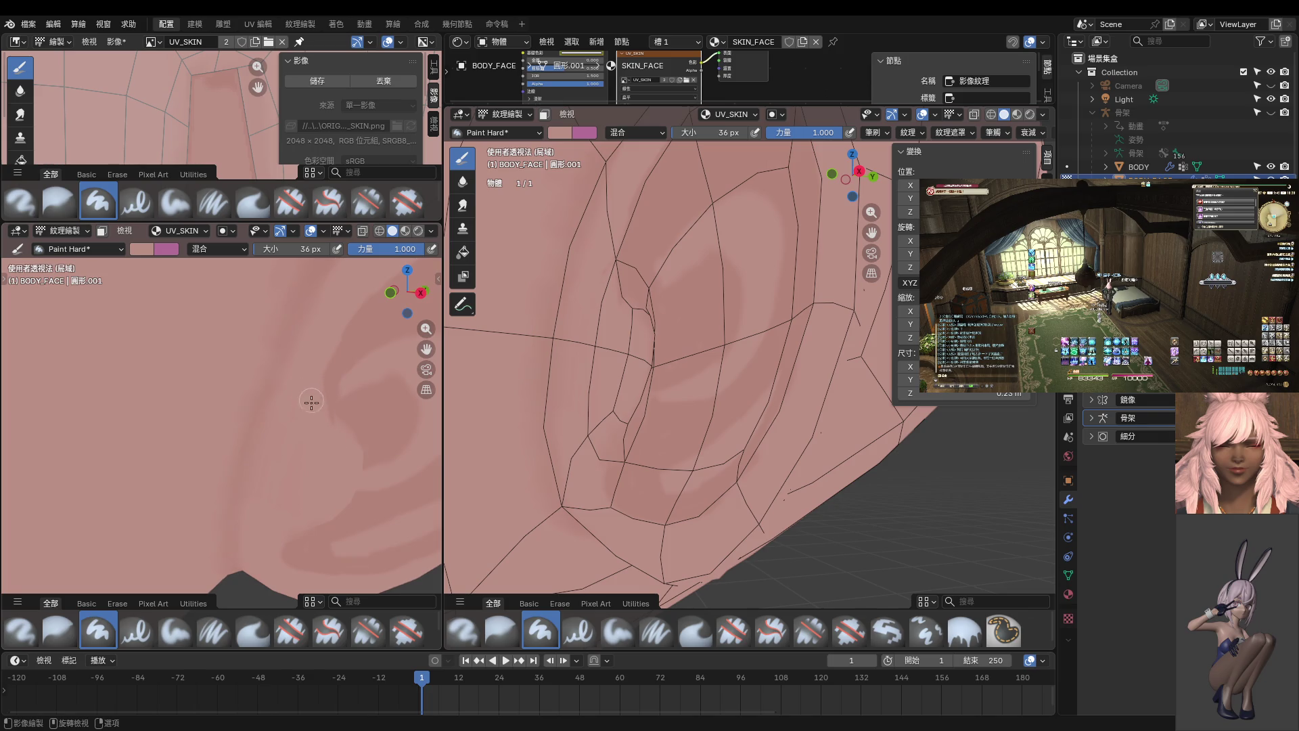
{"action": "middle_click_drag", "start_coordinate": [289, 429], "coordinate": [253, 429]}
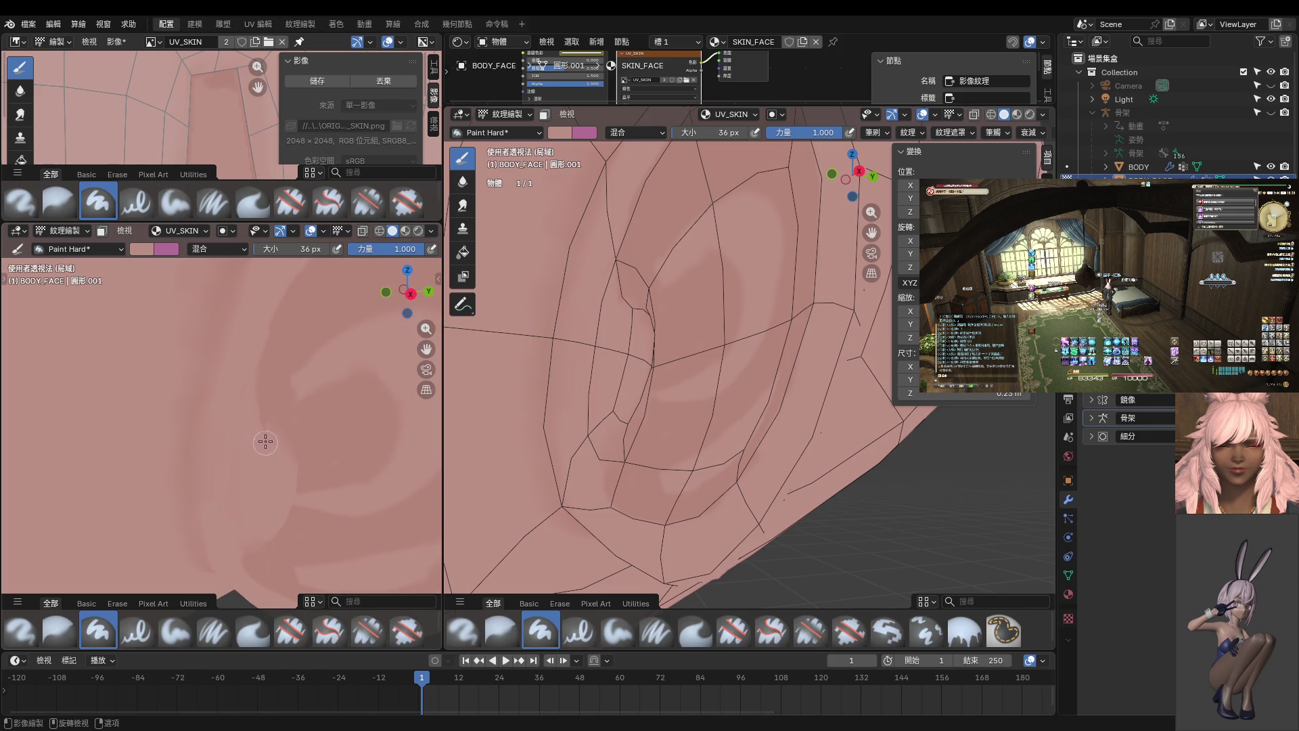
{"action": "mouse_move", "coordinate": [269, 446]}
{"action": "middle_mouse_down"}
{"action": "mouse_move", "coordinate": [267, 429]}
{"action": "mouse_move", "coordinate": [209, 435]}
{"action": "mouse_move", "coordinate": [267, 408]}
{"action": "middle_mouse_up"}
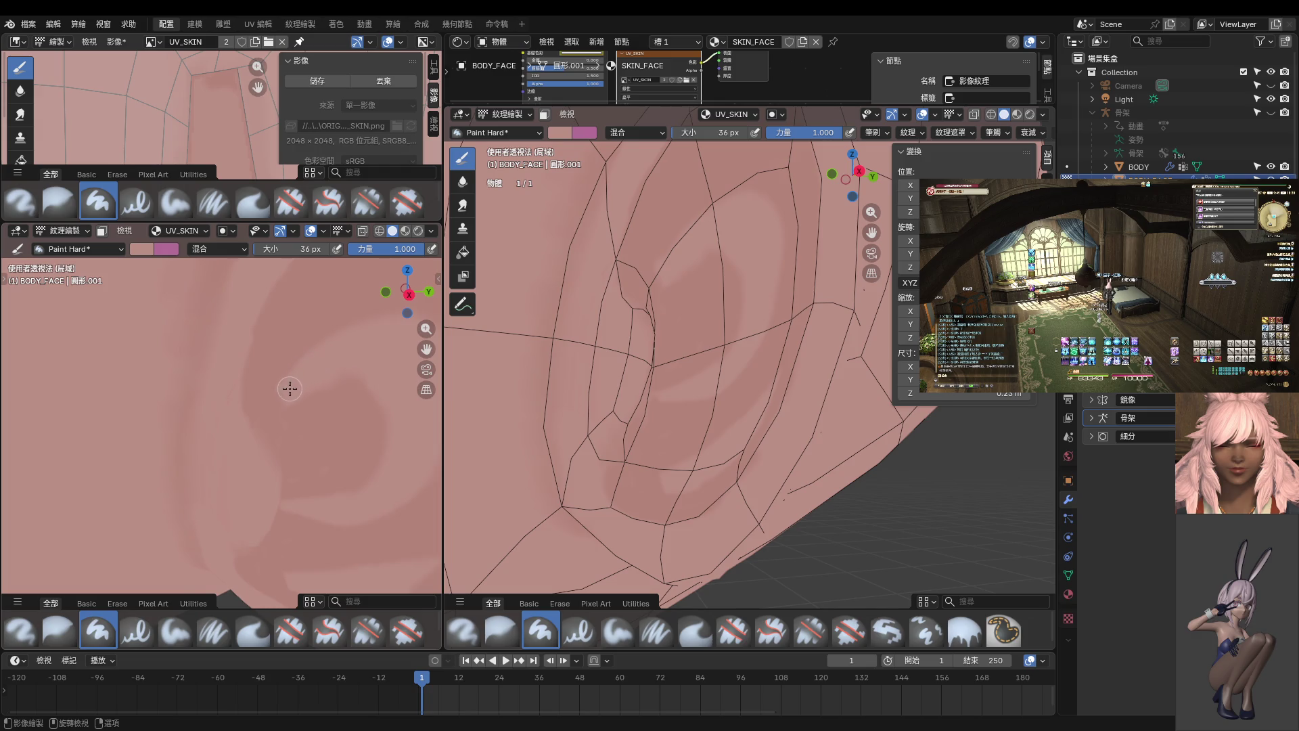
{"action": "mouse_move", "coordinate": [328, 366]}
{"action": "middle_mouse_down", "text": "shift"}
{"action": "mouse_move", "coordinate": [314, 383]}
{"action": "mouse_move", "coordinate": [343, 347]}
{"action": "middle_mouse_up", "text": "shift"}
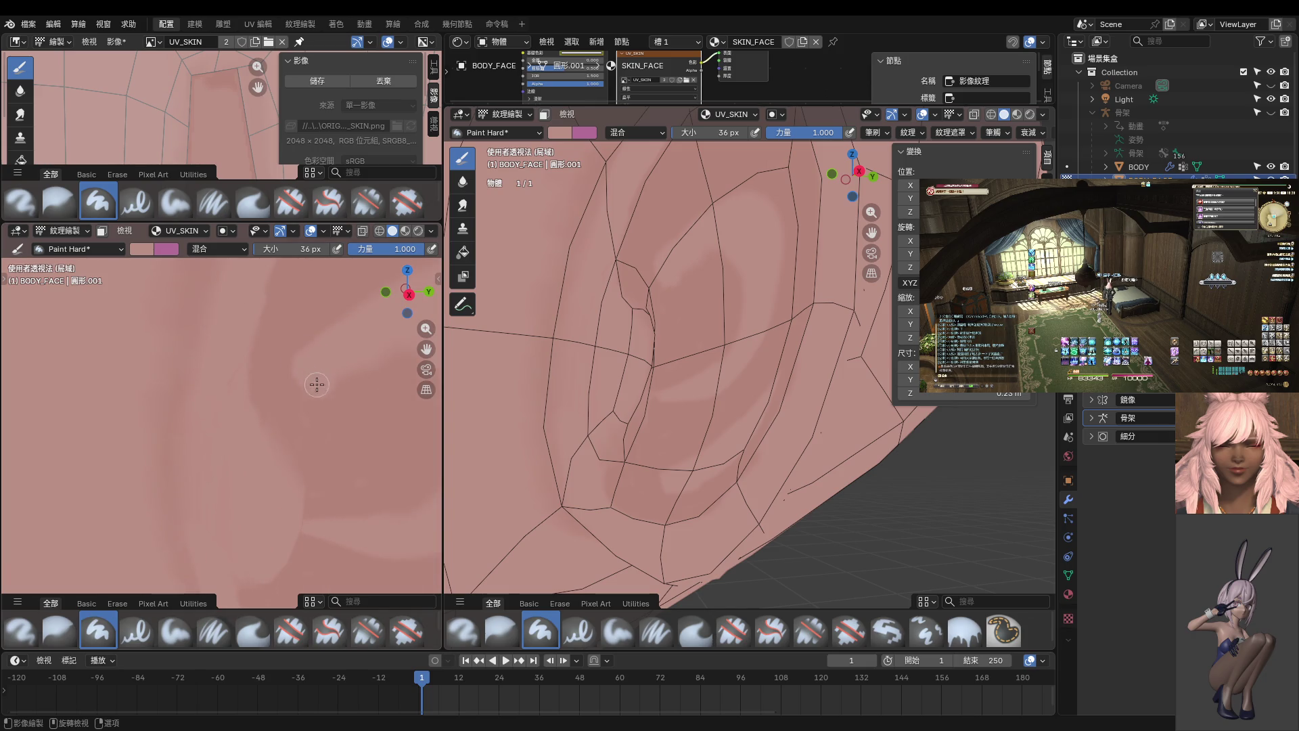
{"action": "middle_click_drag", "start_coordinate": [372, 359], "coordinate": [299, 380], "text": "shift"}
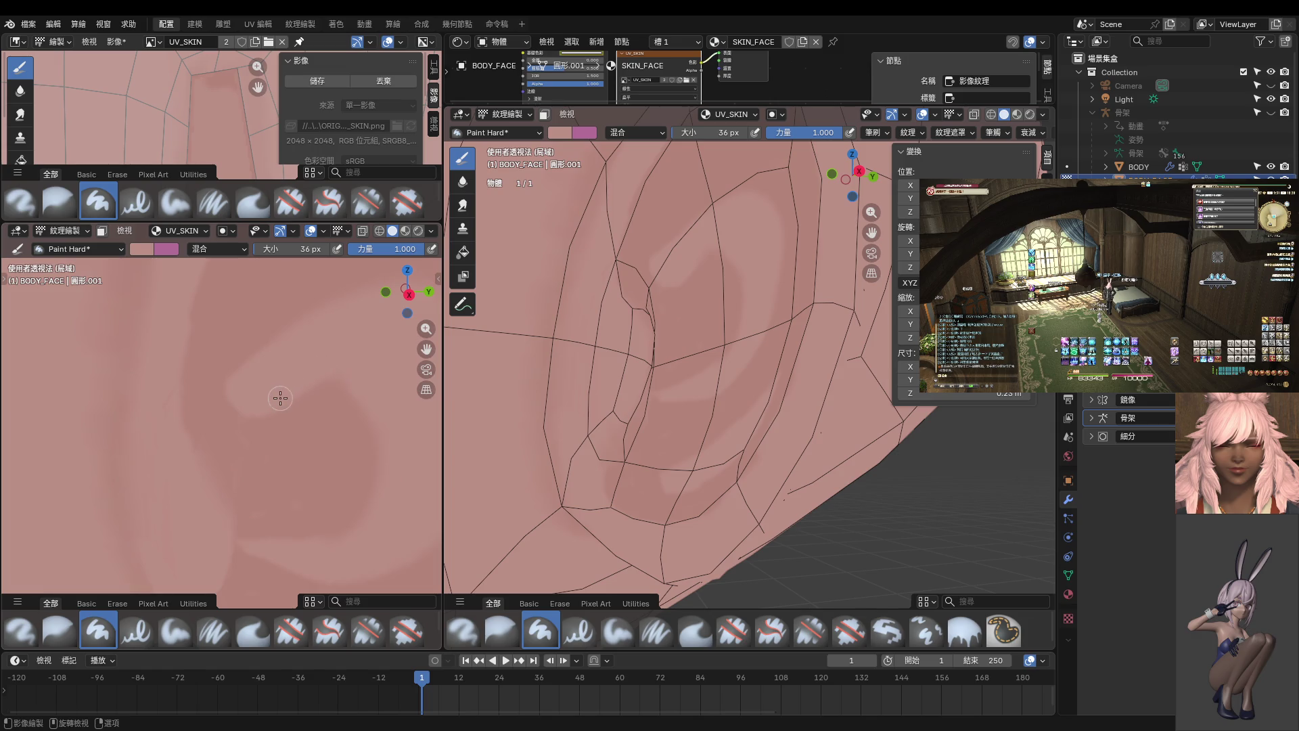
{"action": "mouse_move", "coordinate": [273, 398]}
{"action": "middle_mouse_down"}
{"action": "mouse_move", "coordinate": [336, 379]}
{"action": "mouse_move", "coordinate": [342, 360]}
{"action": "middle_mouse_up"}
{"action": "scroll", "coordinate": [341, 360], "scroll_direction": "up", "scroll_amount": 2}
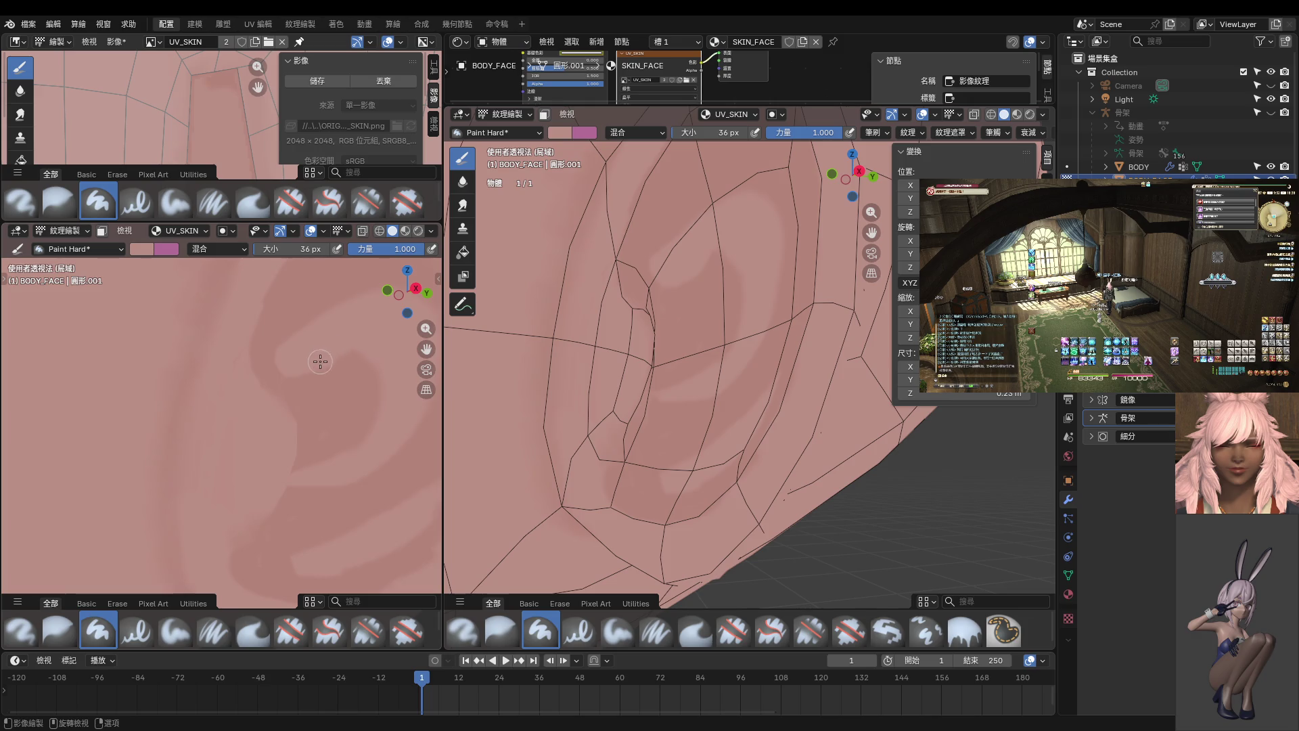
{"action": "scroll", "coordinate": [365, 396], "scroll_direction": "down", "scroll_amount": 3}
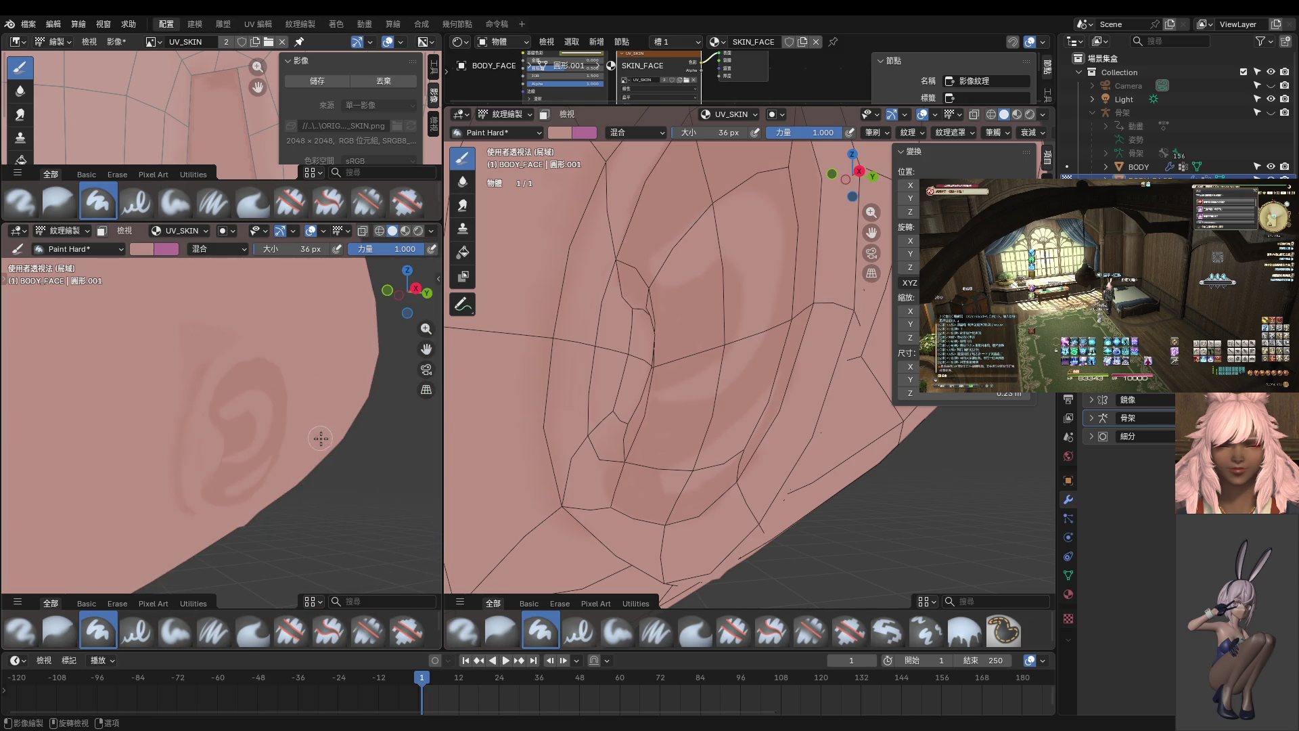
{"action": "key", "text": "KP_1"}
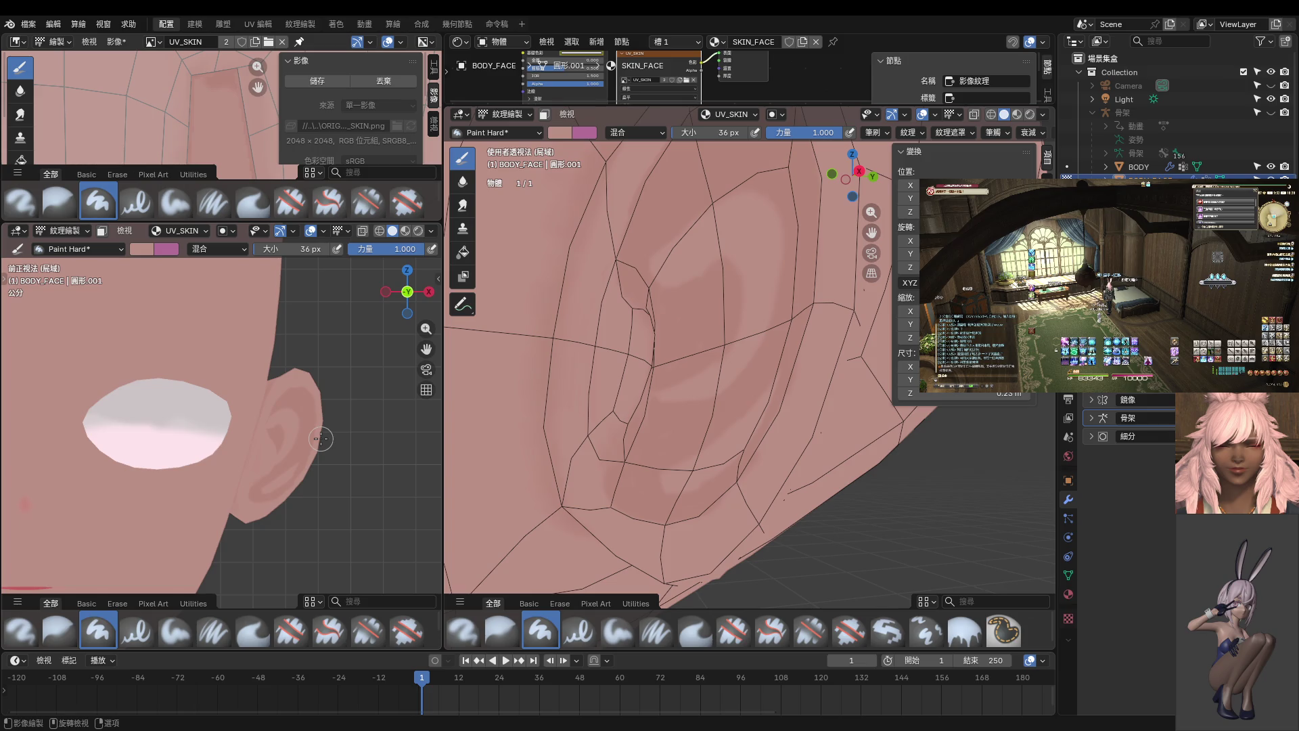
{"action": "scroll", "coordinate": [313, 401], "scroll_direction": "up", "scroll_amount": 2}
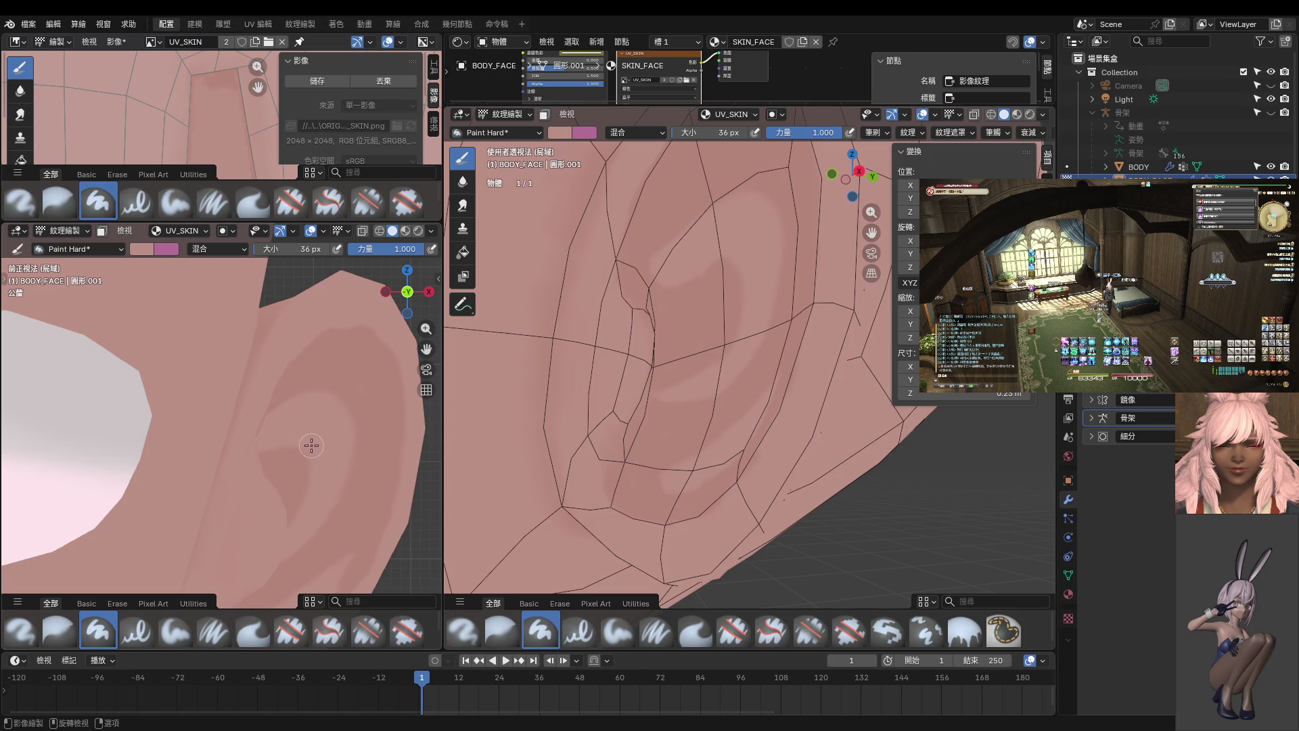
{"action": "scroll", "coordinate": [335, 436], "scroll_direction": "down", "scroll_amount": 1}
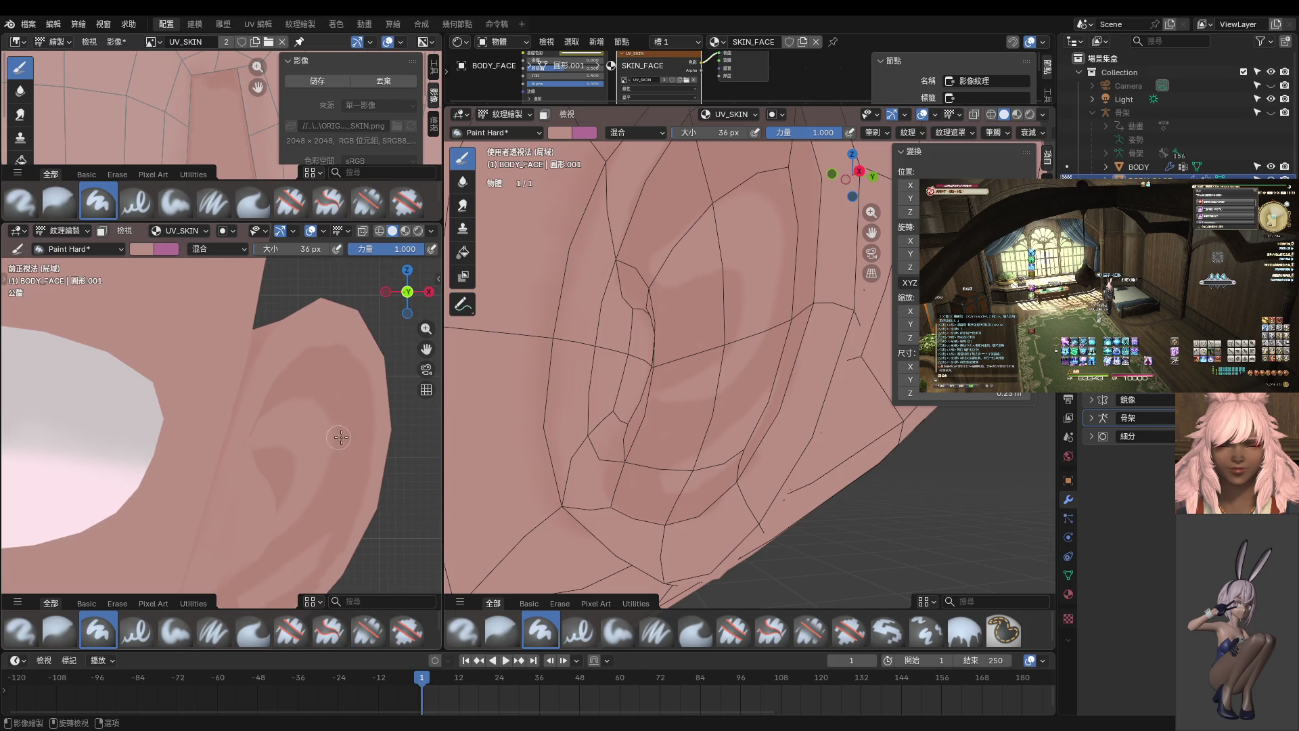
{"action": "key", "text": "KP_3"}
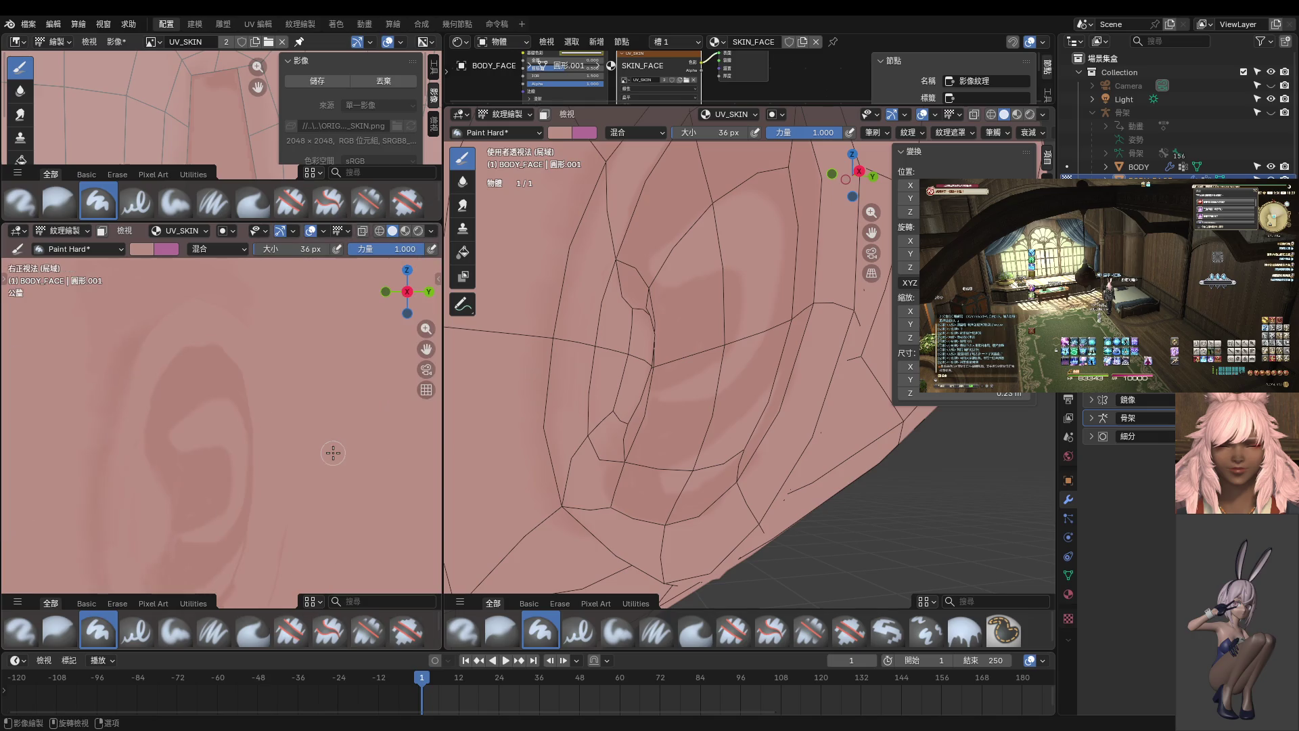
{"action": "scroll", "coordinate": [219, 419], "scroll_direction": "up", "scroll_amount": 1}
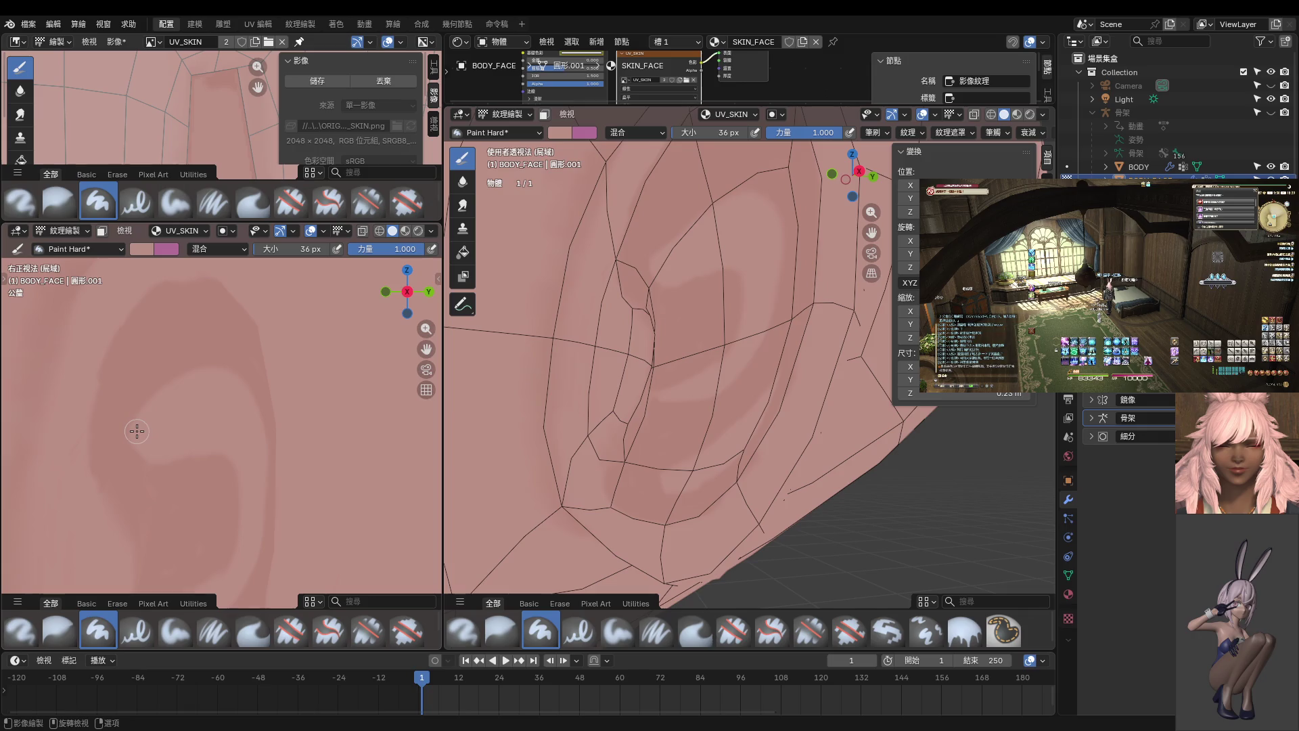
{"action": "scroll", "coordinate": [170, 406], "scroll_direction": "down", "scroll_amount": 1}
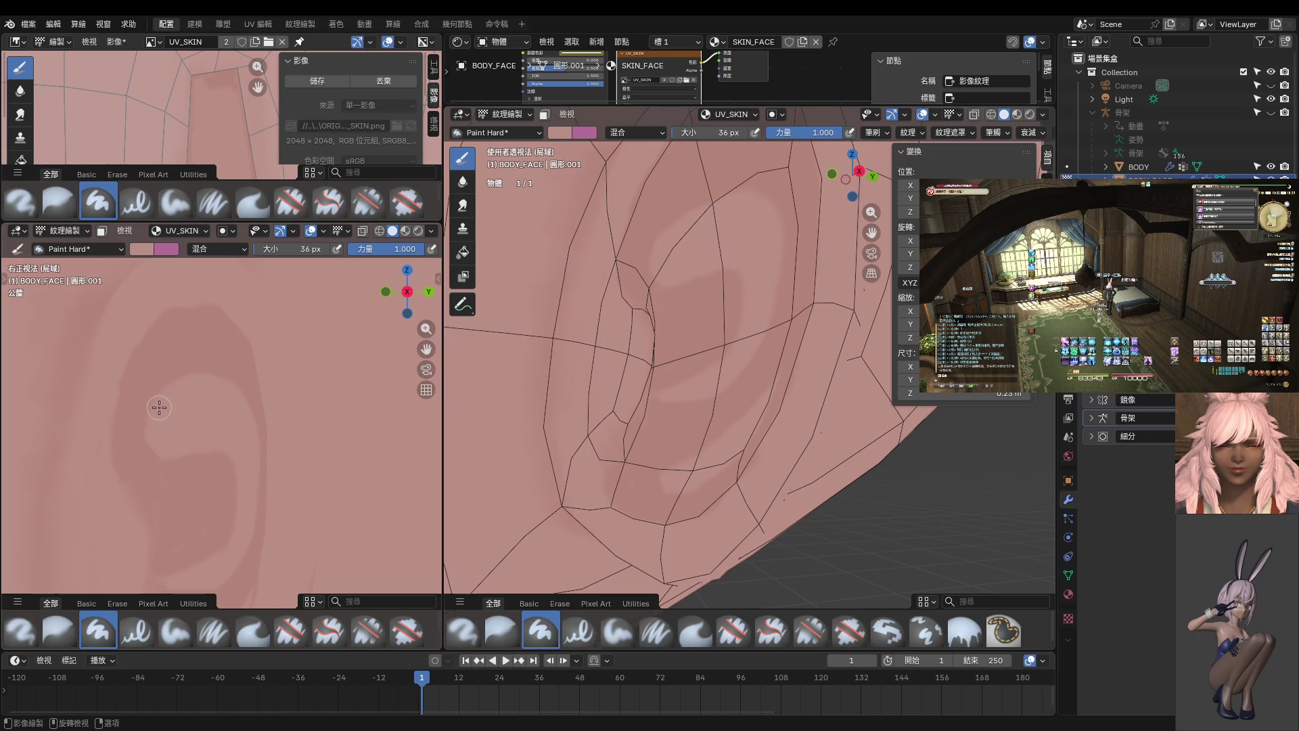
{"action": "scroll", "coordinate": [269, 435], "scroll_direction": "down", "scroll_amount": 5}
{"action": "scroll", "coordinate": [268, 436], "scroll_direction": "down", "scroll_amount": 5}
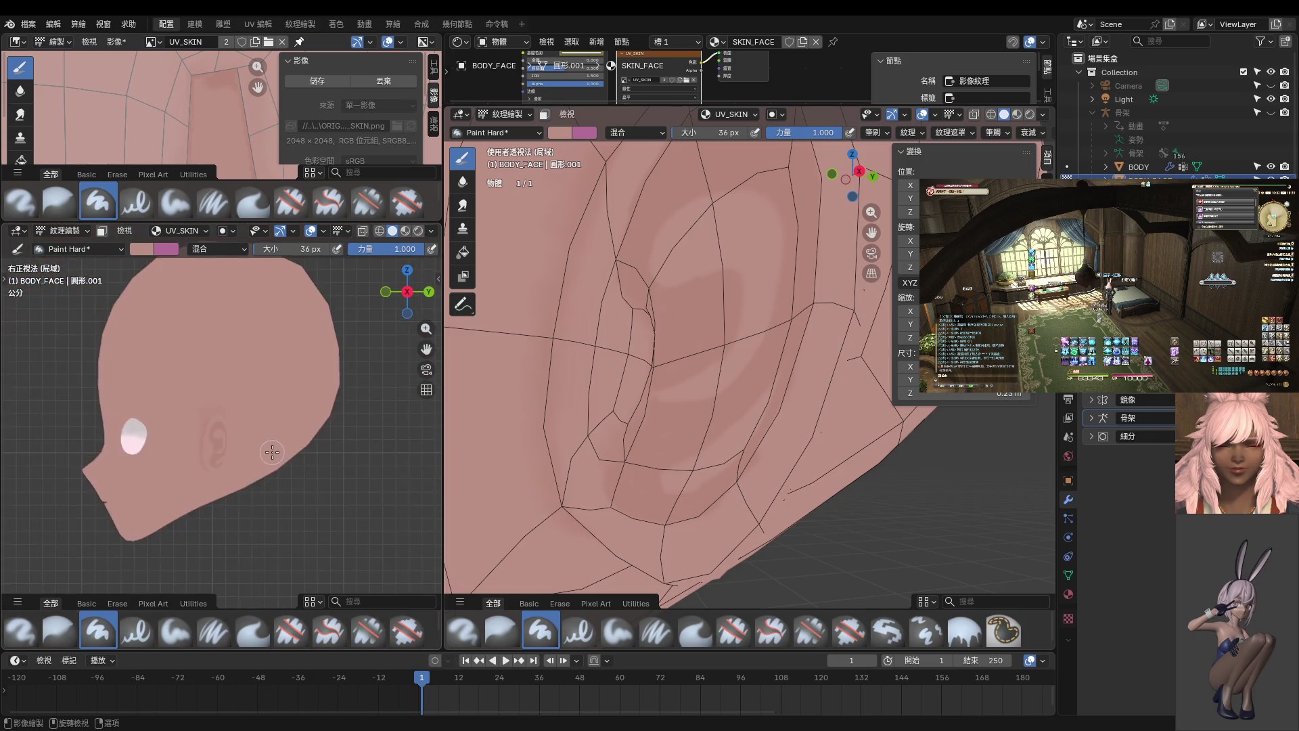
- Orbit the head to a side view and set the brush size to 20 px
{"action": "mouse_move", "coordinate": [271, 454]}
{"action": "middle_mouse_down"}
{"action": "mouse_move", "coordinate": [346, 443]}
{"action": "mouse_move", "coordinate": [288, 458]}
{"action": "middle_mouse_up"}
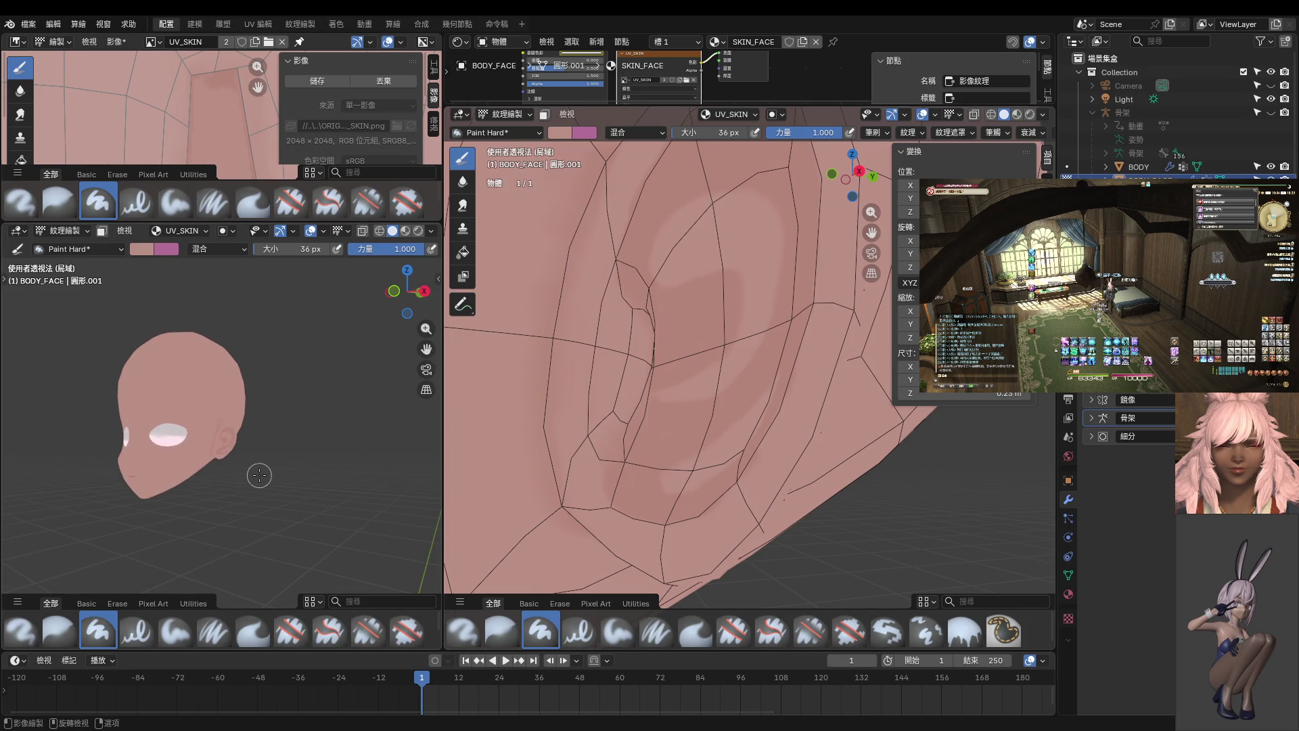
{"action": "scroll", "coordinate": [259, 475], "scroll_direction": "up", "scroll_amount": 8}
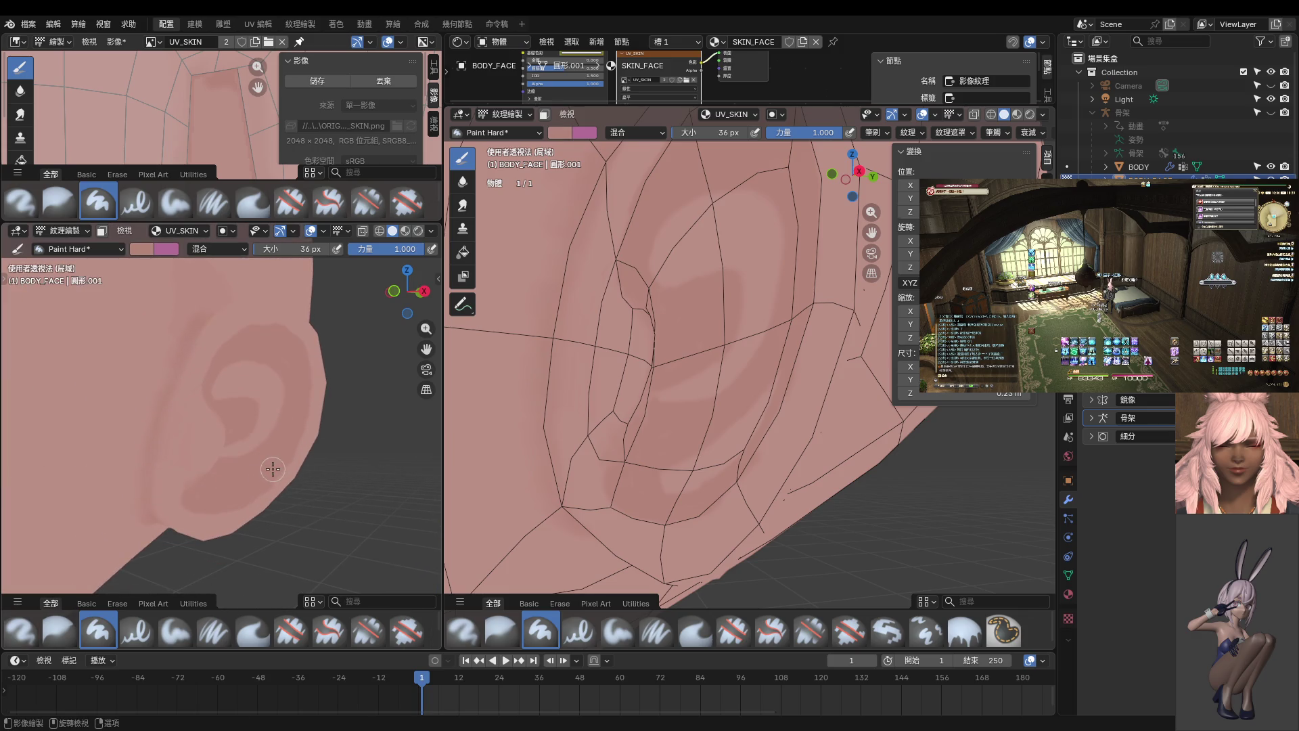
{"action": "scroll", "coordinate": [270, 469], "scroll_direction": "down", "scroll_amount": 5}
{"action": "mouse_move", "coordinate": [287, 464]}
{"action": "middle_mouse_down"}
{"action": "mouse_move", "coordinate": [203, 476]}
{"action": "mouse_move", "coordinate": [262, 465]}
{"action": "middle_mouse_up"}
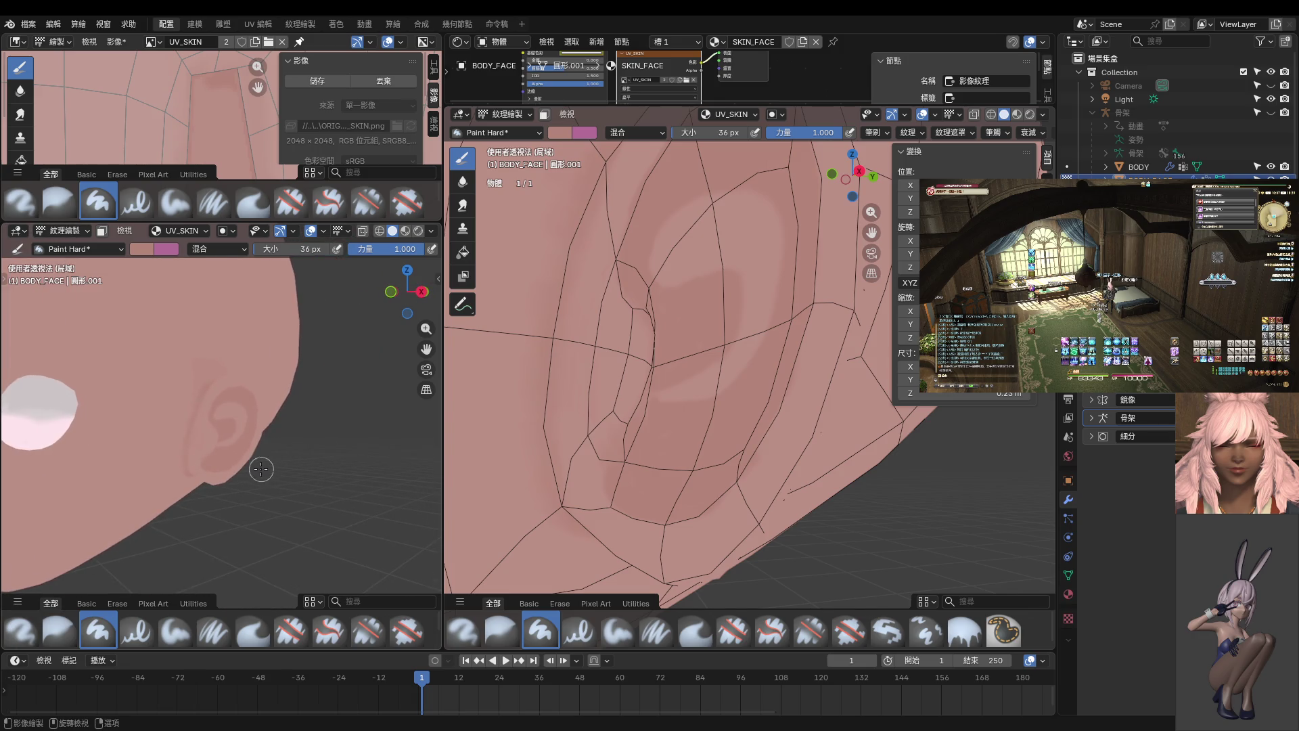
{"action": "scroll", "coordinate": [261, 465], "scroll_direction": "up", "scroll_amount": 3}
{"action": "scroll", "coordinate": [257, 423], "scroll_direction": "up", "scroll_amount": 2}
{"action": "key", "text": "f"}
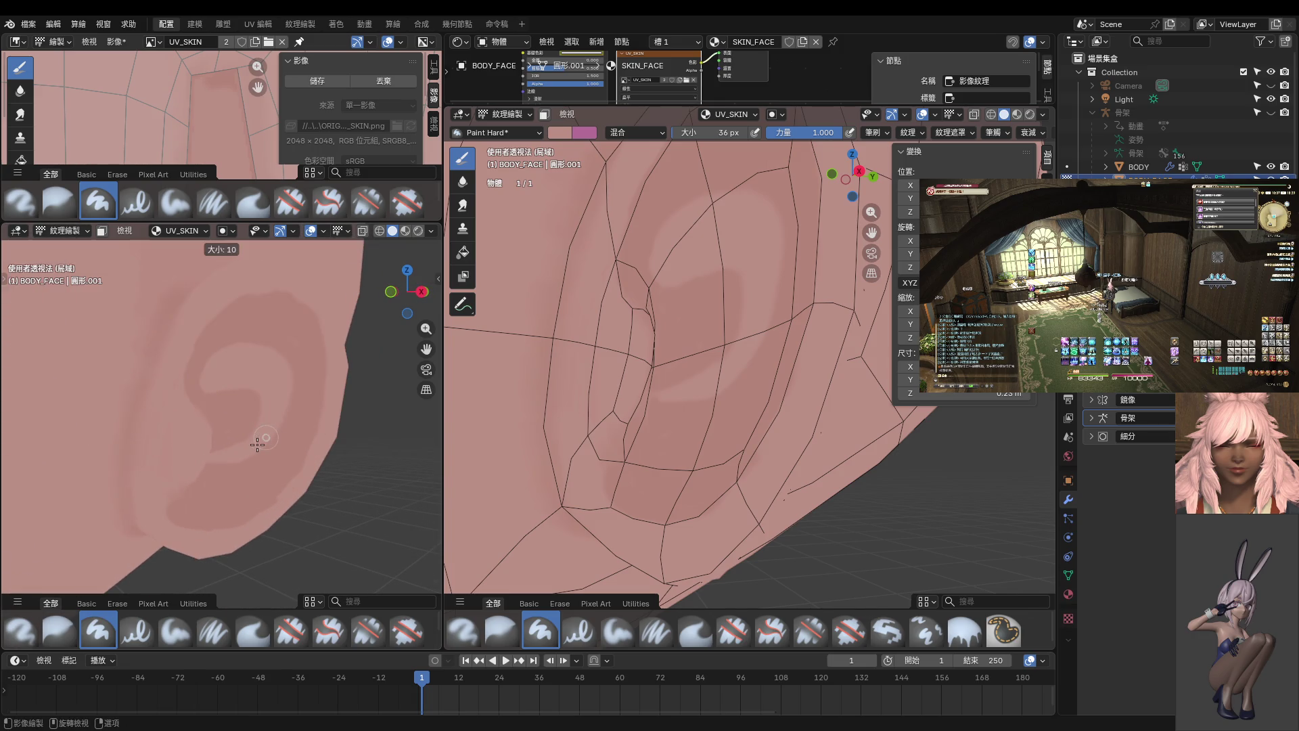
{"action": "left_click", "coordinate": [260, 446]}
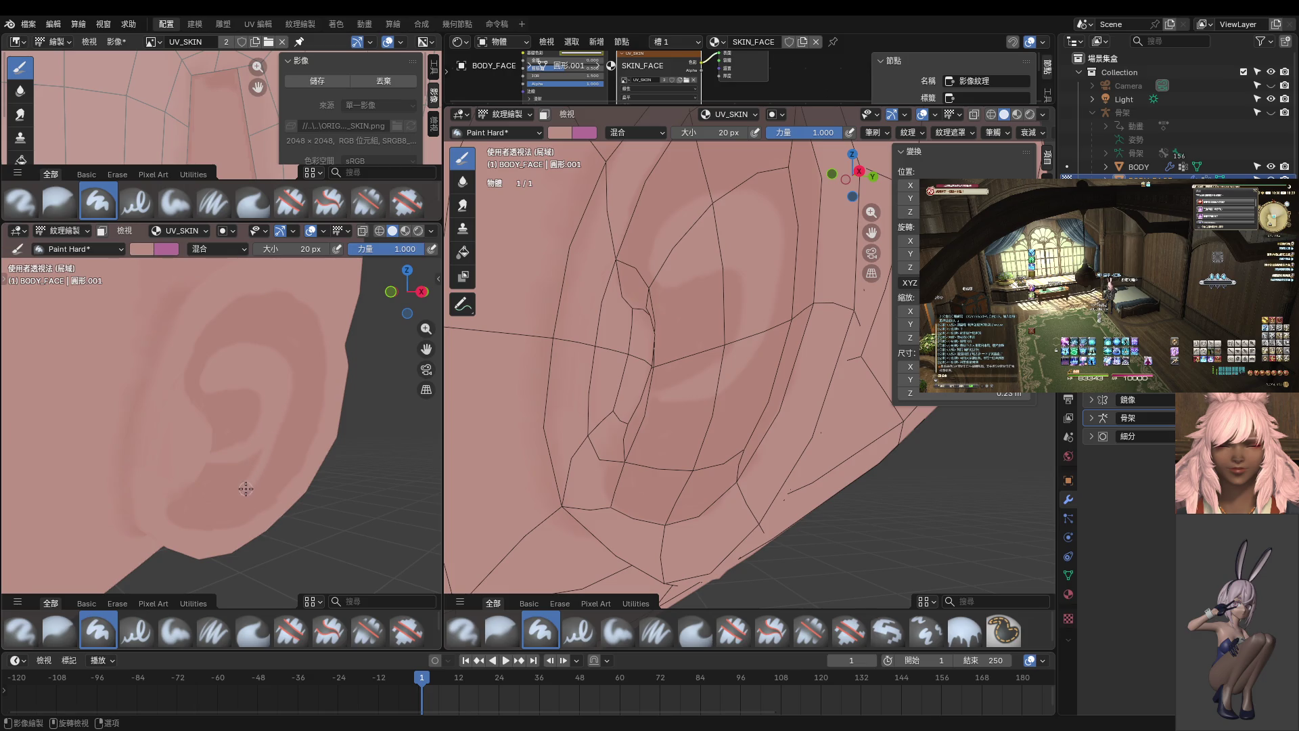
- Paint a light stroke along the lower ear, then view the head from the front
{"action": "middle_click_drag", "start_coordinate": [183, 499], "coordinate": [170, 451]}
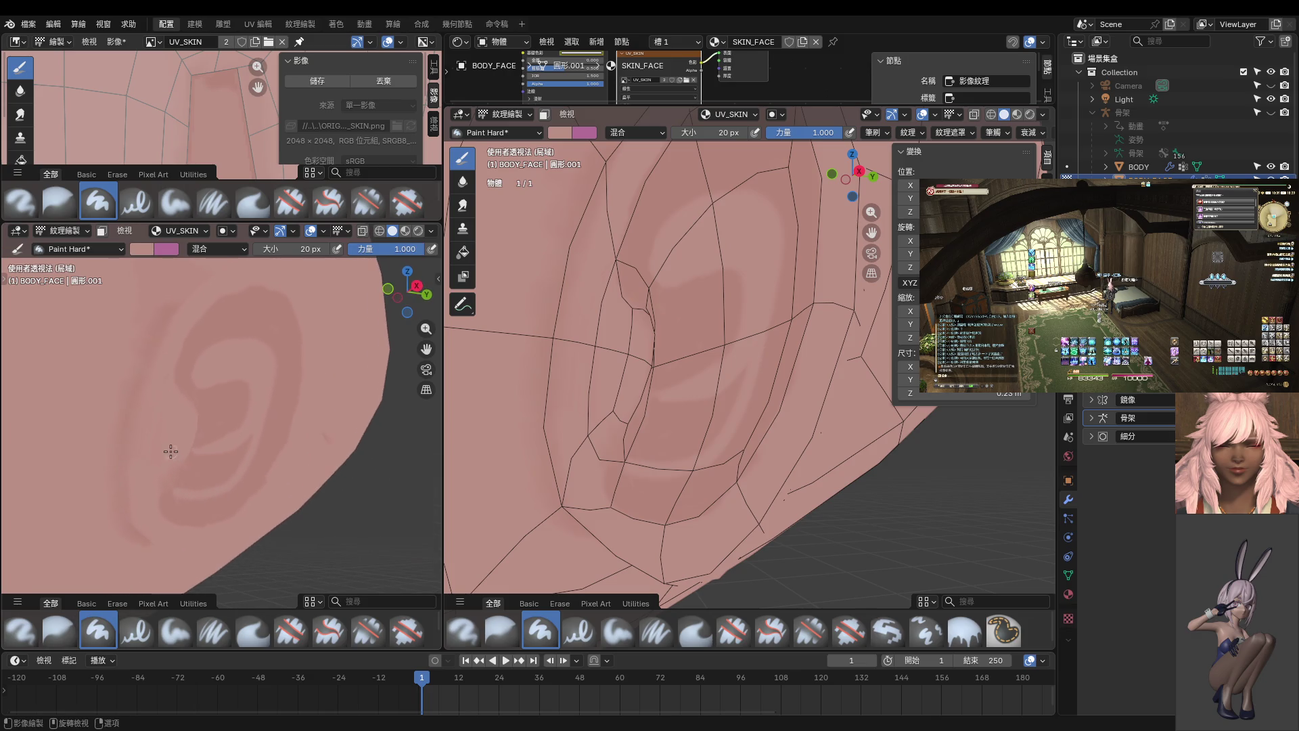
{"action": "mouse_move", "coordinate": [201, 453]}
{"action": "left_mouse_down"}
{"action": "mouse_move", "coordinate": [176, 487]}
{"action": "mouse_move", "coordinate": [247, 441]}
{"action": "mouse_move", "coordinate": [196, 488]}
{"action": "left_mouse_up"}
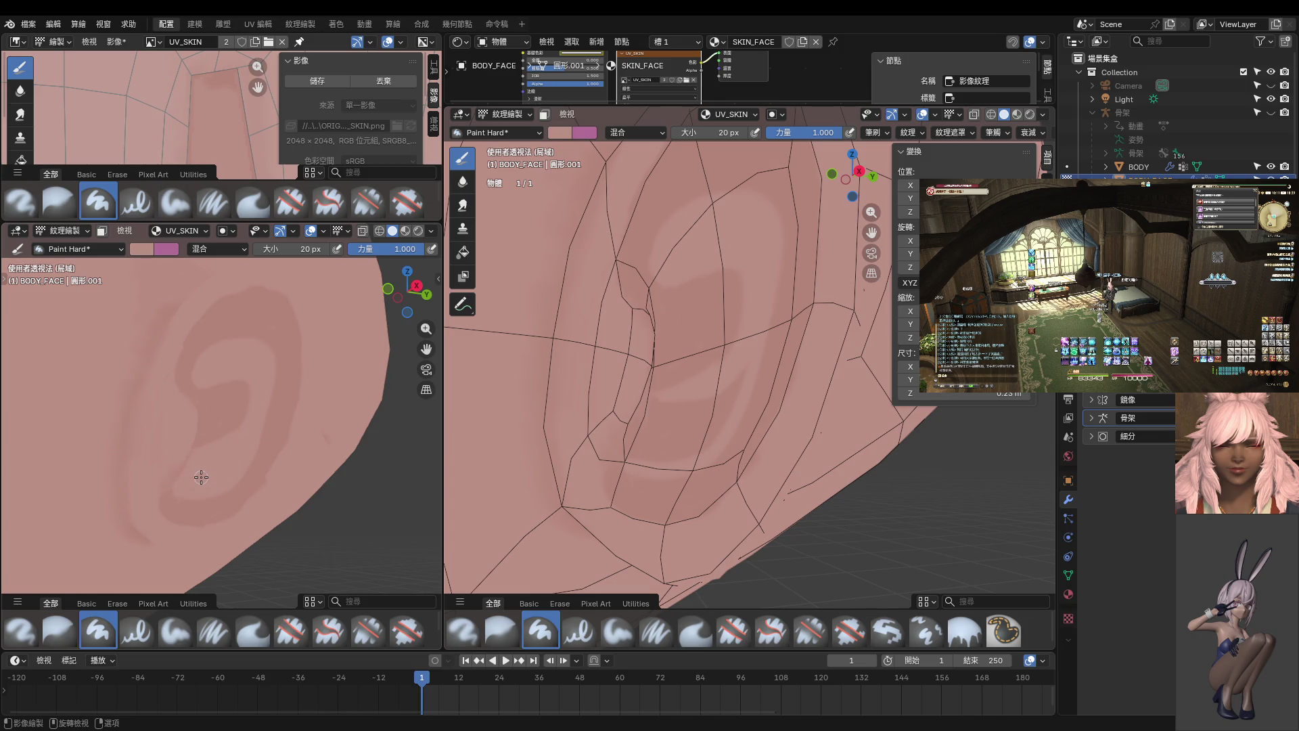
{"action": "mouse_move", "coordinate": [211, 479]}
{"action": "middle_mouse_down"}
{"action": "mouse_move", "coordinate": [333, 531]}
{"action": "mouse_move", "coordinate": [276, 435]}
{"action": "middle_mouse_up"}
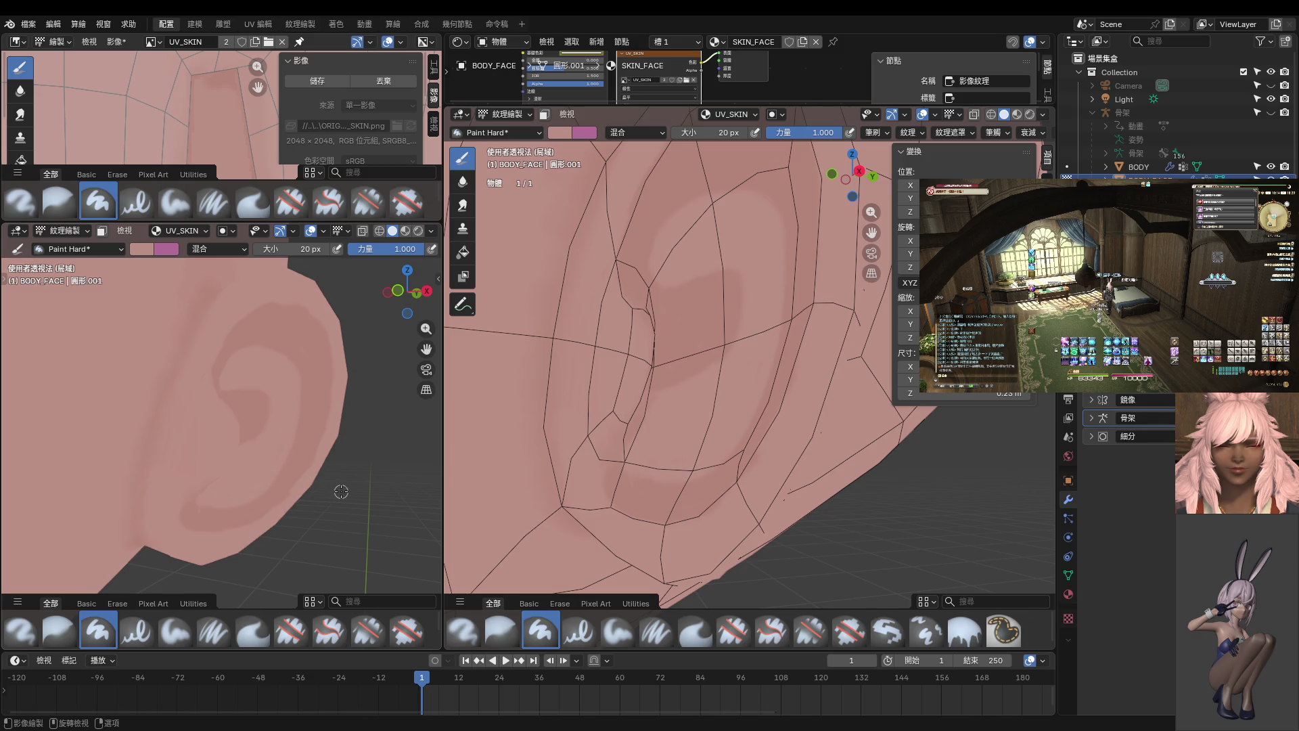
{"action": "key", "text": "KP_1"}
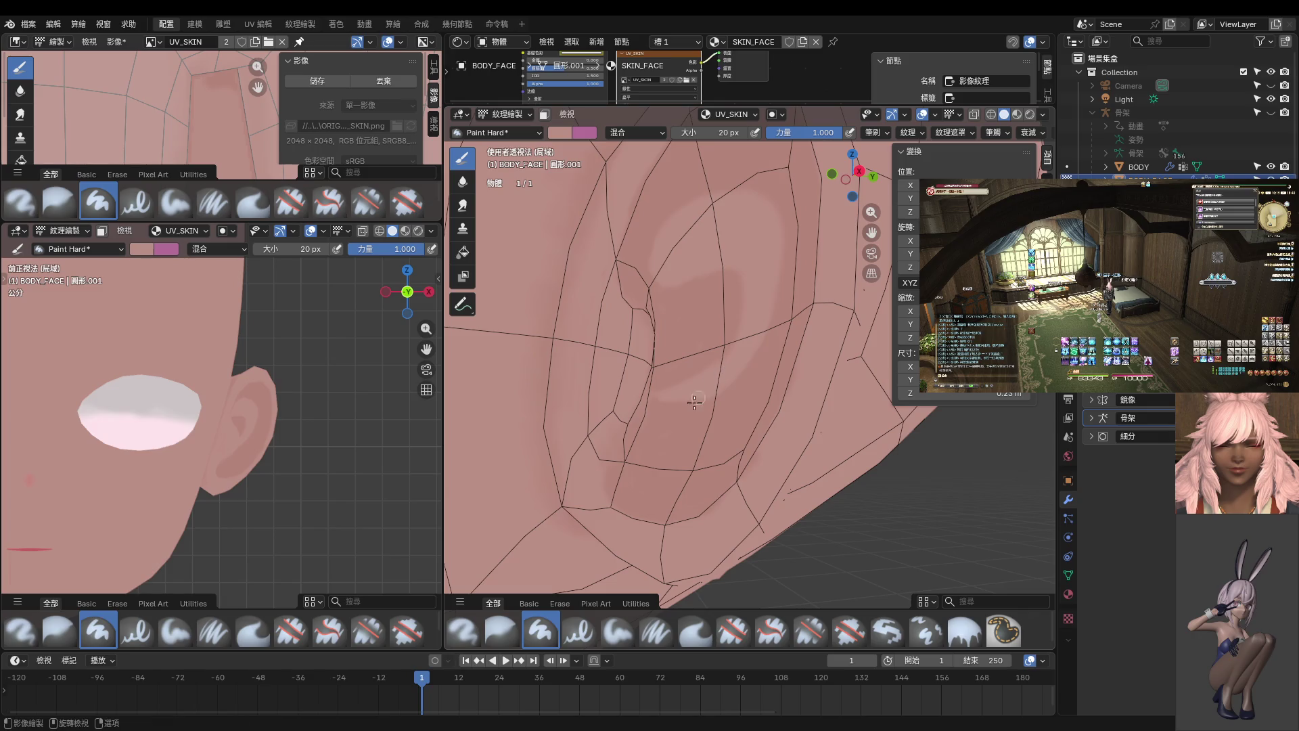
- Paint shading strokes on the skin, then resize the brush to 42 px and shrink it to 18 px
{"action": "mouse_move", "coordinate": [651, 424]}
{"action": "left_mouse_down"}
{"action": "mouse_move", "coordinate": [624, 490]}
{"action": "mouse_move", "coordinate": [721, 470]}
{"action": "mouse_move", "coordinate": [755, 404]}
{"action": "mouse_move", "coordinate": [666, 423]}
{"action": "mouse_move", "coordinate": [737, 418]}
{"action": "mouse_move", "coordinate": [697, 425]}
{"action": "left_mouse_up"}
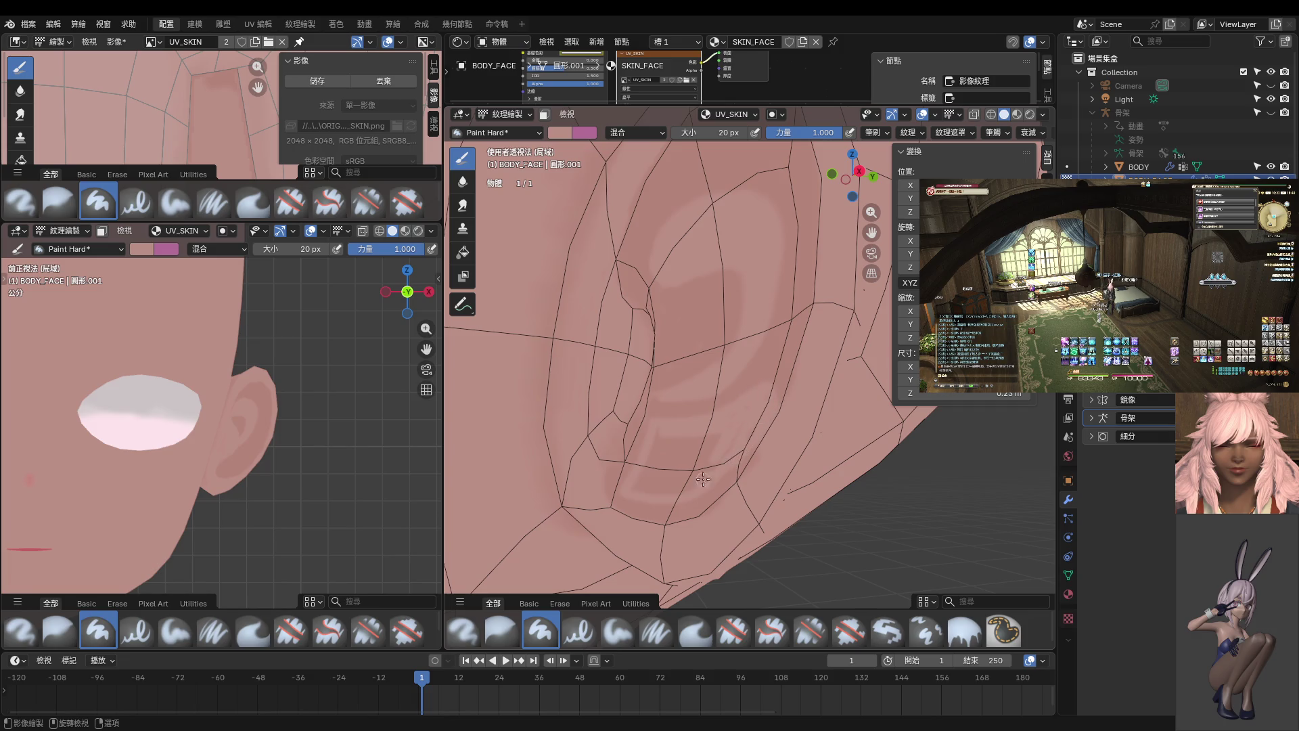
{"action": "key", "text": "ctrl+z"}
{"action": "key", "text": "ctrl+z"}
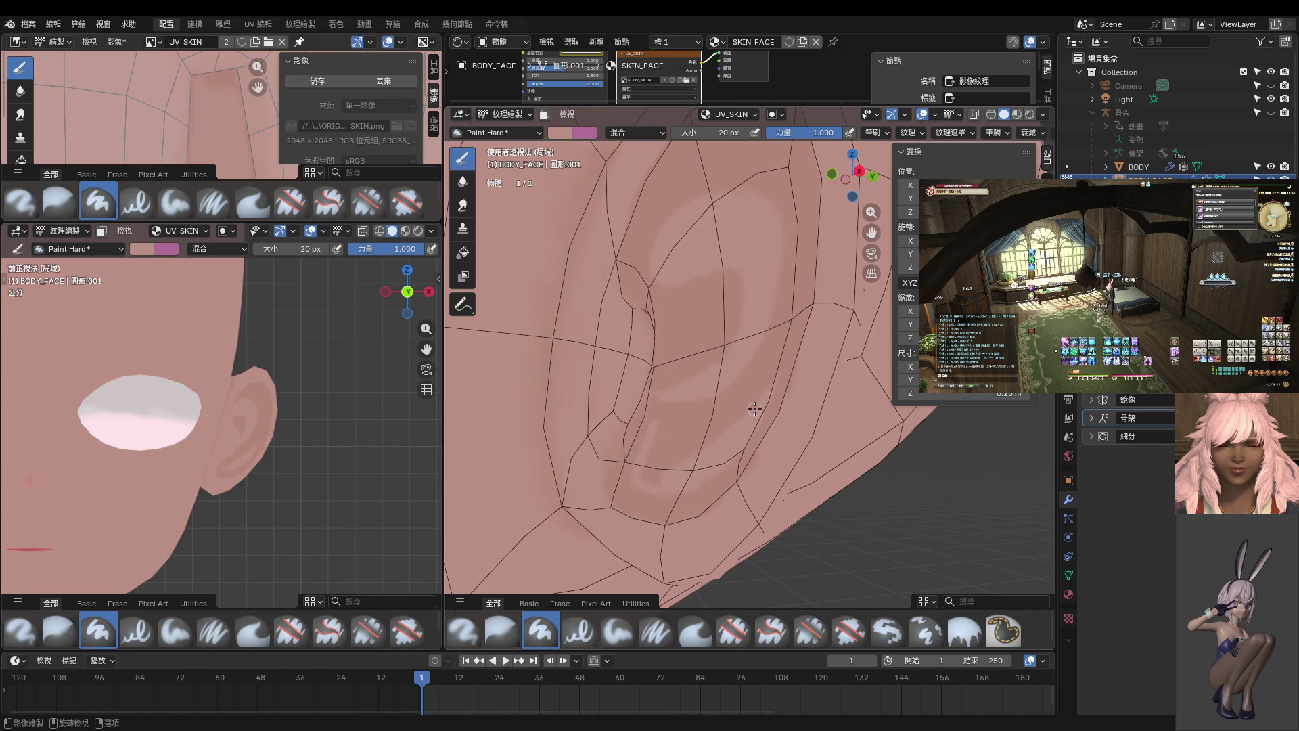
{"action": "mouse_move", "coordinate": [713, 410]}
{"action": "left_mouse_down"}
{"action": "mouse_move", "coordinate": [663, 425]}
{"action": "mouse_move", "coordinate": [732, 416]}
{"action": "left_mouse_up"}
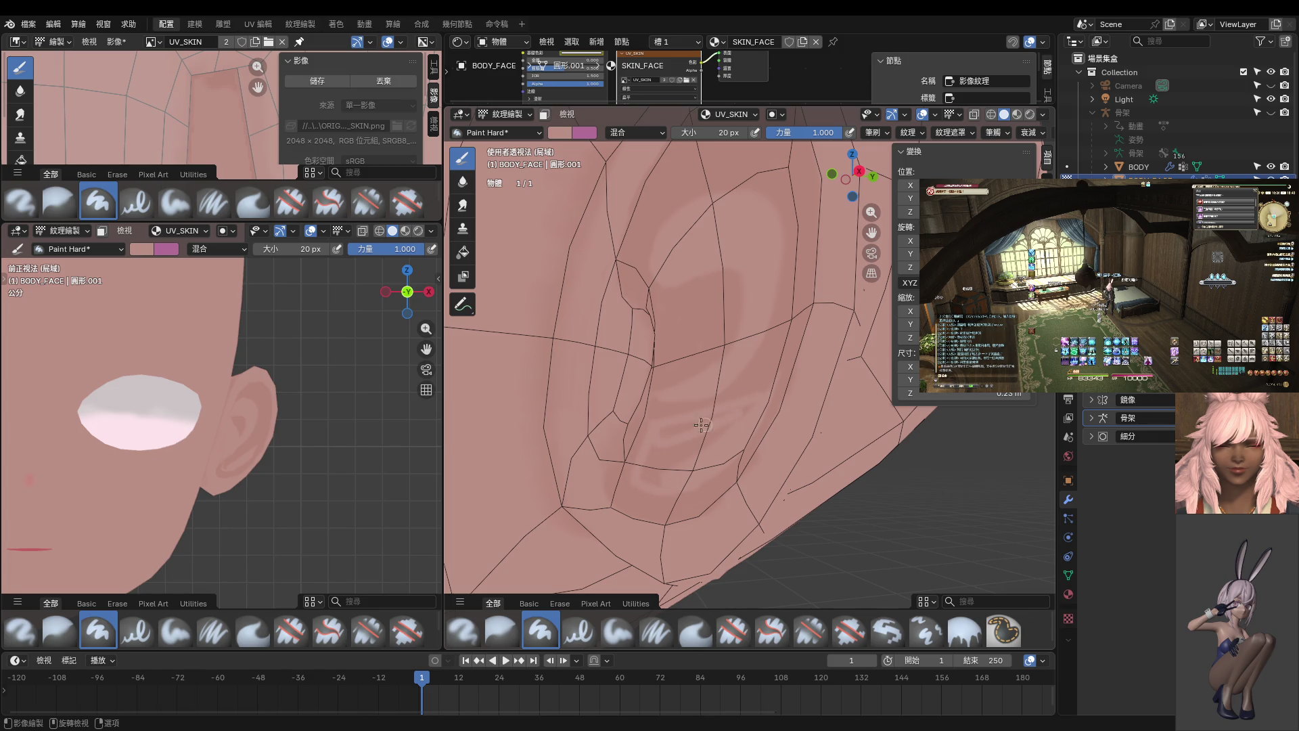
{"action": "key", "text": "f"}
{"action": "left_click", "coordinate": [680, 448]}
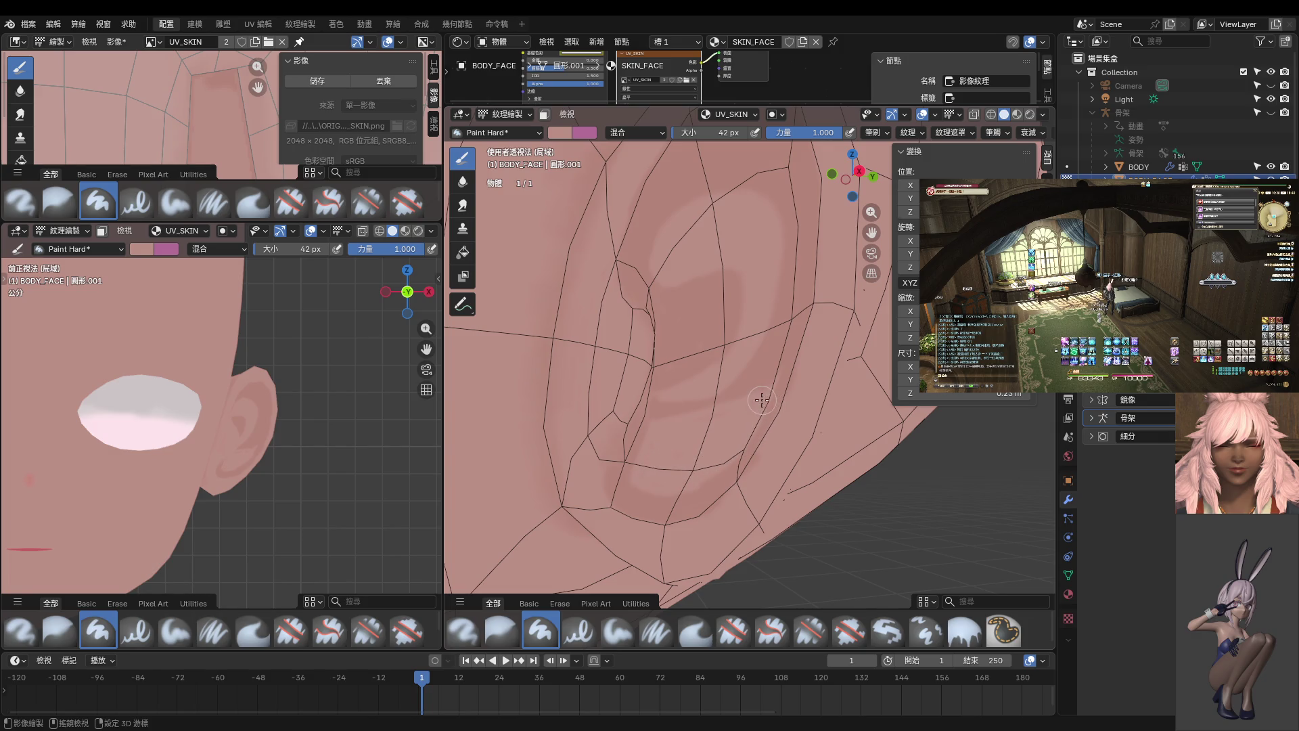
{"action": "key", "text": "bracketleft"}
{"action": "key", "text": "bracketleft"}
{"action": "key", "text": "bracketleft"}
- Frame the whole ear and select its connected mesh piece in Edit Mode
{"action": "scroll", "coordinate": [291, 472], "scroll_direction": "up", "scroll_amount": 8}
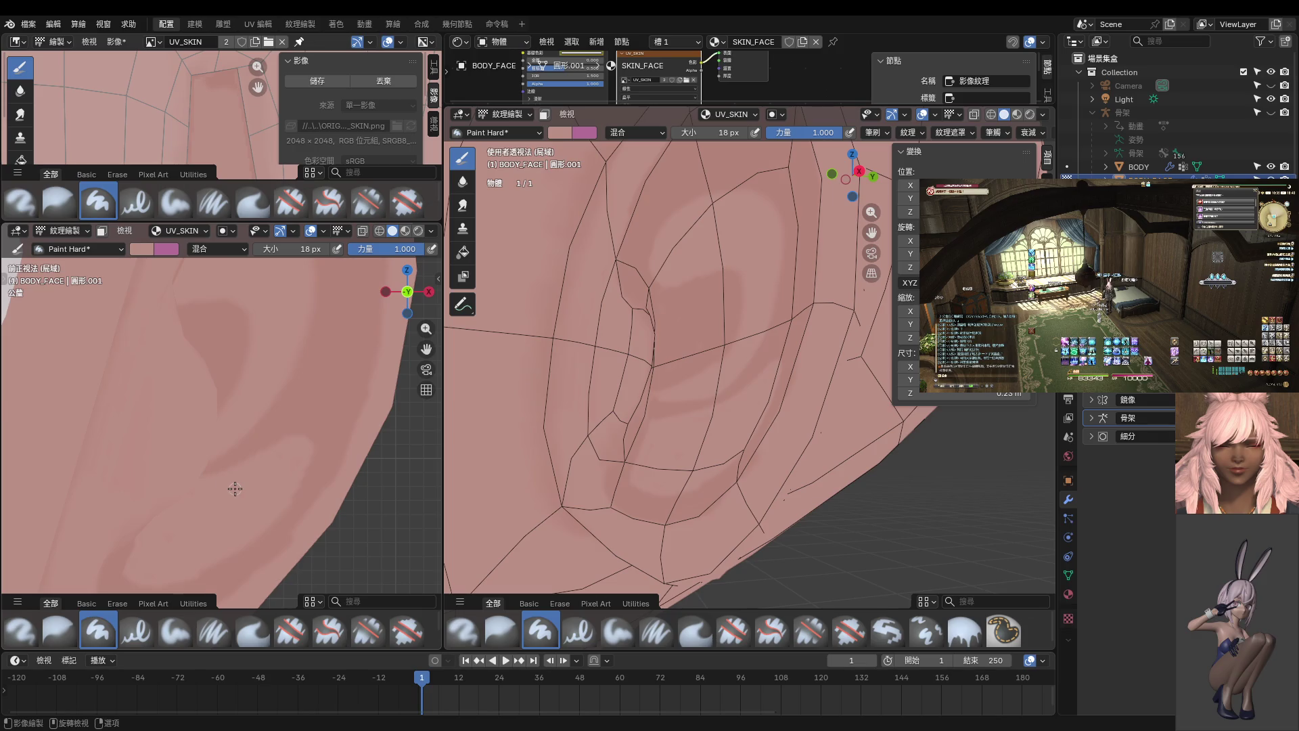
{"action": "scroll", "coordinate": [236, 487], "scroll_direction": "down", "scroll_amount": 2}
{"action": "mouse_move", "coordinate": [674, 377]}
{"action": "middle_mouse_down"}
{"action": "mouse_move", "coordinate": [595, 366]}
{"action": "mouse_move", "coordinate": [730, 366]}
{"action": "middle_mouse_up"}
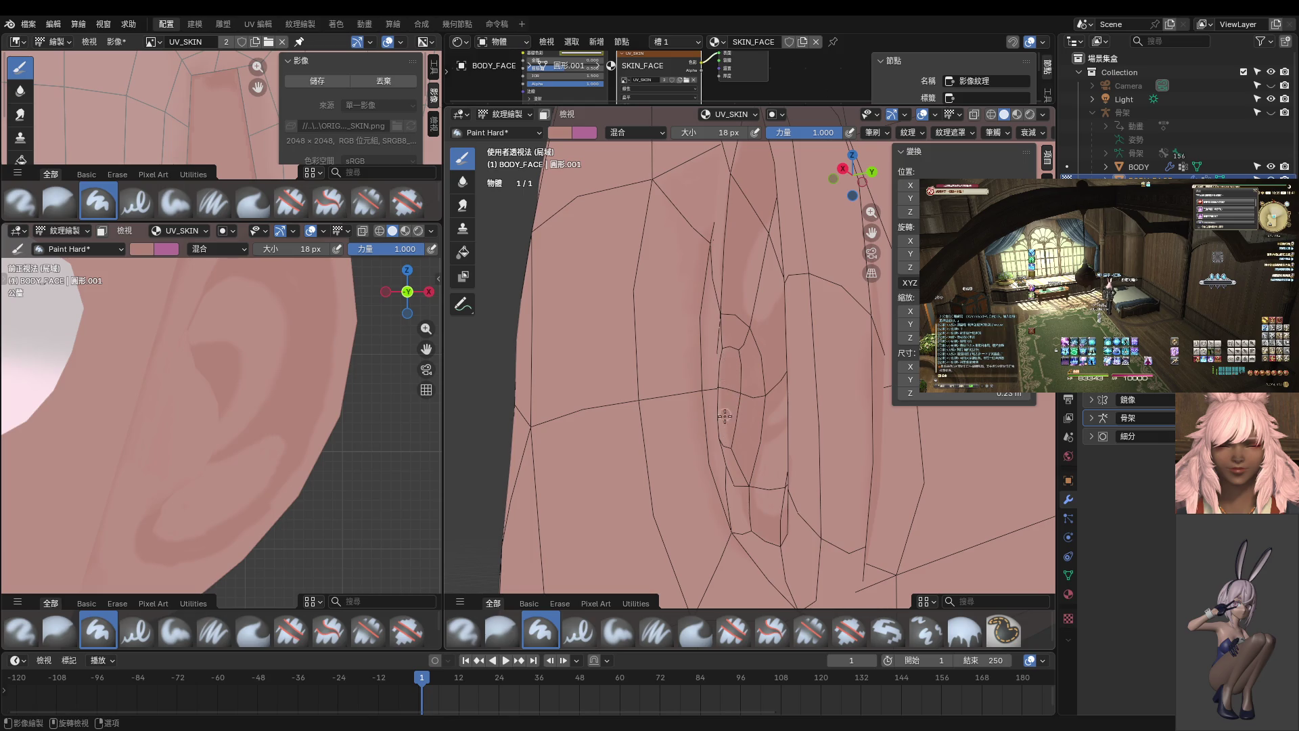
{"action": "middle_click_drag", "start_coordinate": [731, 445], "coordinate": [599, 439]}
{"action": "scroll", "coordinate": [286, 448], "scroll_direction": "up", "scroll_amount": 3}
{"action": "scroll", "coordinate": [286, 448], "scroll_direction": "down", "scroll_amount": 3}
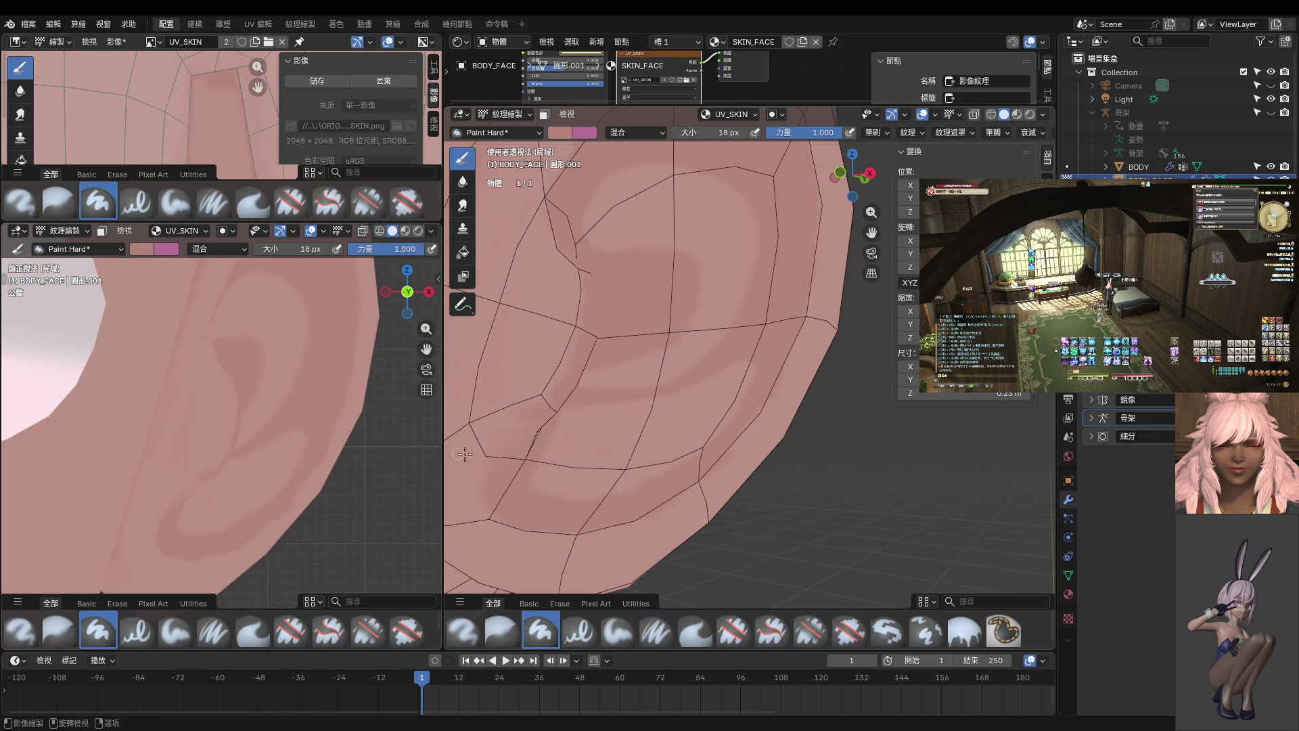
{"action": "key", "text": "ctrl+Tab"}
{"action": "left_click", "coordinate": [677, 465]}
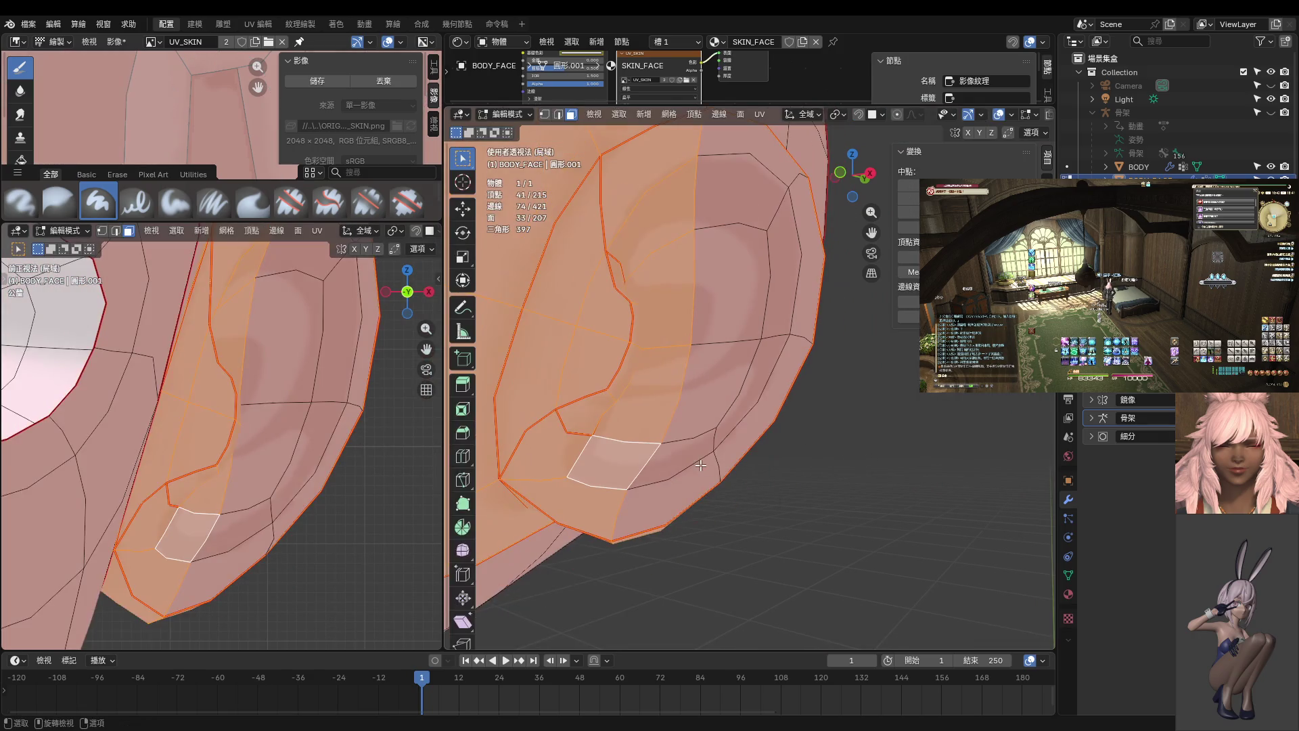
{"action": "key", "text": "alt+a"}
{"action": "key", "text": "l"}
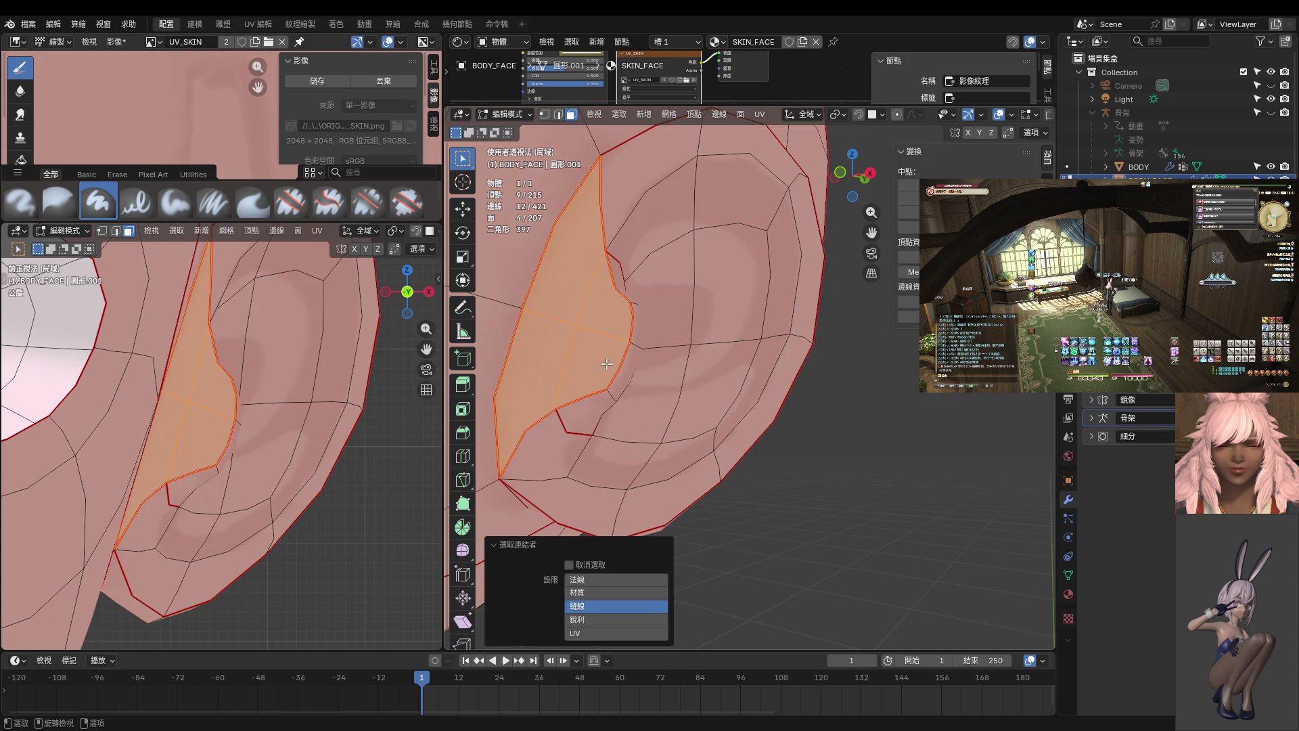
- Return to Texture Paint and limit painting to the selected faces
{"action": "key", "text": "ctrl+Tab"}
{"action": "left_click", "coordinate": [756, 325]}
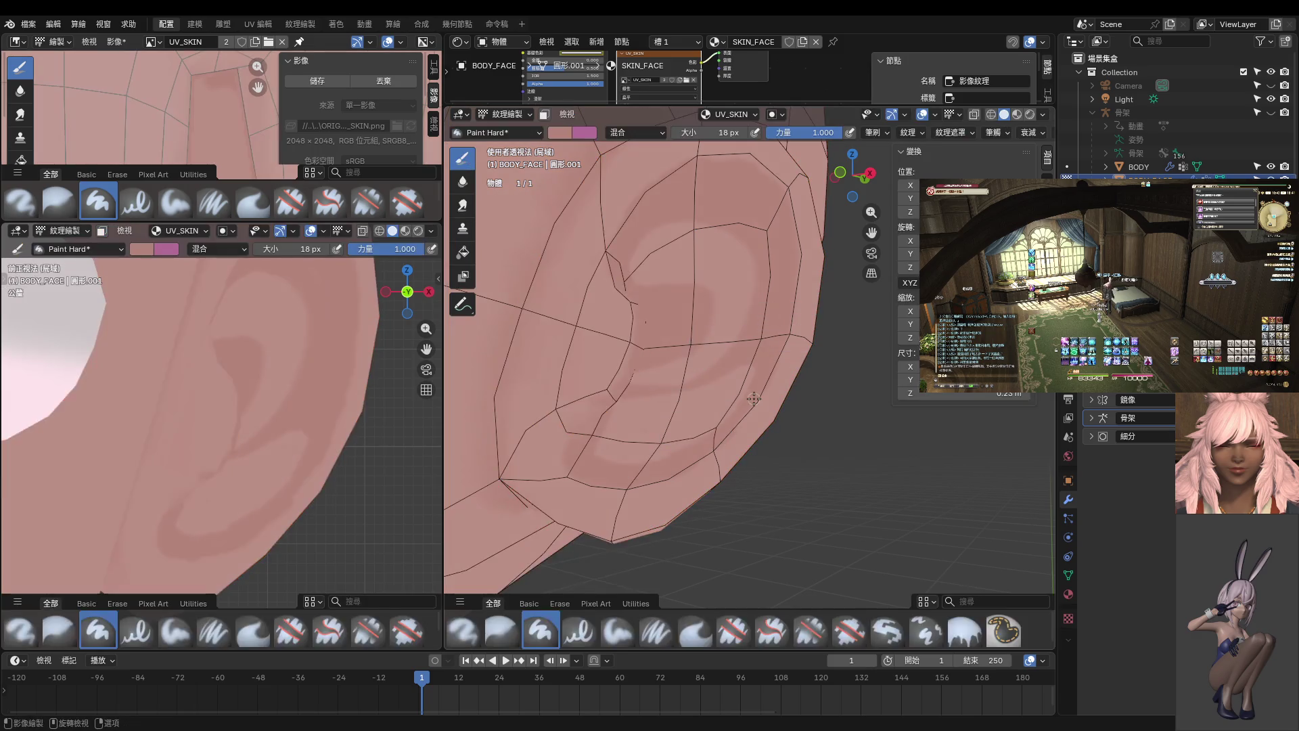
{"action": "scroll", "coordinate": [724, 406], "scroll_direction": "up", "scroll_amount": 1}
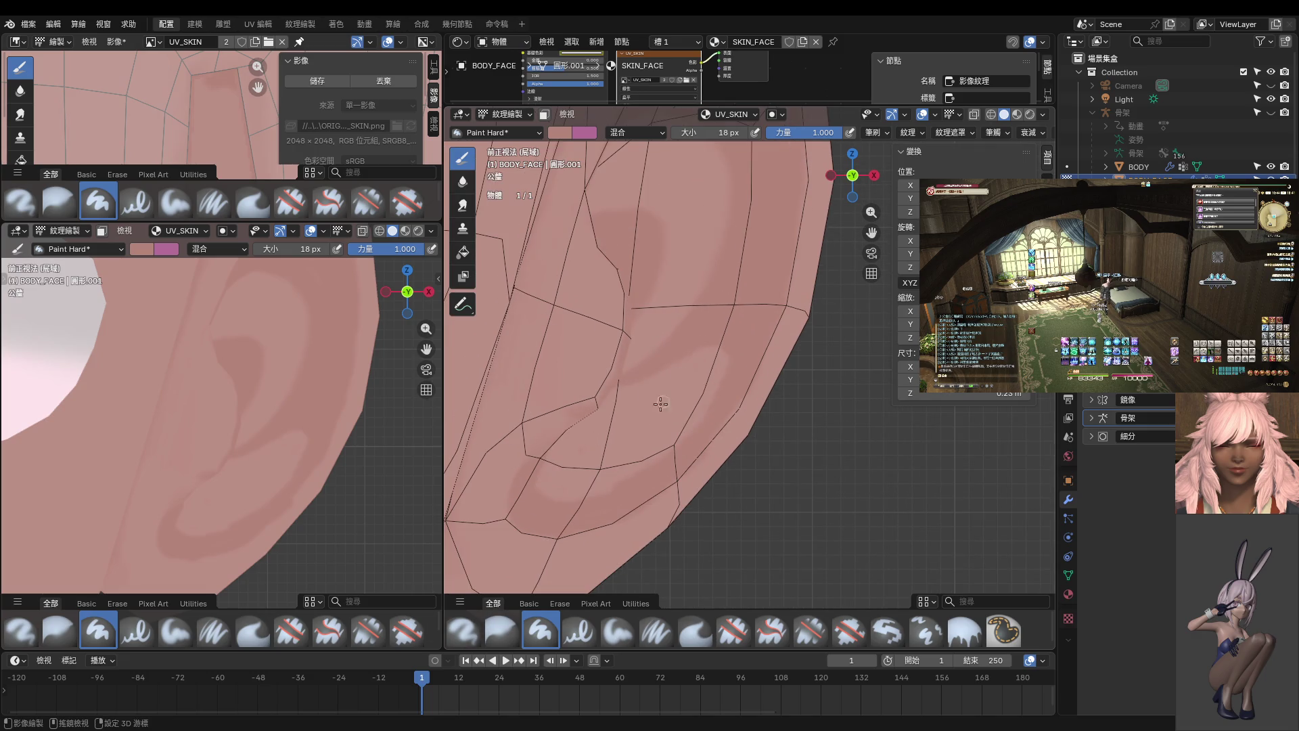
{"action": "left_click", "coordinate": [544, 114]}
{"action": "scroll", "coordinate": [562, 196], "scroll_direction": "down", "scroll_amount": 10}
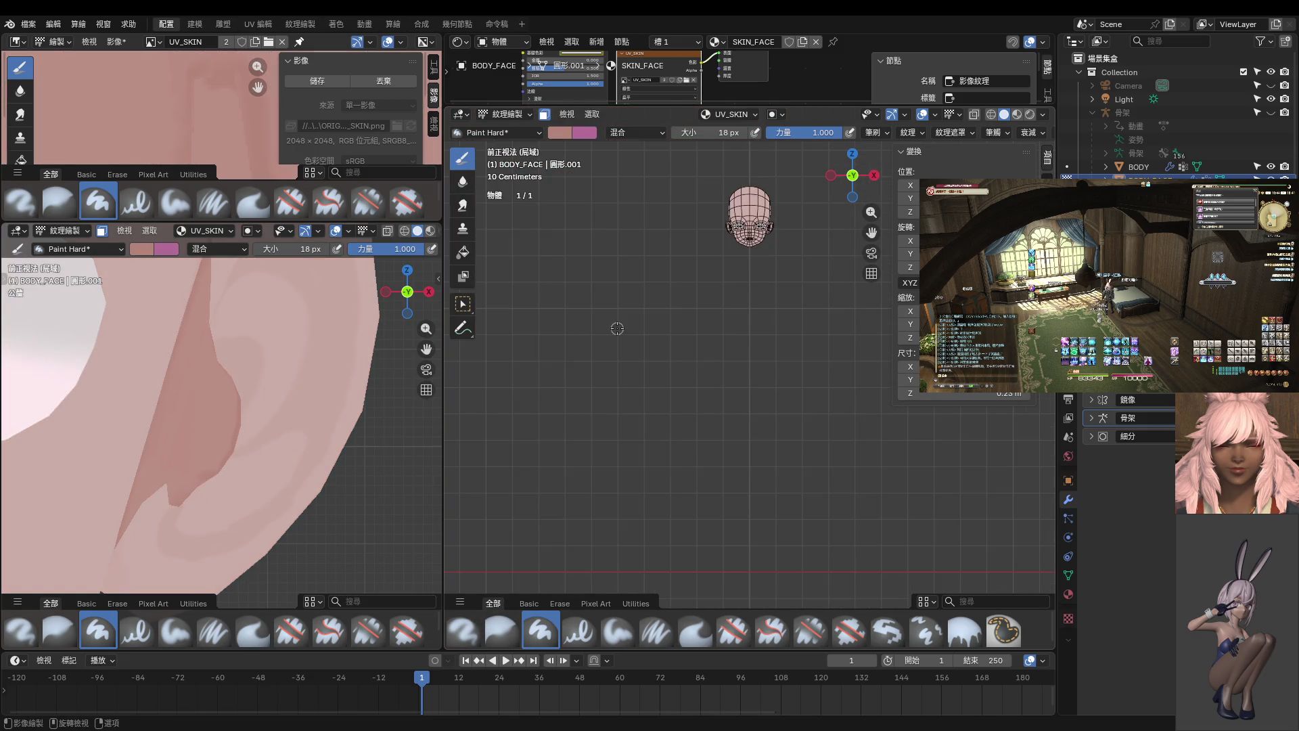
- Zoom in on the ear and set the brush size to 44 px
{"action": "scroll", "coordinate": [615, 330], "scroll_direction": "up", "scroll_amount": 6}
{"action": "mouse_move", "coordinate": [615, 330]}
{"action": "middle_mouse_down", "text": "shift"}
{"action": "mouse_move", "coordinate": [561, 462]}
{"action": "mouse_move", "coordinate": [675, 435]}
{"action": "middle_mouse_up", "text": "shift"}
{"action": "scroll", "coordinate": [597, 460], "scroll_direction": "down", "scroll_amount": 10}
{"action": "scroll", "coordinate": [599, 457], "scroll_direction": "up", "scroll_amount": 6}
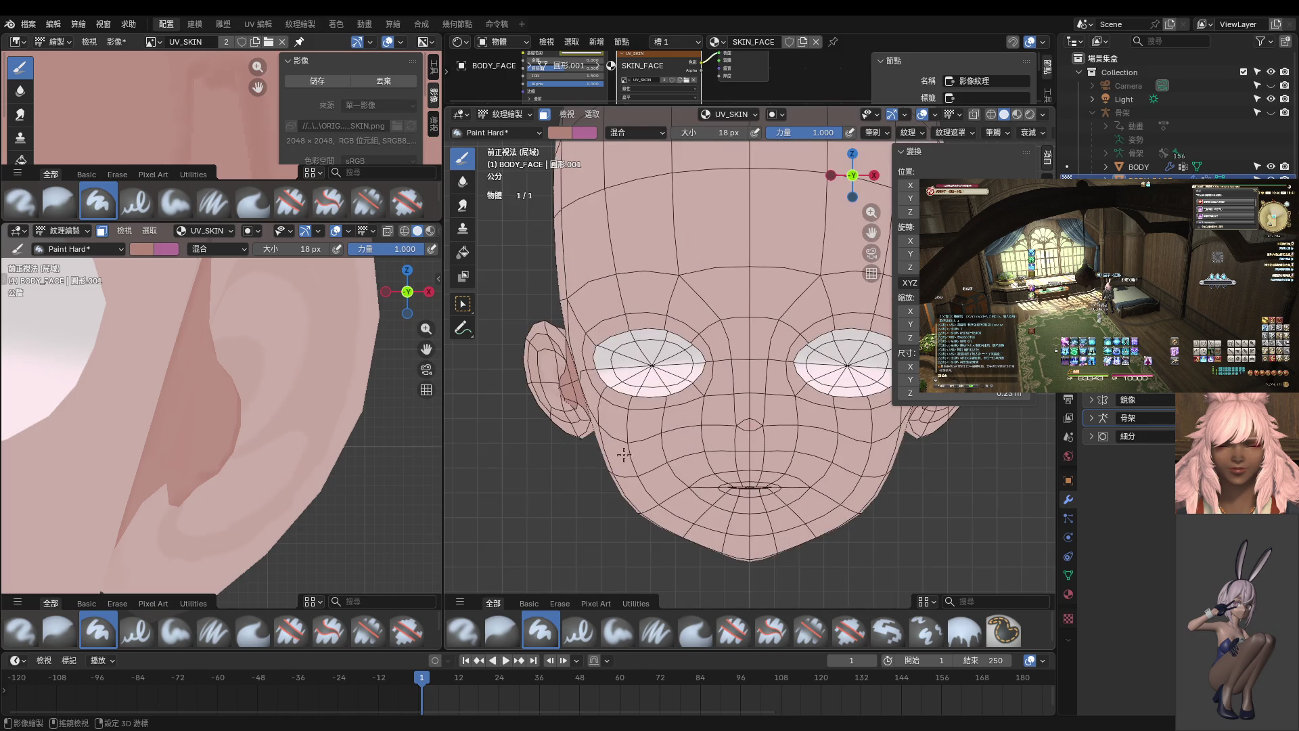
{"action": "scroll", "coordinate": [600, 457], "scroll_direction": "down", "scroll_amount": 4, "text": "ctrl"}
{"action": "scroll", "coordinate": [614, 447], "scroll_direction": "up", "scroll_amount": 3}
{"action": "scroll", "coordinate": [614, 446], "scroll_direction": "up", "scroll_amount": 3}
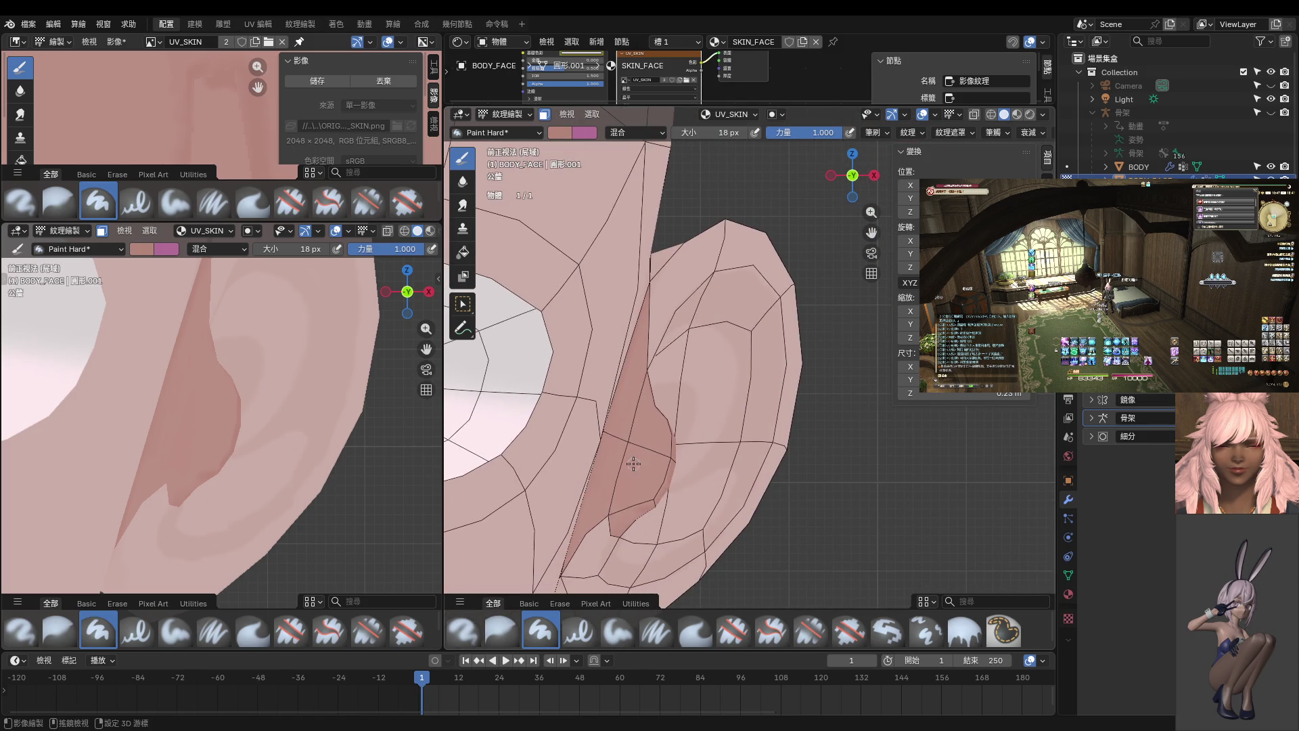
{"action": "key", "text": "f"}
{"action": "left_click", "coordinate": [663, 460]}
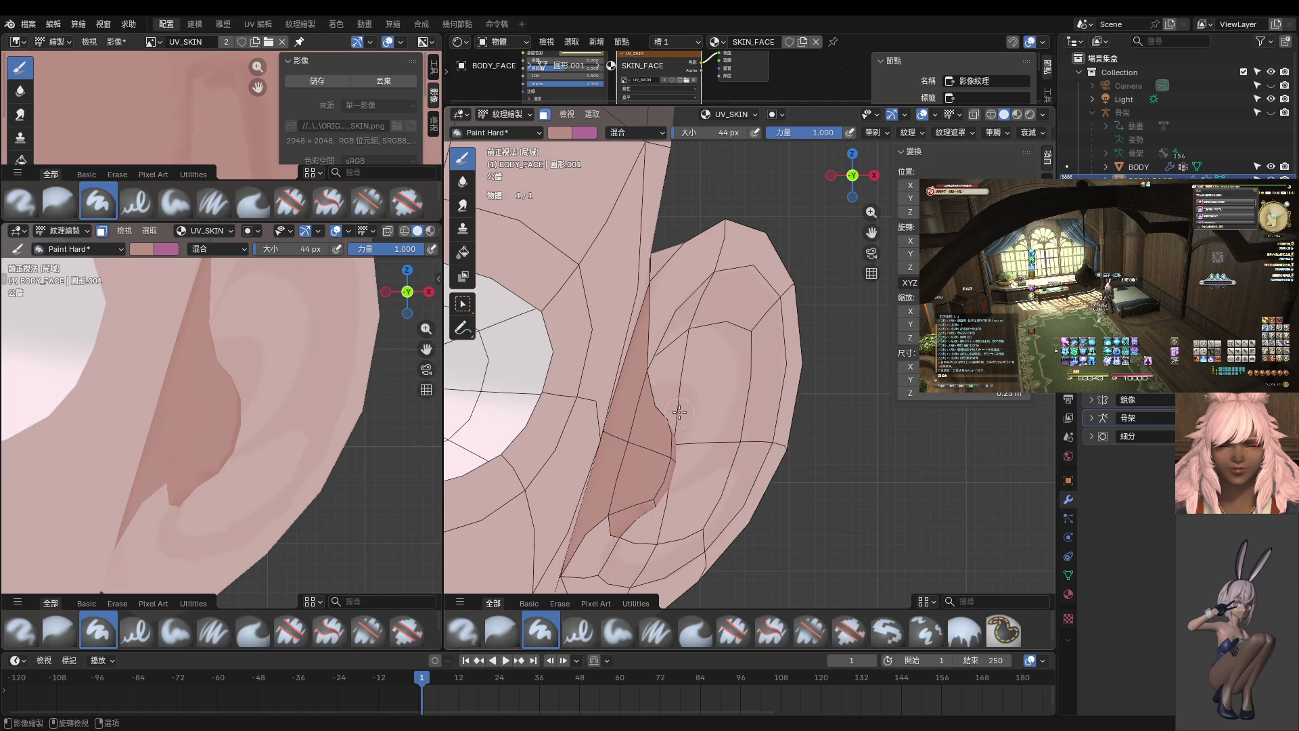
{"action": "scroll", "coordinate": [680, 412], "scroll_direction": "up", "scroll_amount": 3}
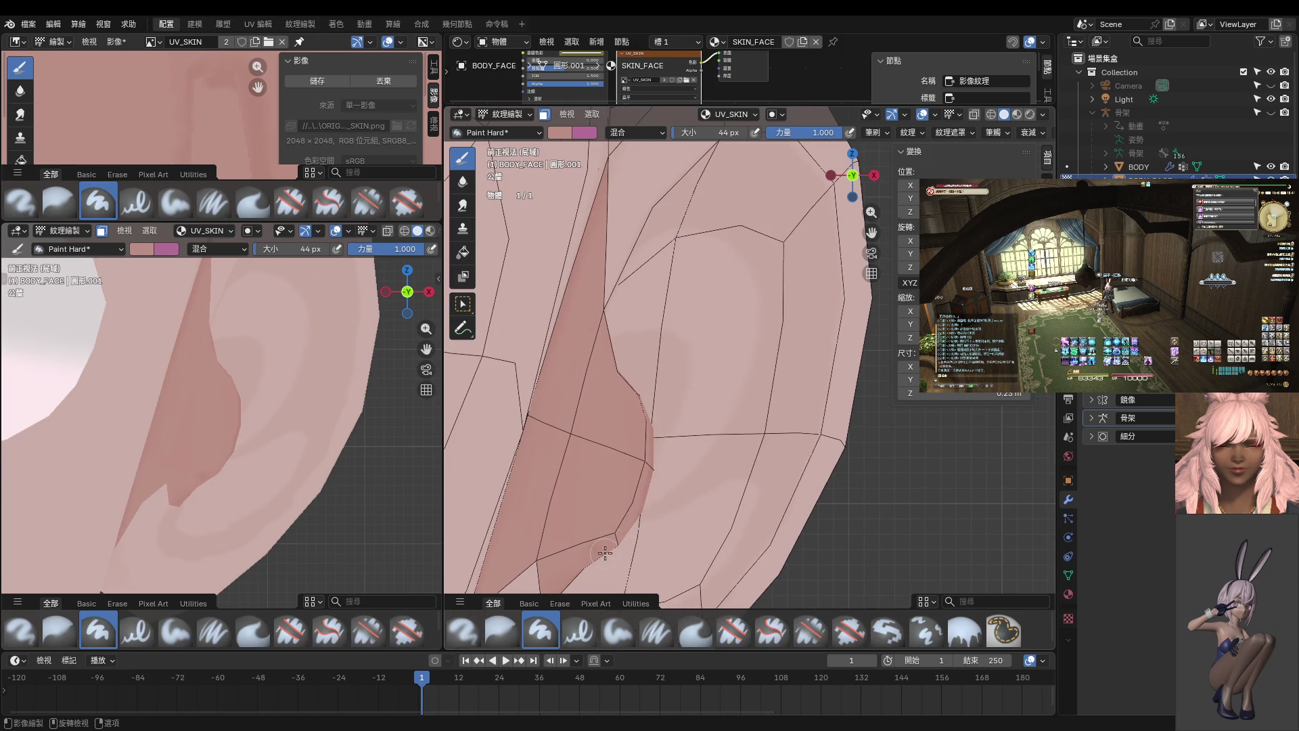
{"action": "middle_click_drag", "start_coordinate": [626, 521], "coordinate": [687, 424], "text": "shift"}
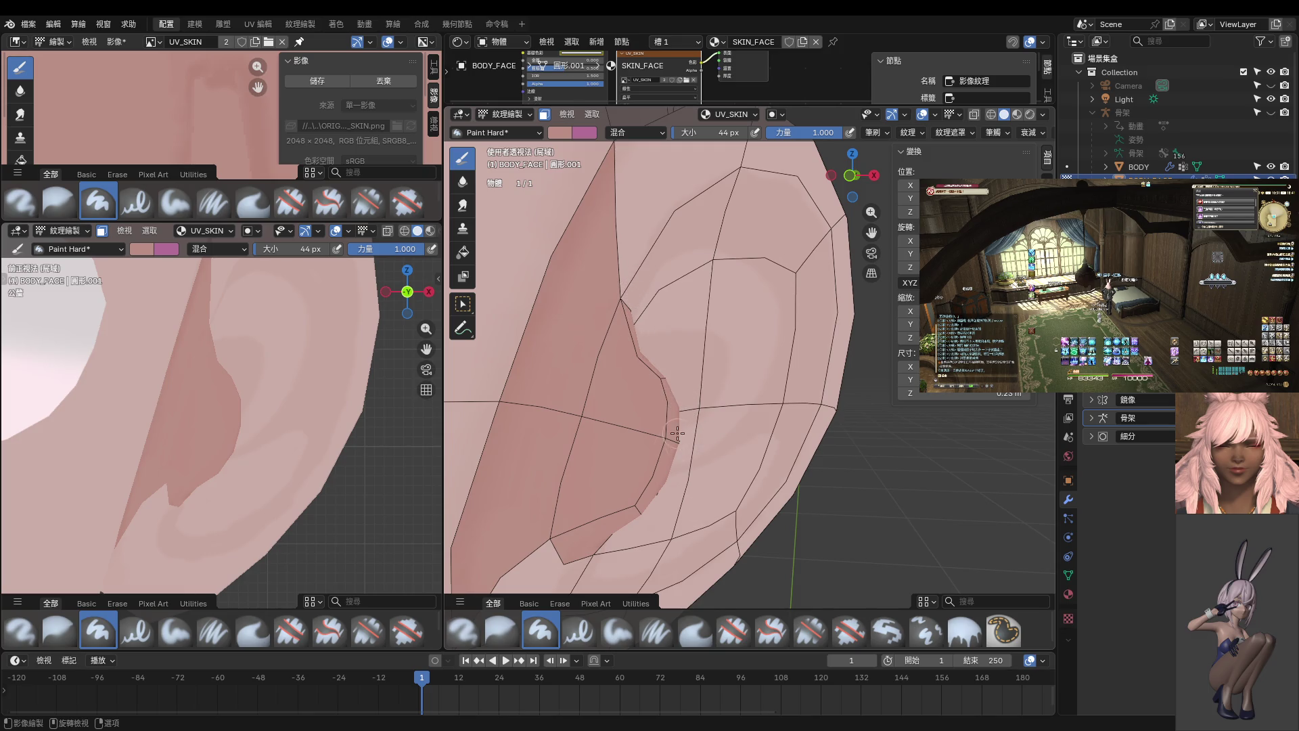
- Review the ear shading in Object Mode from the front and from behind the ear
{"action": "key", "text": "ctrl+Tab"}
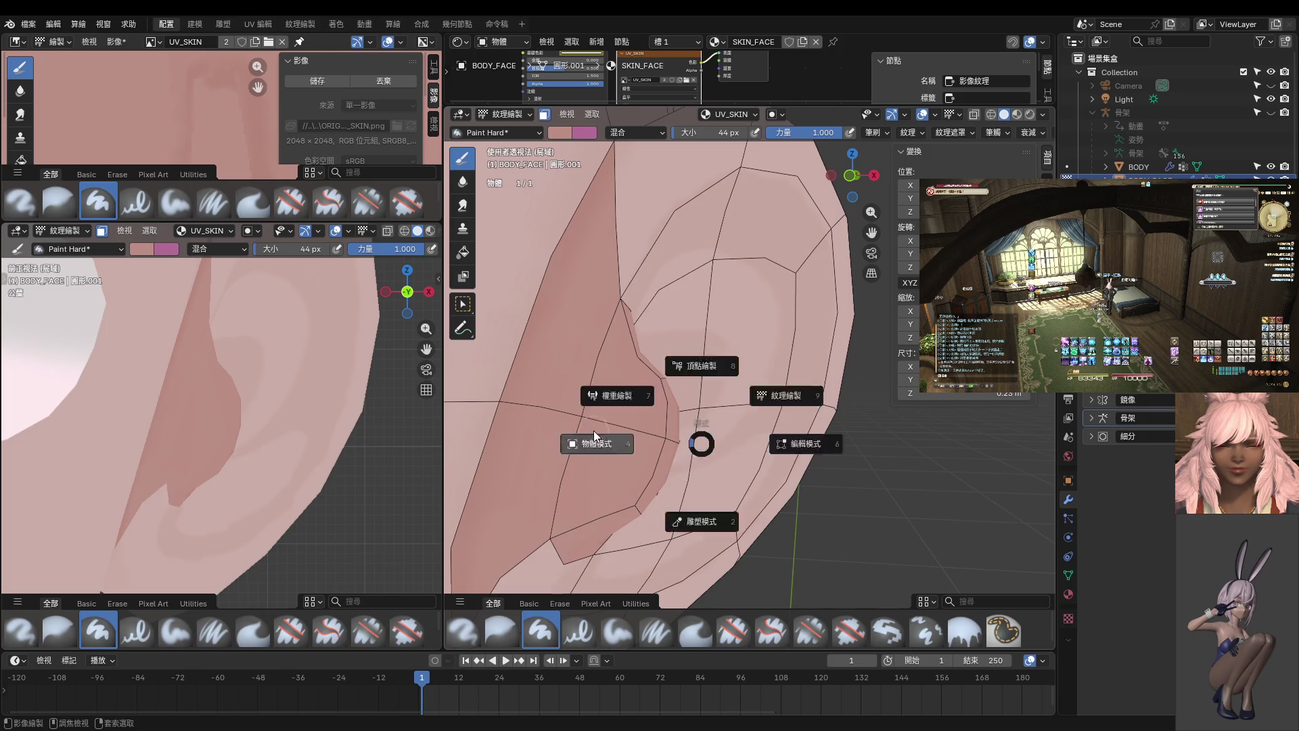
{"action": "left_click", "coordinate": [593, 431]}
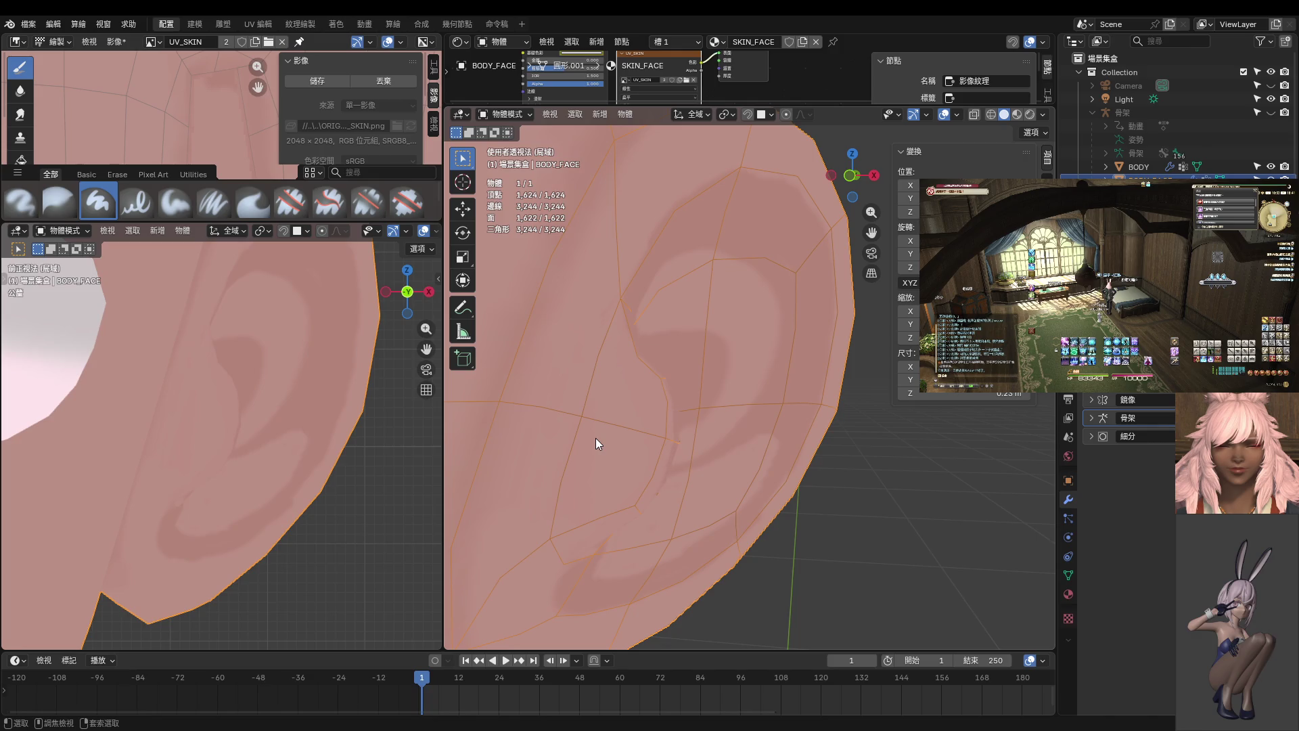
{"action": "middle_click_drag", "start_coordinate": [602, 473], "coordinate": [646, 398]}
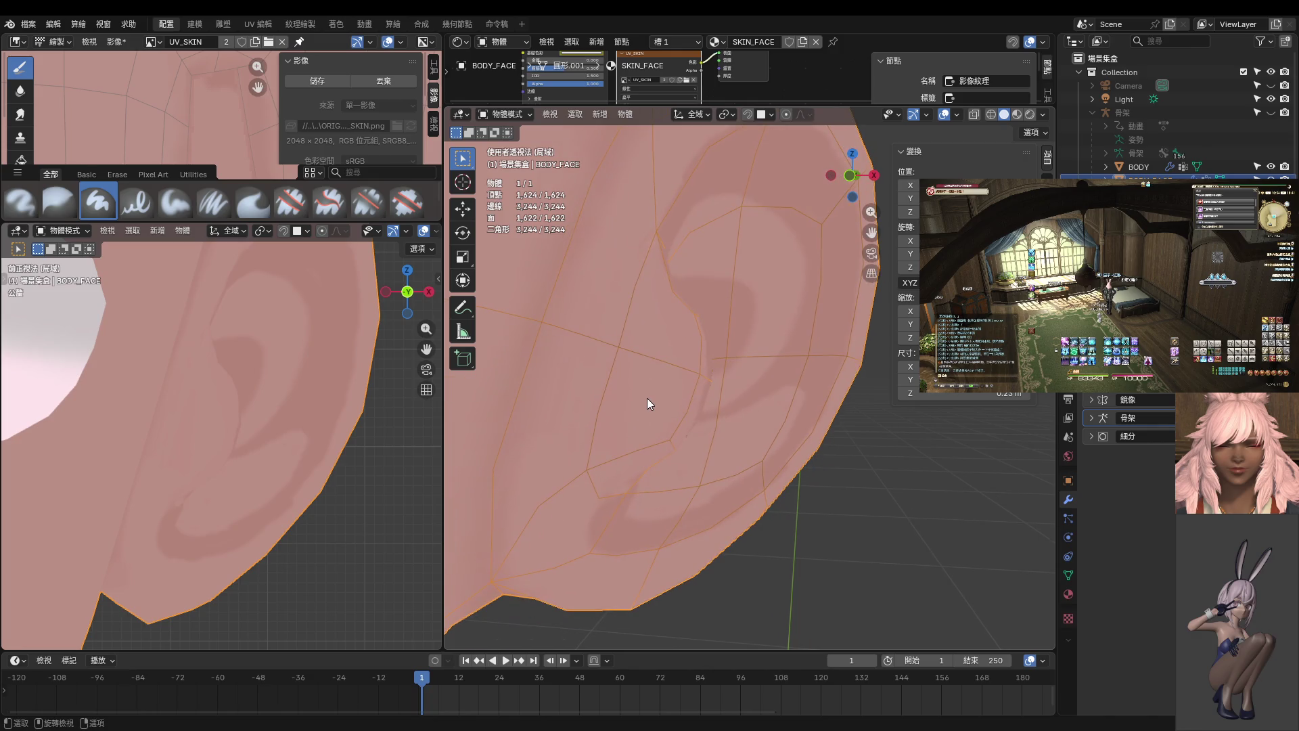
{"action": "key", "text": "KP_1"}
{"action": "scroll", "coordinate": [647, 397], "scroll_direction": "up", "scroll_amount": 3}
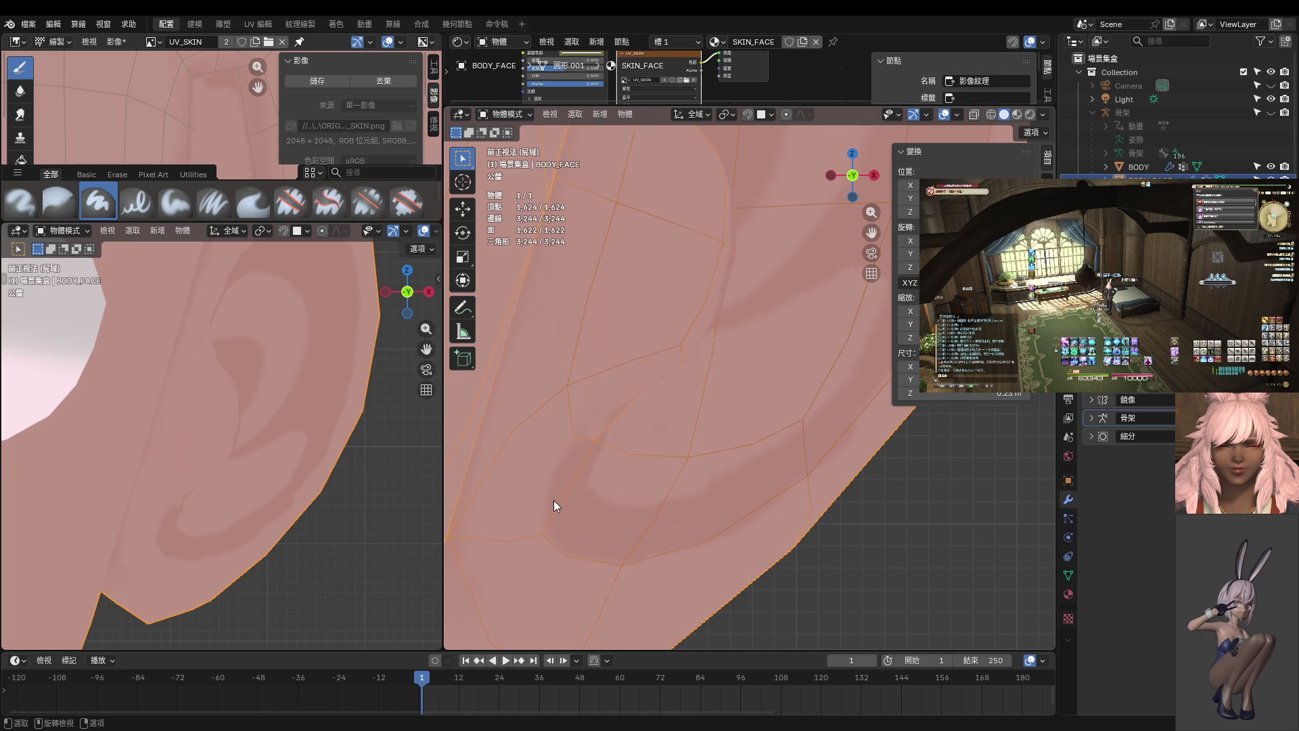
{"action": "key", "text": "ctrl+Tab"}
{"action": "left_click", "coordinate": [585, 454]}
{"action": "mouse_move", "coordinate": [575, 465]}
{"action": "middle_mouse_down"}
{"action": "mouse_move", "coordinate": [532, 448]}
{"action": "mouse_move", "coordinate": [799, 448]}
{"action": "middle_mouse_up"}
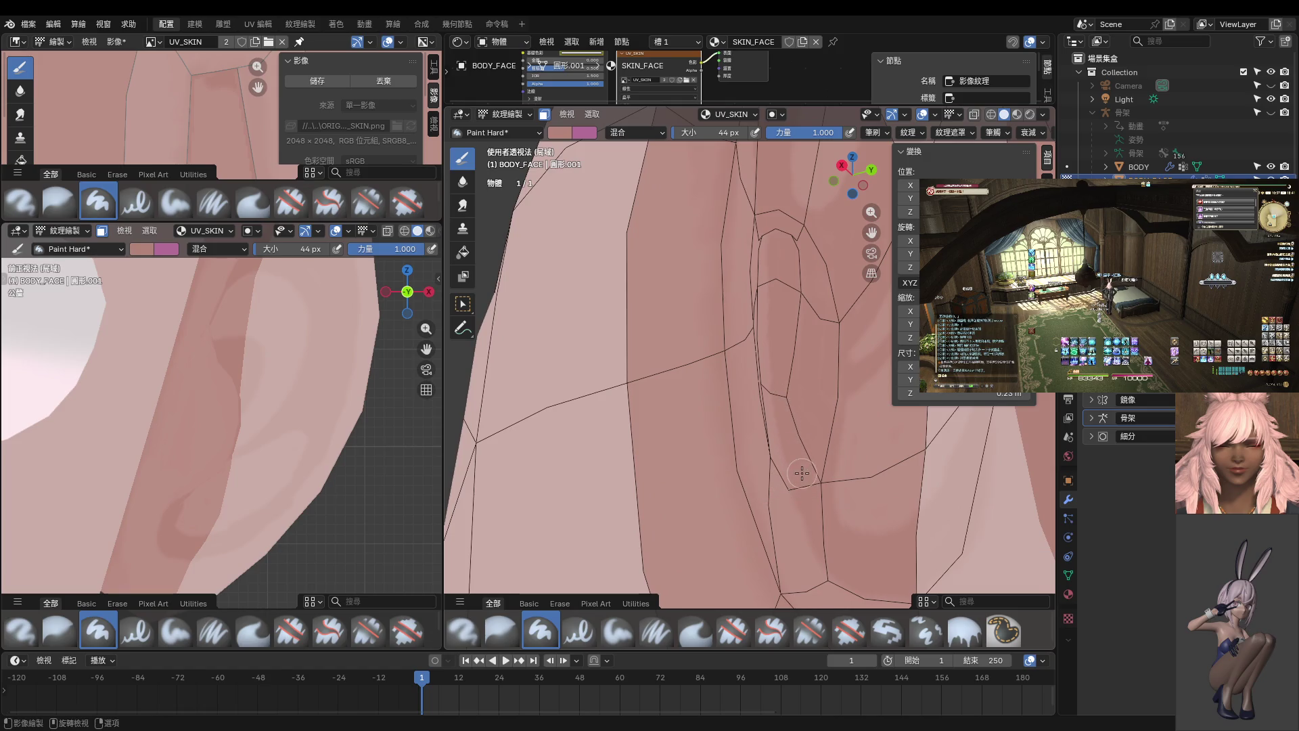
{"action": "key", "text": "KP_1"}
{"action": "mouse_move", "coordinate": [787, 409]}
{"action": "middle_mouse_down"}
{"action": "mouse_move", "coordinate": [737, 352]}
{"action": "mouse_move", "coordinate": [738, 284]}
{"action": "middle_mouse_up"}
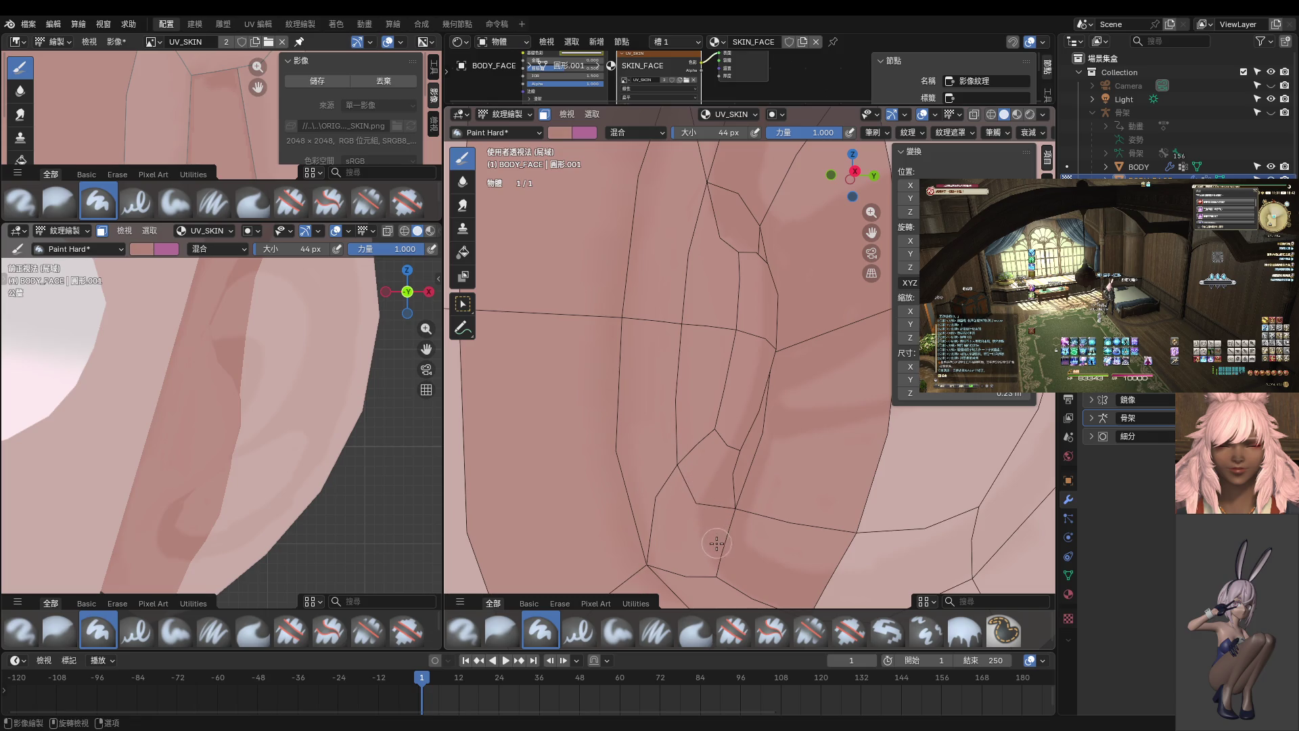
{"action": "key", "text": "KP_1"}
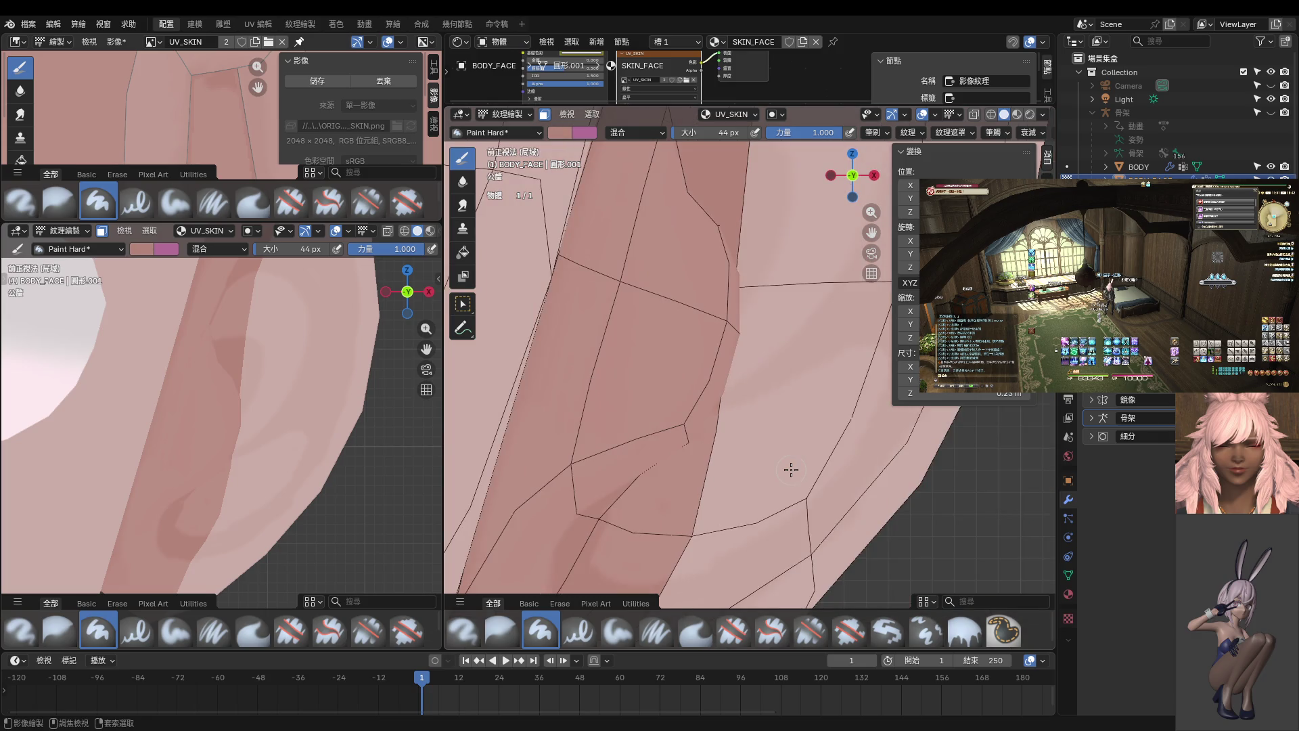
- Paint a darker stroke down behind the ear and check it in Object Mode
{"action": "key", "text": "ctrl+Tab"}
{"action": "mouse_move", "coordinate": [582, 482]}
{"action": "middle_mouse_down"}
{"action": "mouse_move", "coordinate": [691, 368]}
{"action": "mouse_move", "coordinate": [729, 448]}
{"action": "mouse_move", "coordinate": [554, 449]}
{"action": "mouse_move", "coordinate": [728, 314]}
{"action": "middle_mouse_up"}
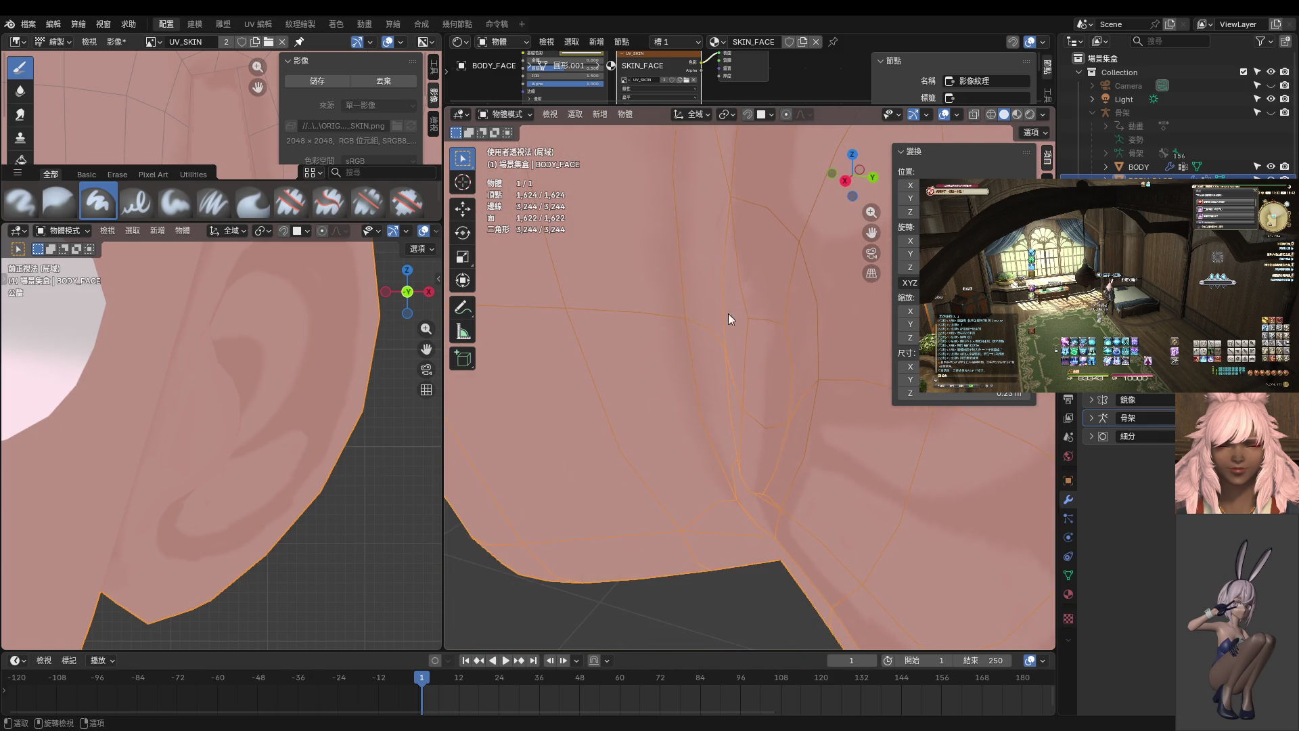
{"action": "key", "text": "ctrl+Tab"}
{"action": "middle_click_drag", "start_coordinate": [792, 263], "coordinate": [760, 310]}
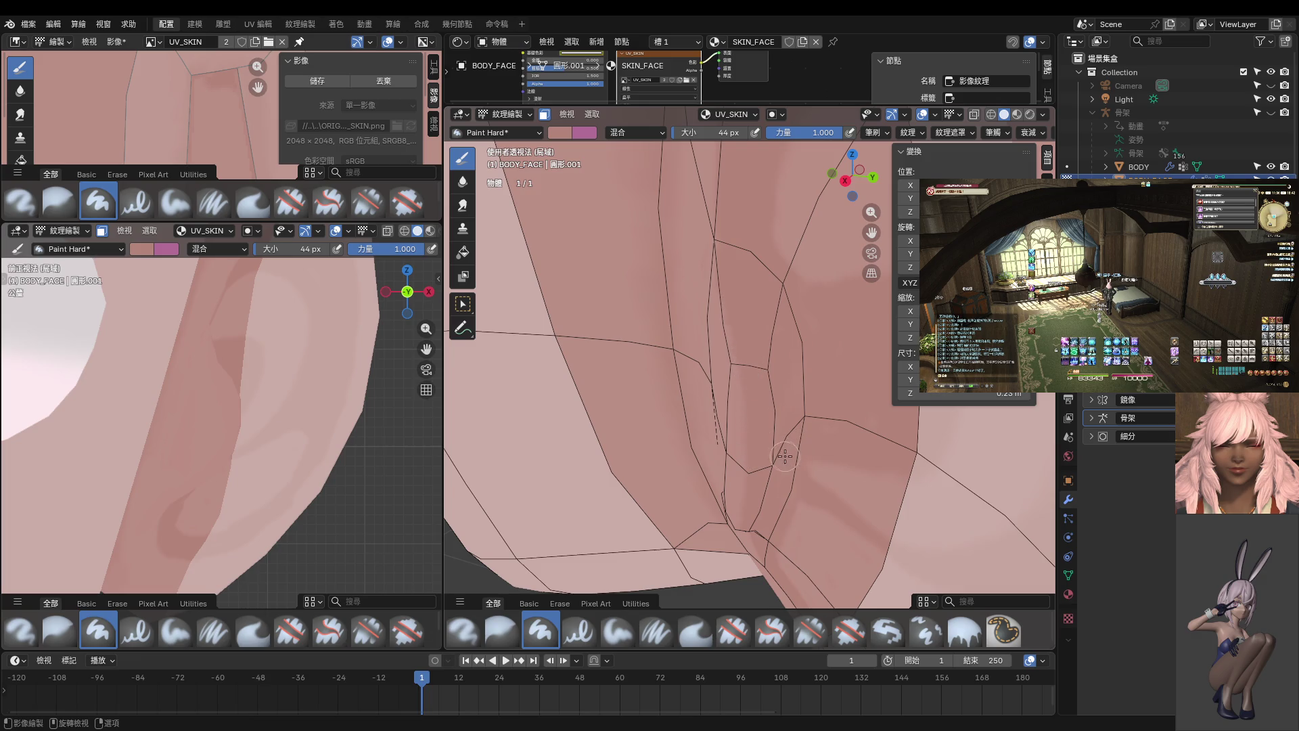
{"action": "middle_click_drag", "start_coordinate": [785, 456], "coordinate": [786, 463]}
{"action": "mouse_move", "coordinate": [835, 499]}
{"action": "middle_mouse_down"}
{"action": "mouse_move", "coordinate": [821, 525]}
{"action": "mouse_move", "coordinate": [815, 455]}
{"action": "middle_mouse_up"}
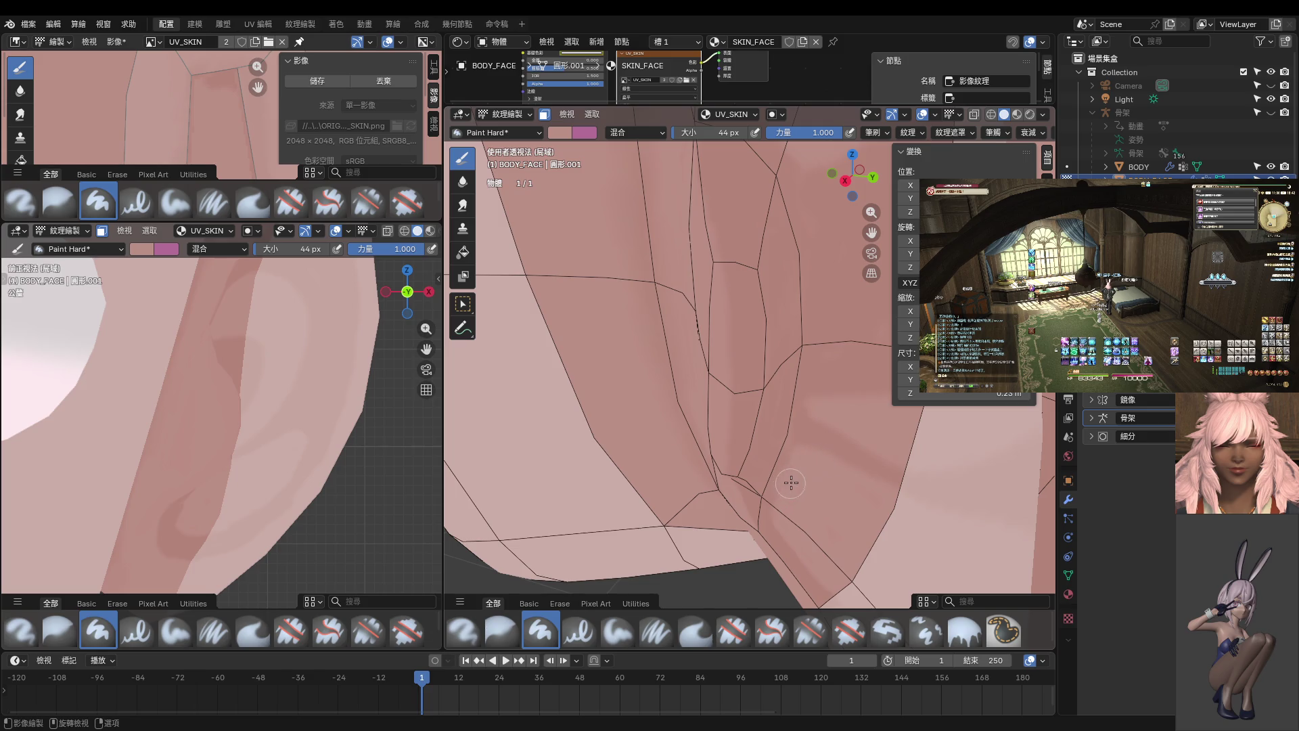
{"action": "mouse_move", "coordinate": [784, 507]}
{"action": "middle_mouse_down"}
{"action": "mouse_move", "coordinate": [812, 493]}
{"action": "mouse_move", "coordinate": [800, 486]}
{"action": "middle_mouse_up"}
{"action": "key", "text": "KP_1"}
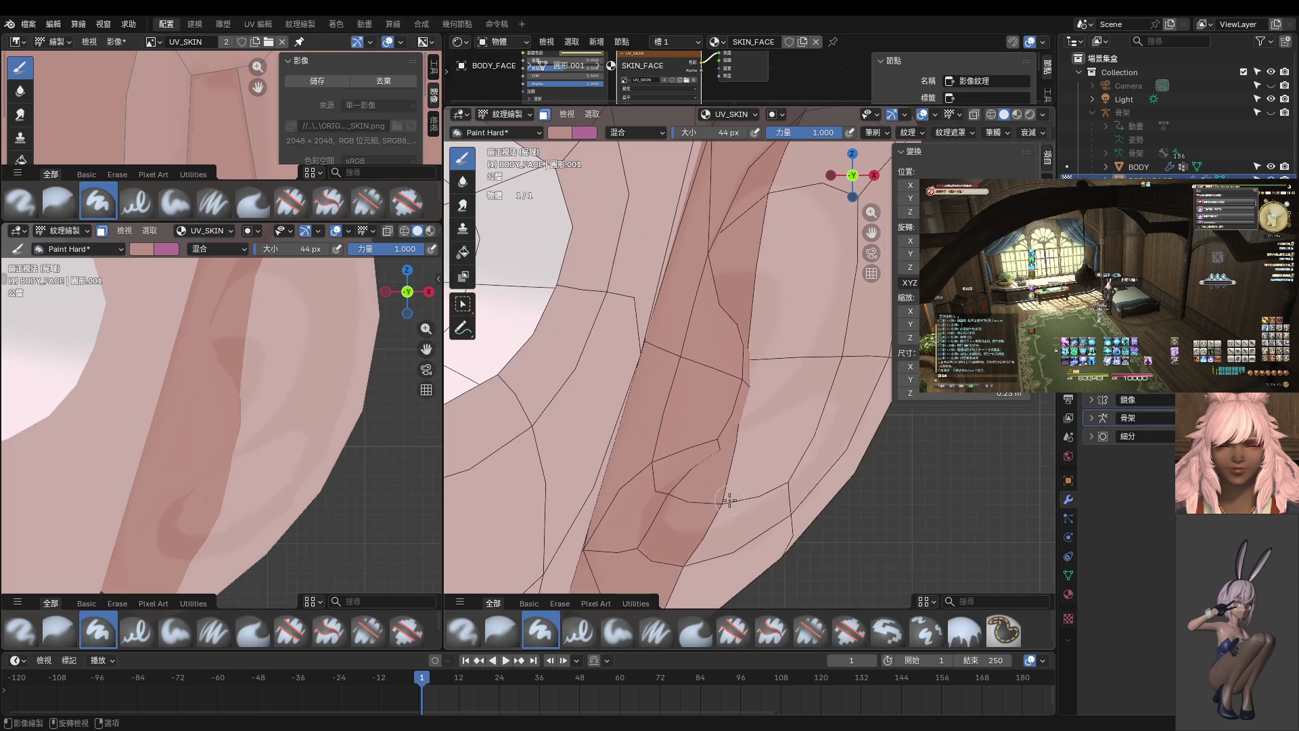
{"action": "key", "text": "ctrl+Tab"}
{"action": "mouse_move", "coordinate": [276, 471]}
{"action": "middle_mouse_down"}
{"action": "mouse_move", "coordinate": [152, 477]}
{"action": "mouse_move", "coordinate": [192, 501]}
{"action": "middle_mouse_up"}
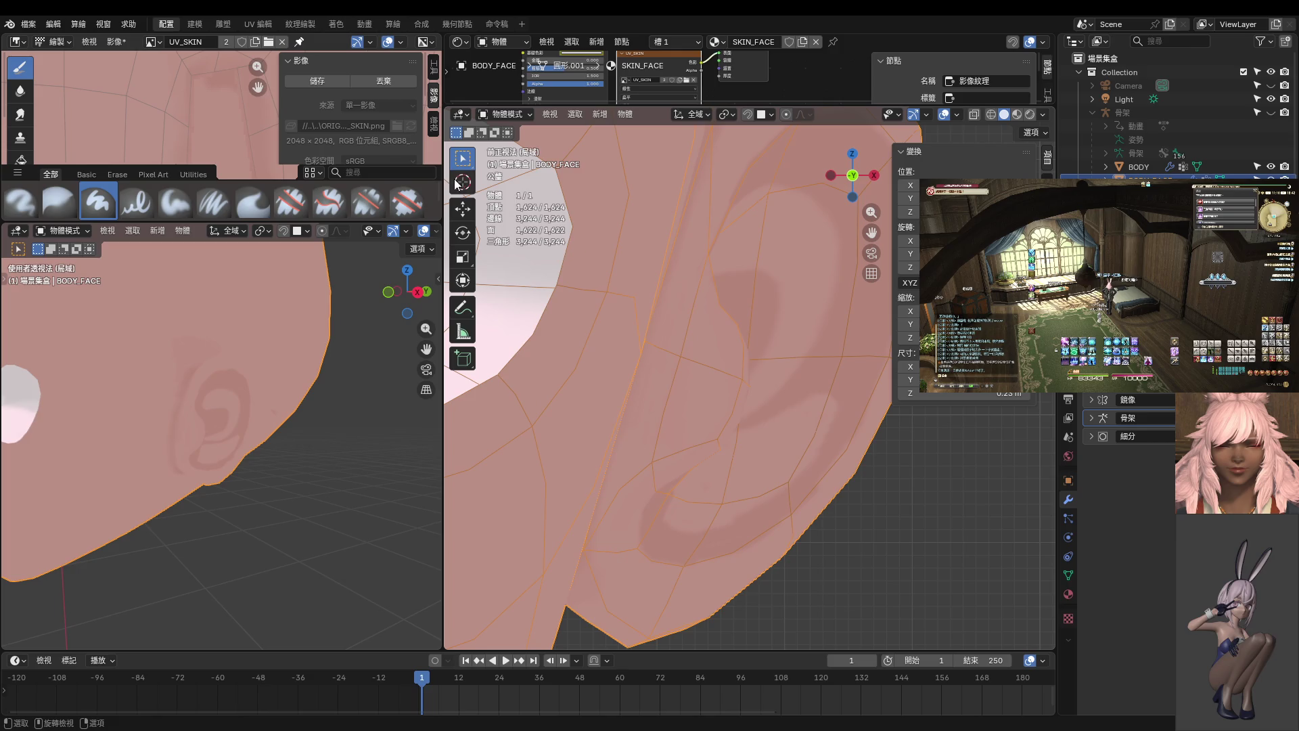
{"action": "key", "text": "ctrl+Tab"}
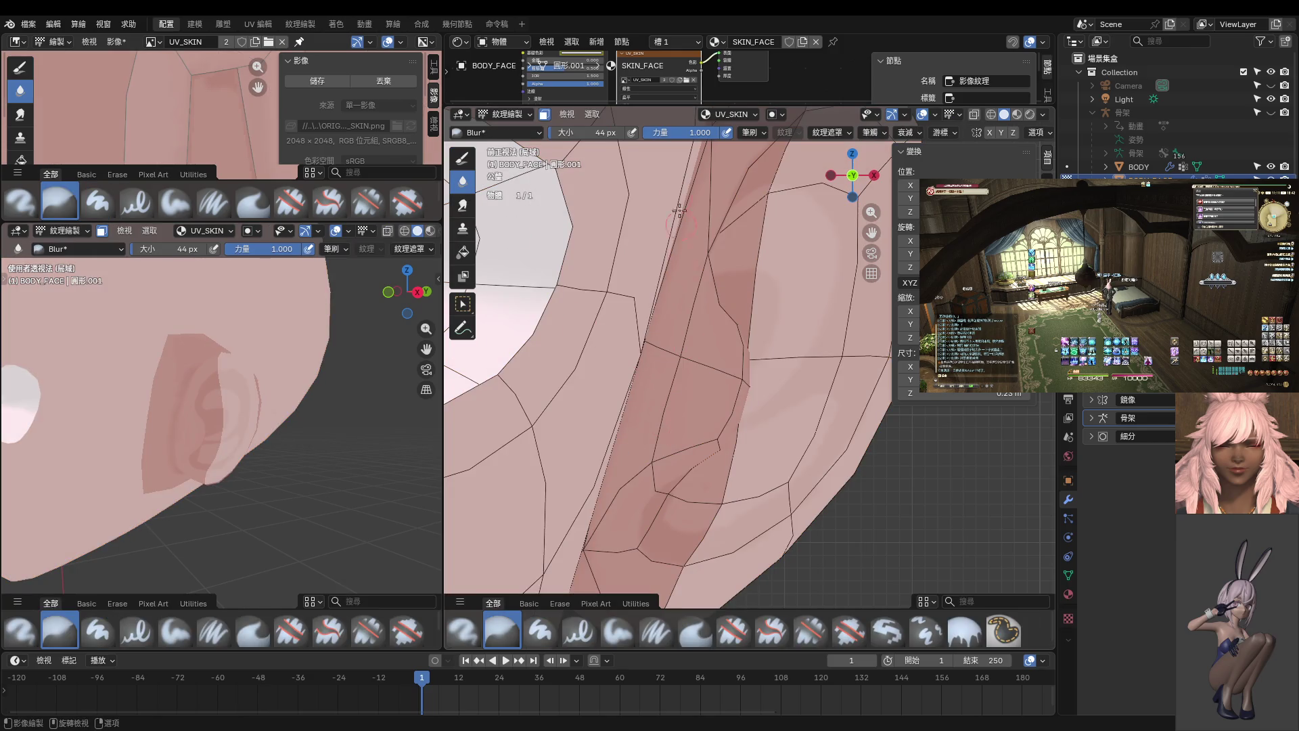
- Select the linked ear faces in Edit Mode, return to Texture Paint, and set the Blur brush to 96 px
{"action": "scroll", "coordinate": [711, 331], "scroll_direction": "down", "scroll_amount": 3}
{"action": "key", "text": "Tab"}
{"action": "mouse_move", "coordinate": [753, 339]}
{"action": "middle_mouse_down"}
{"action": "mouse_move", "coordinate": [809, 360]}
{"action": "mouse_move", "coordinate": [744, 407]}
{"action": "middle_mouse_up"}
{"action": "key", "text": "l"}
{"action": "scroll", "coordinate": [804, 354], "scroll_direction": "down", "scroll_amount": 2}
{"action": "key", "text": "ctrl+Tab"}
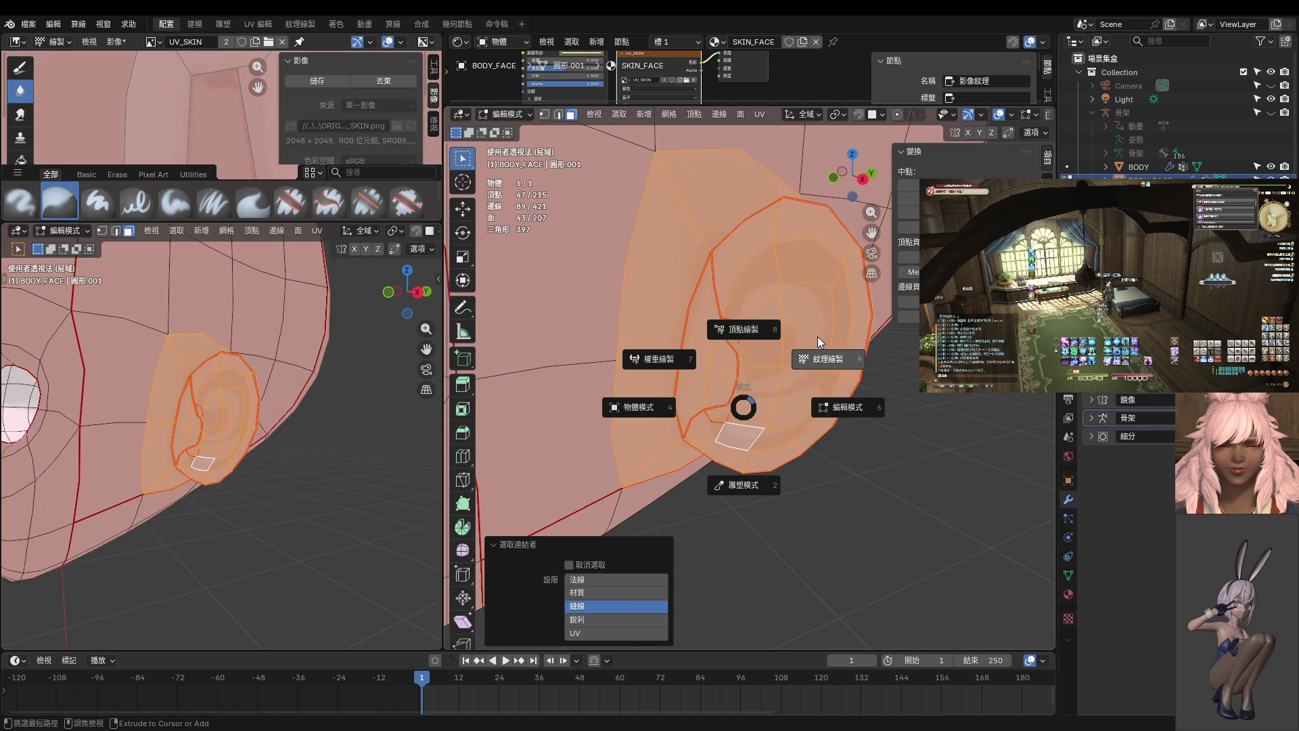
{"action": "left_click", "coordinate": [820, 341]}
{"action": "key", "text": "f"}
{"action": "left_click", "coordinate": [793, 320]}
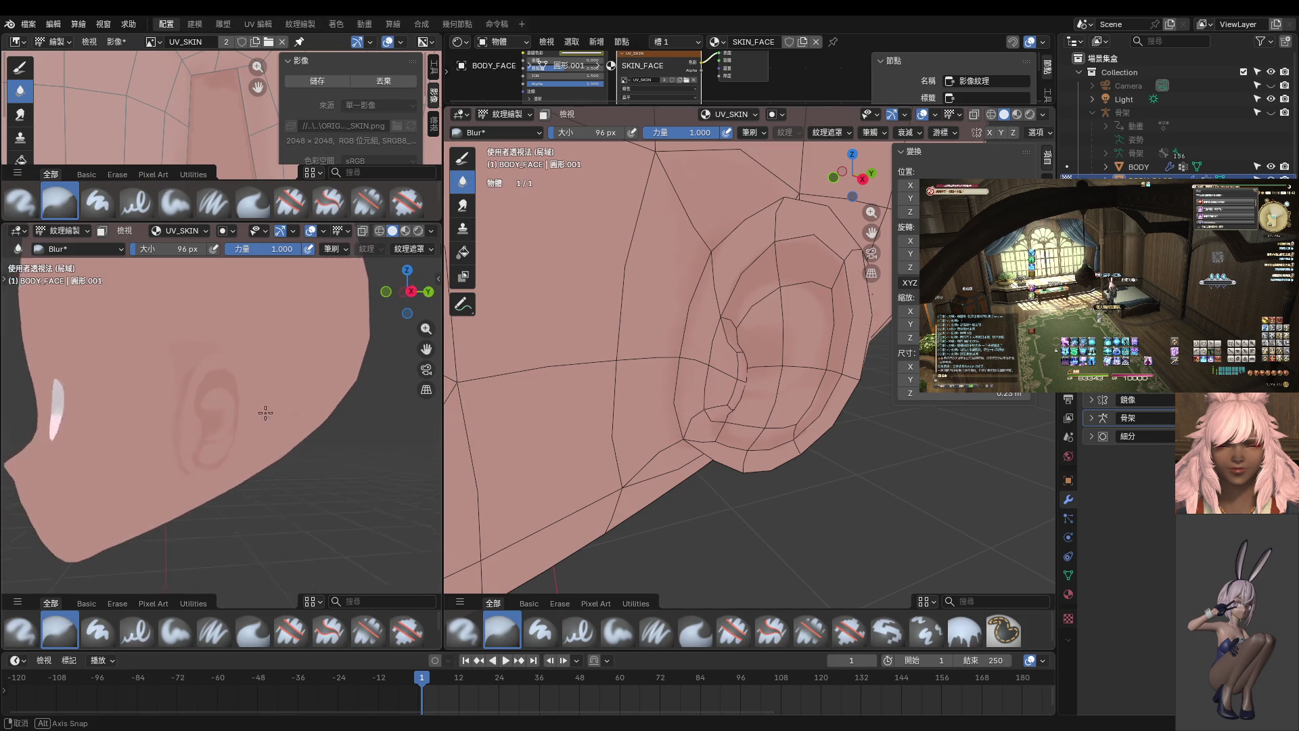
- Blur the ear's dark shading into the skin, working from behind, below the jaw and the side
{"action": "scroll", "coordinate": [215, 412], "scroll_direction": "up", "scroll_amount": 4}
{"action": "middle_click_drag", "start_coordinate": [226, 412], "coordinate": [244, 411]}
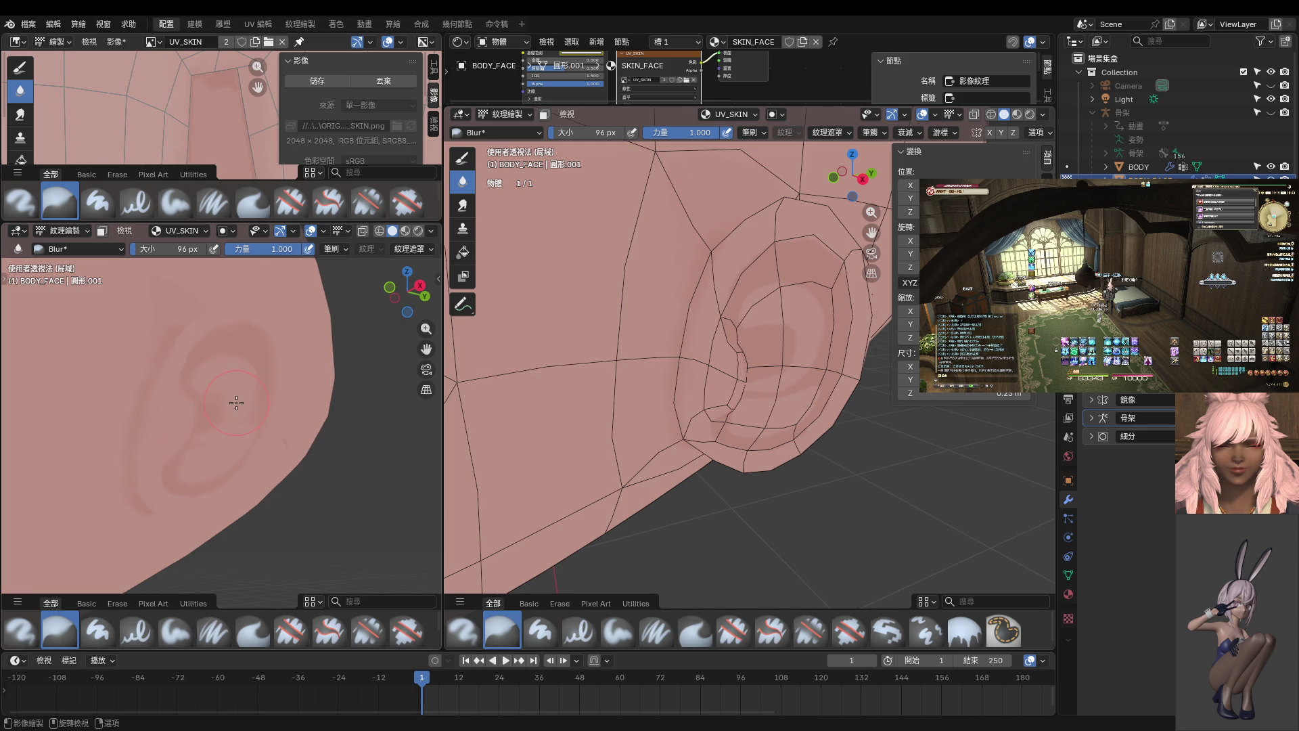
{"action": "middle_click_drag", "start_coordinate": [221, 392], "coordinate": [244, 412]}
{"action": "scroll", "coordinate": [291, 469], "scroll_direction": "down", "scroll_amount": 3}
{"action": "middle_click_drag", "start_coordinate": [291, 468], "coordinate": [246, 464]}
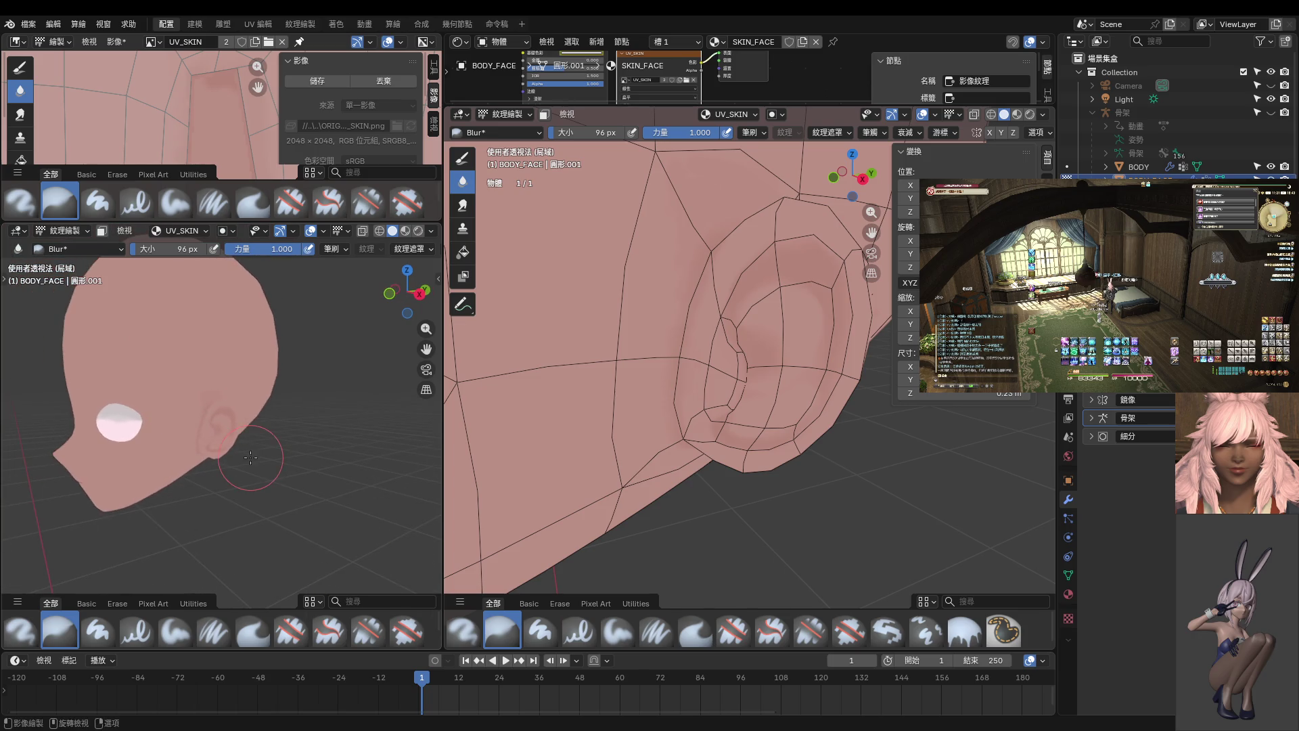
{"action": "scroll", "coordinate": [230, 460], "scroll_direction": "up", "scroll_amount": 3}
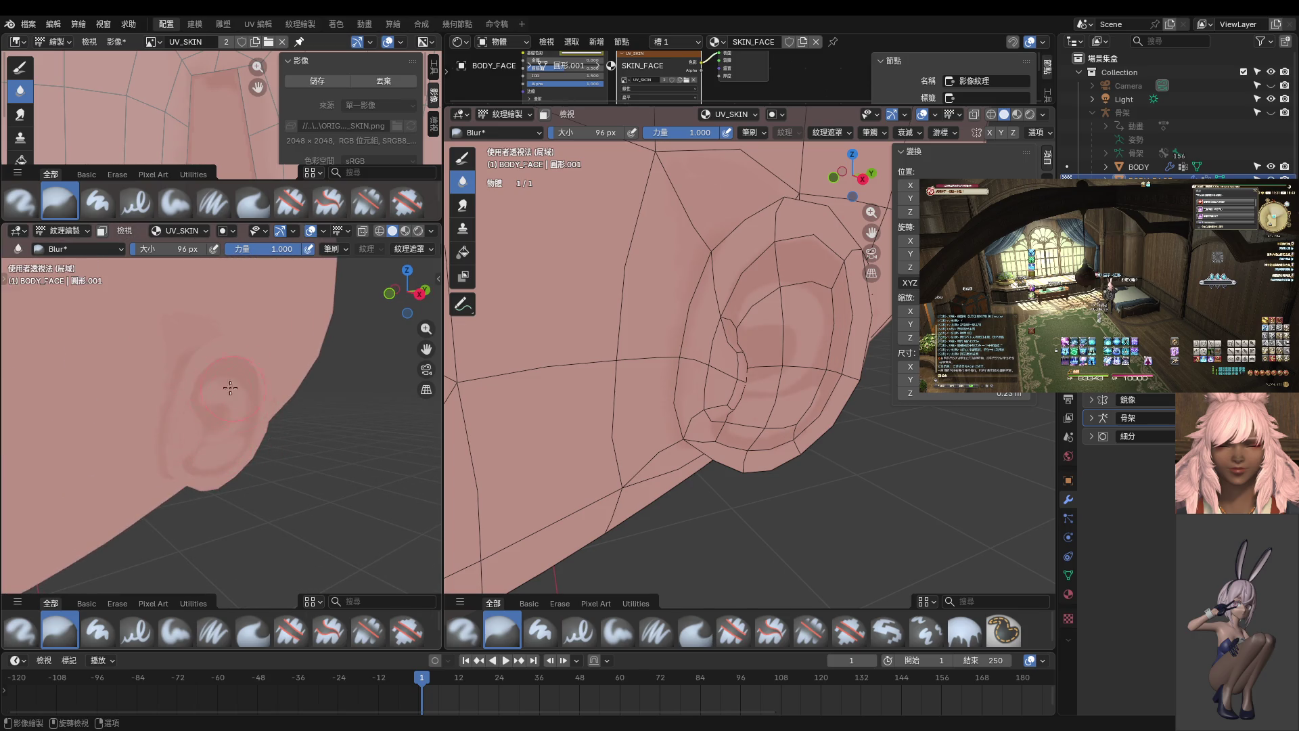
{"action": "middle_click_drag", "start_coordinate": [280, 418], "coordinate": [234, 448]}
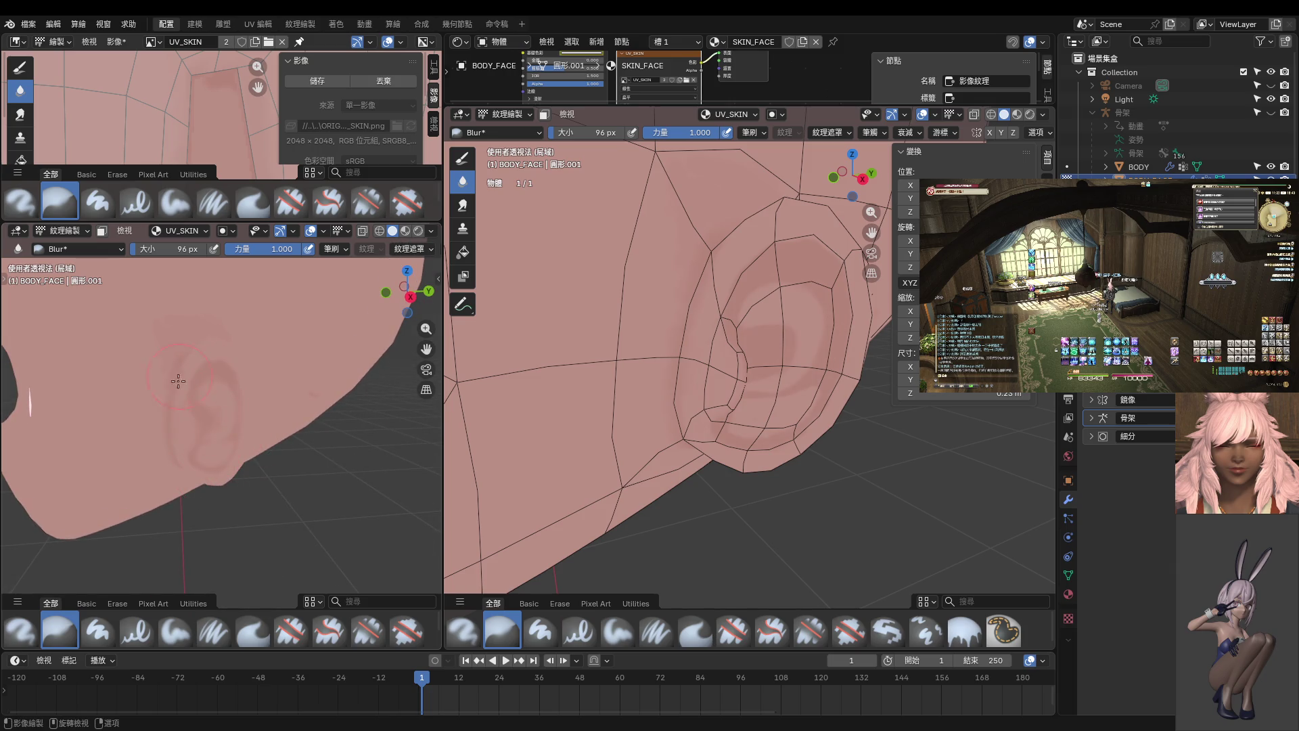
{"action": "mouse_move", "coordinate": [256, 498]}
{"action": "middle_mouse_down"}
{"action": "mouse_move", "coordinate": [139, 463]}
{"action": "mouse_move", "coordinate": [69, 465]}
{"action": "middle_mouse_up"}
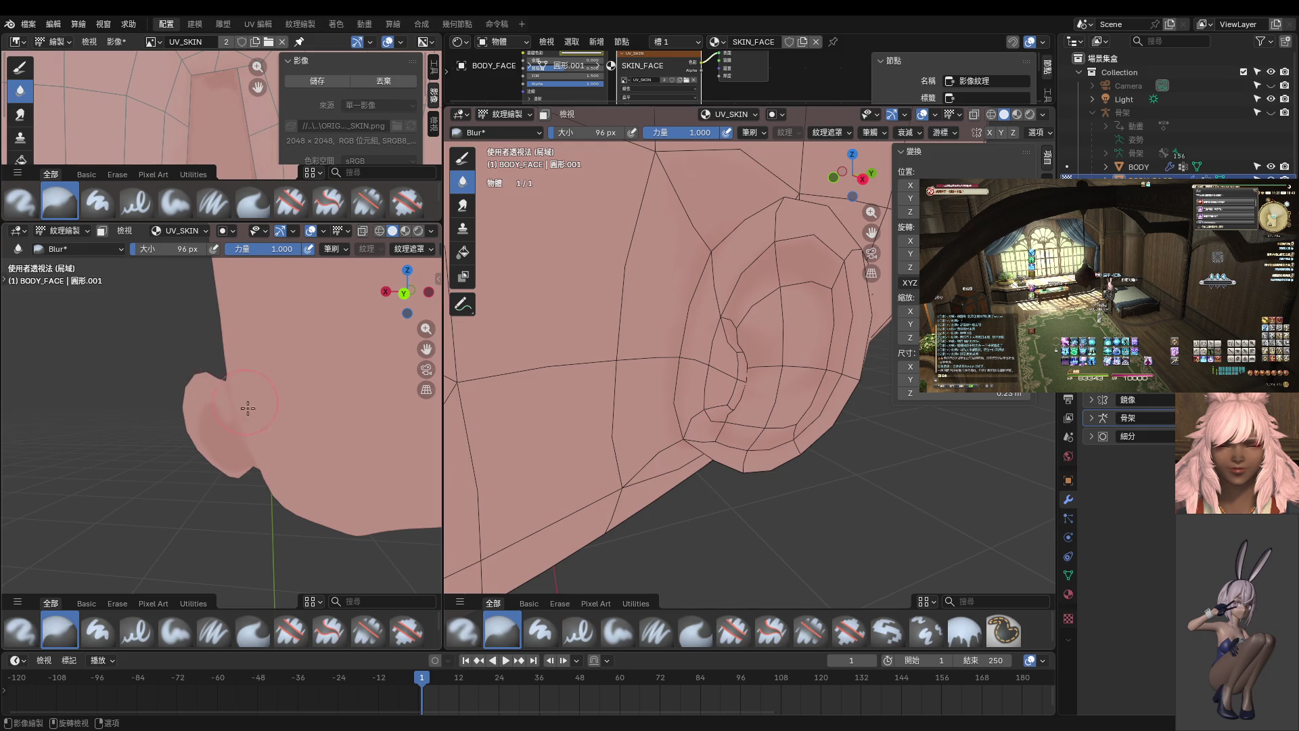
{"action": "middle_click_drag", "start_coordinate": [247, 408], "coordinate": [311, 459]}
{"action": "mouse_move", "coordinate": [242, 396]}
{"action": "middle_mouse_down"}
{"action": "mouse_move", "coordinate": [214, 369]}
{"action": "mouse_move", "coordinate": [224, 350]}
{"action": "mouse_move", "coordinate": [241, 353]}
{"action": "mouse_move", "coordinate": [203, 379]}
{"action": "mouse_move", "coordinate": [232, 392]}
{"action": "mouse_move", "coordinate": [268, 468]}
{"action": "mouse_move", "coordinate": [207, 460]}
{"action": "mouse_move", "coordinate": [258, 467]}
{"action": "mouse_move", "coordinate": [221, 452]}
{"action": "middle_mouse_up"}
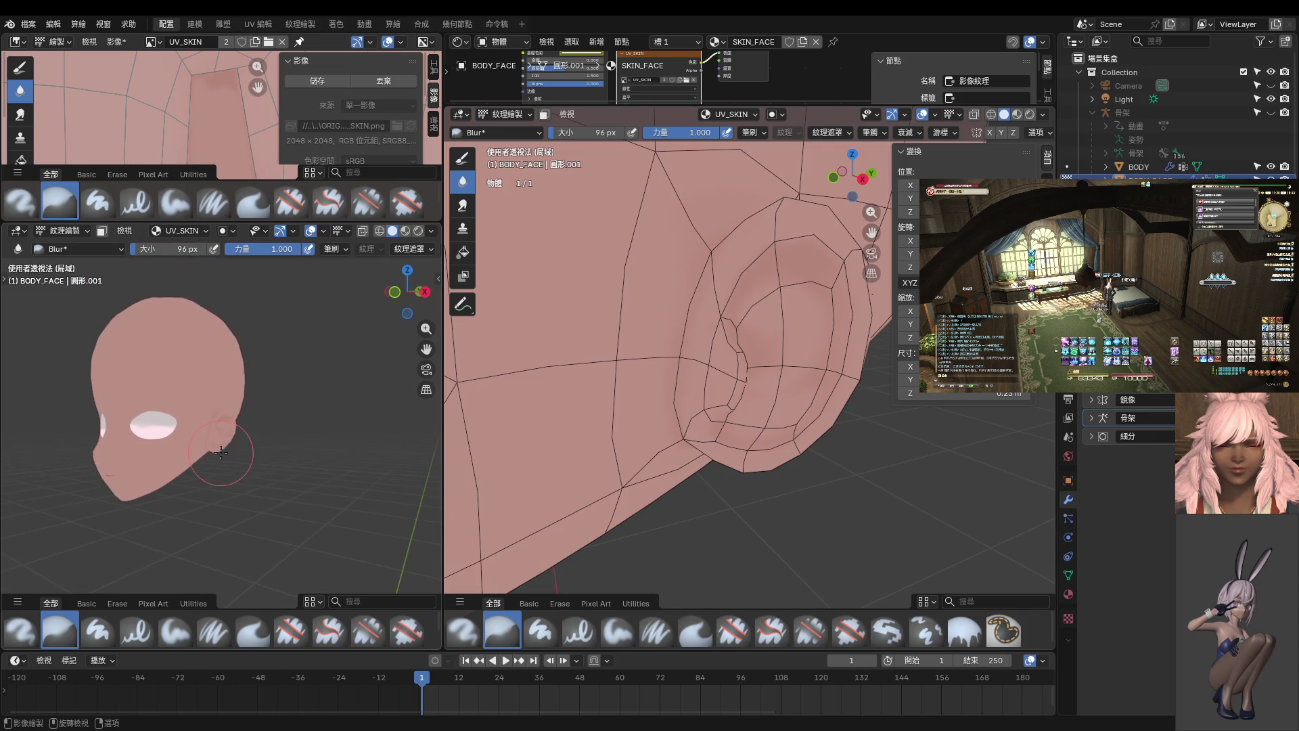
{"action": "scroll", "coordinate": [275, 450], "scroll_direction": "up", "scroll_amount": 5}
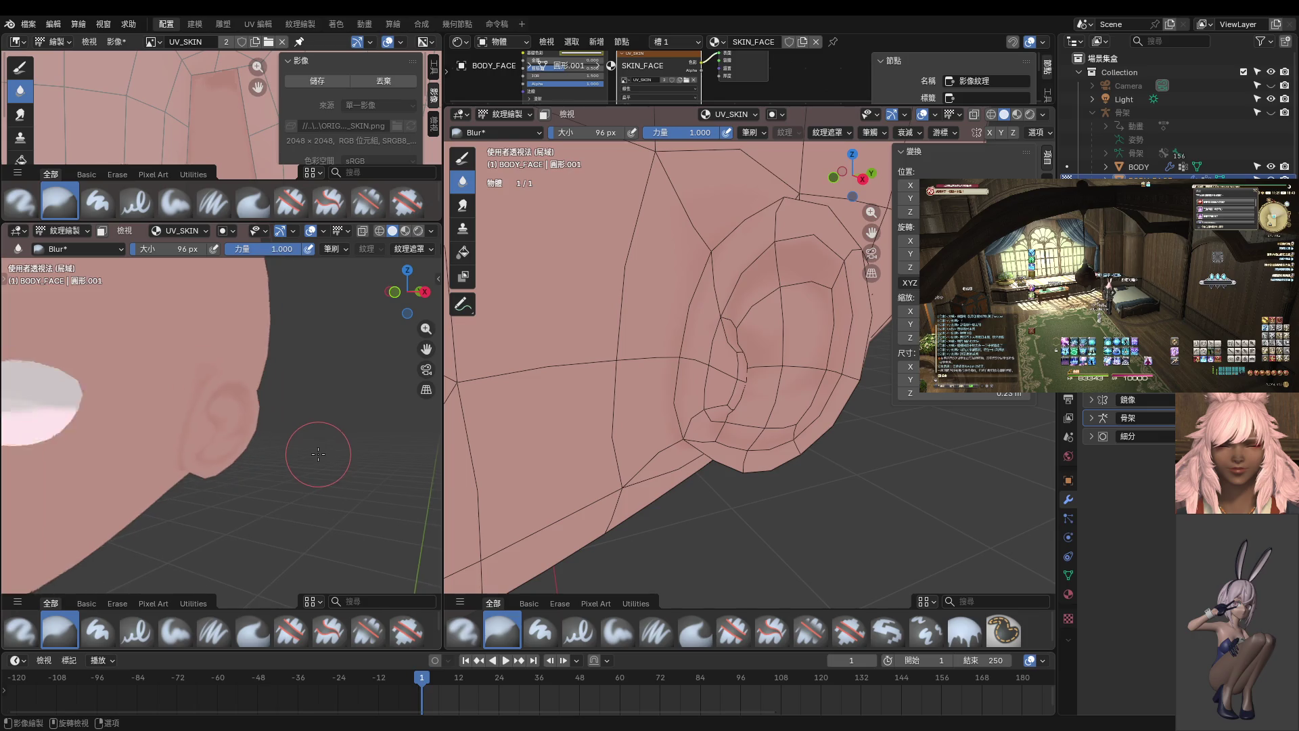
{"action": "scroll", "coordinate": [318, 454], "scroll_direction": "down", "scroll_amount": 5}
- Deselect the head in Object Mode and save the skin texture image and the blend file
{"action": "key", "text": "ctrl+Tab"}
{"action": "scroll", "coordinate": [270, 474], "scroll_direction": "down", "scroll_amount": 2}
{"action": "left_click", "coordinate": [269, 469]}
{"action": "left_click", "coordinate": [326, 80]}
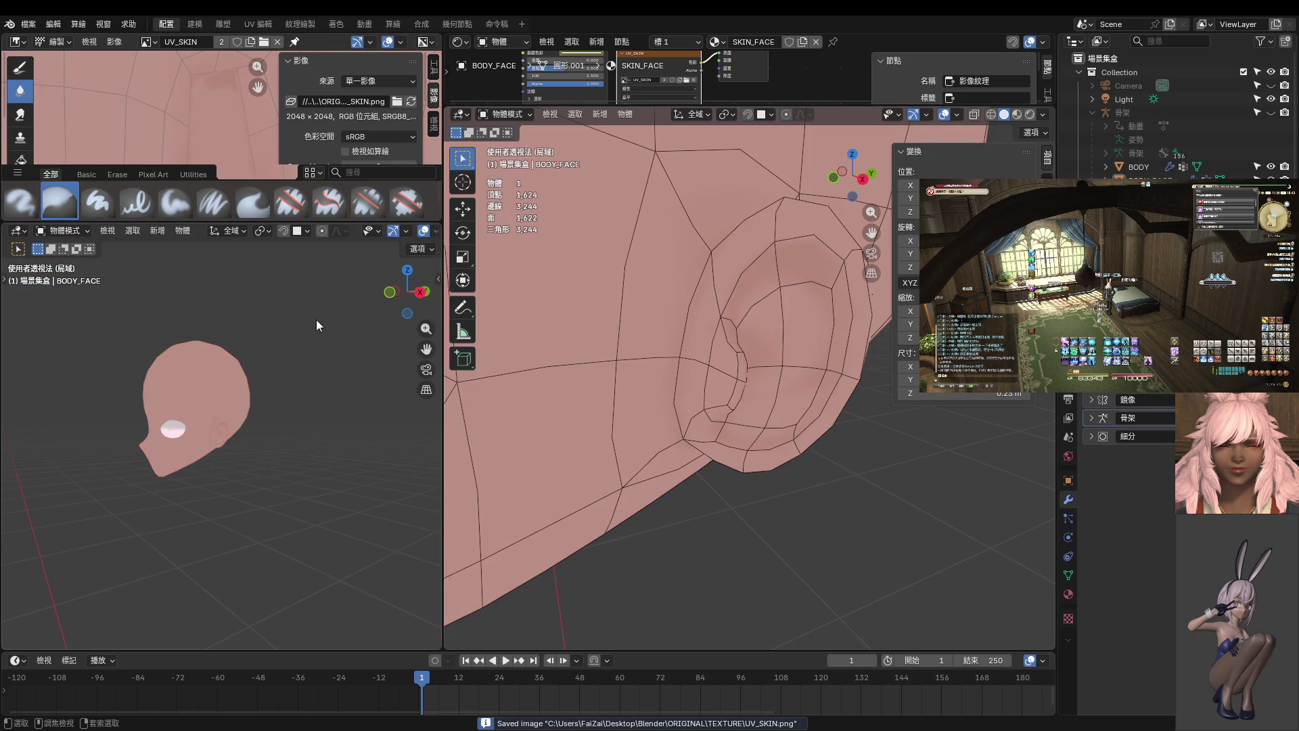
{"action": "key", "text": "ctrl+s"}
- Browse the hair and face images back to UV_SKIN, resave, and leave local view facing front
{"action": "left_click", "coordinate": [147, 41]}
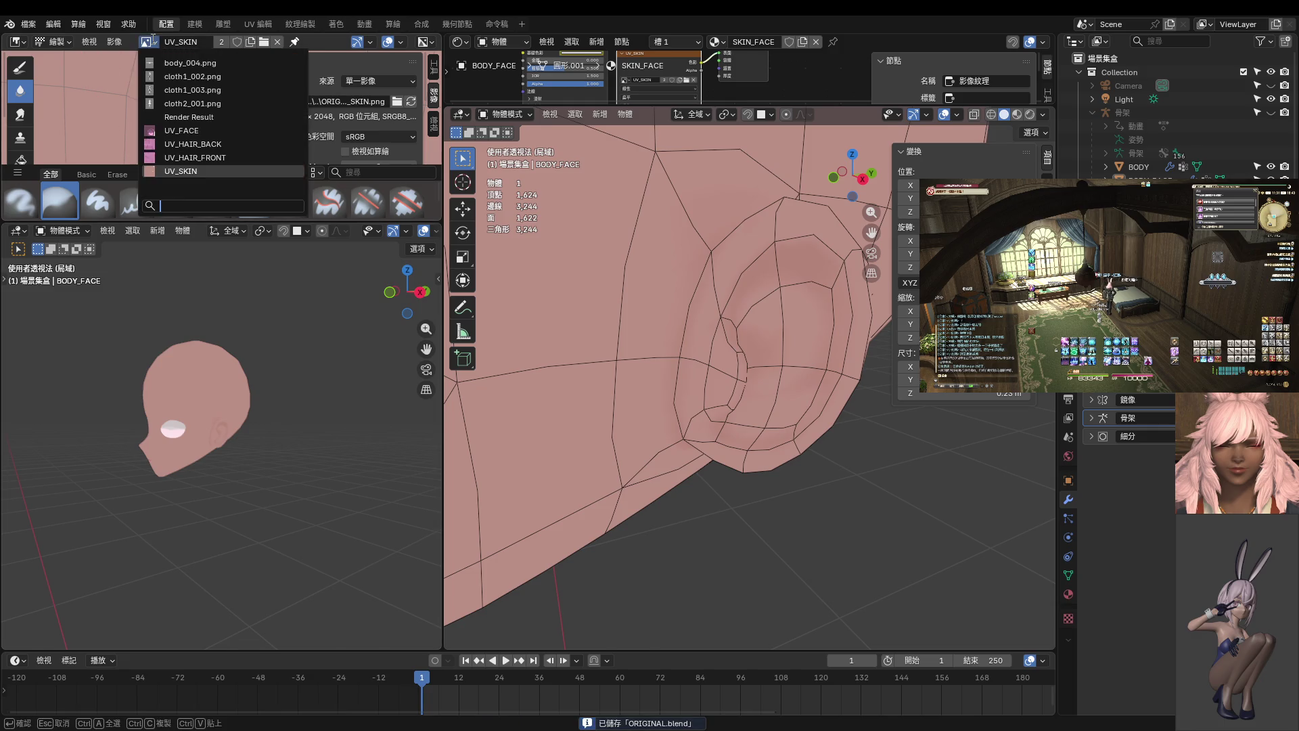
{"action": "left_click", "coordinate": [185, 157]}
{"action": "left_click", "coordinate": [147, 42]}
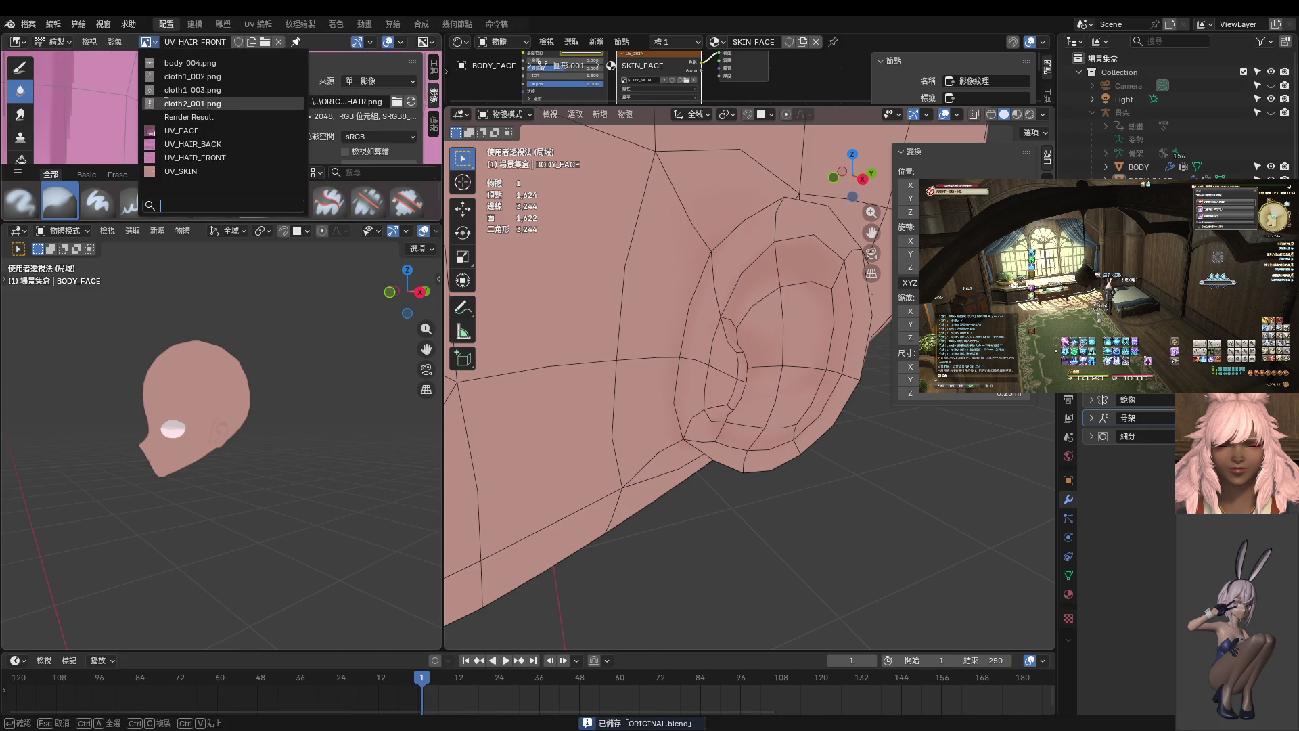
{"action": "left_click", "coordinate": [192, 143]}
{"action": "left_click", "coordinate": [154, 40]}
{"action": "left_click", "coordinate": [177, 130]}
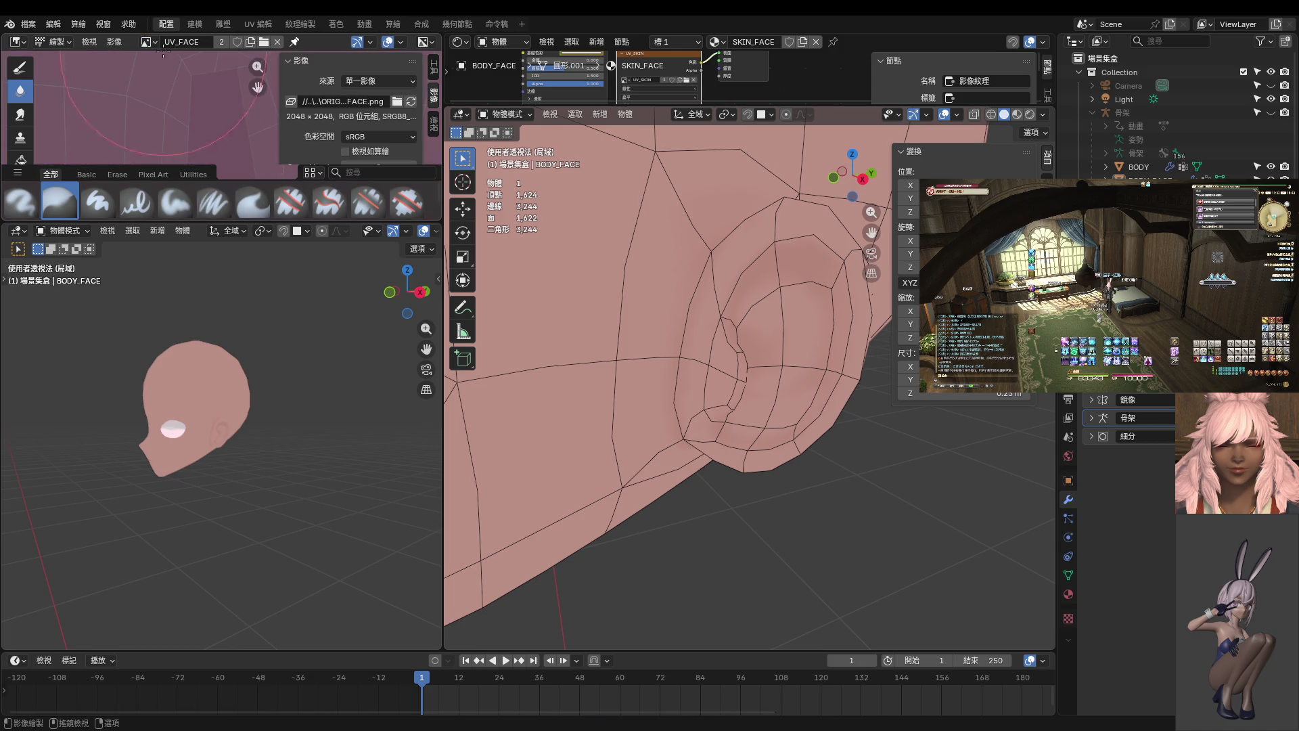
{"action": "scroll", "coordinate": [151, 60], "scroll_direction": "down", "scroll_amount": 5}
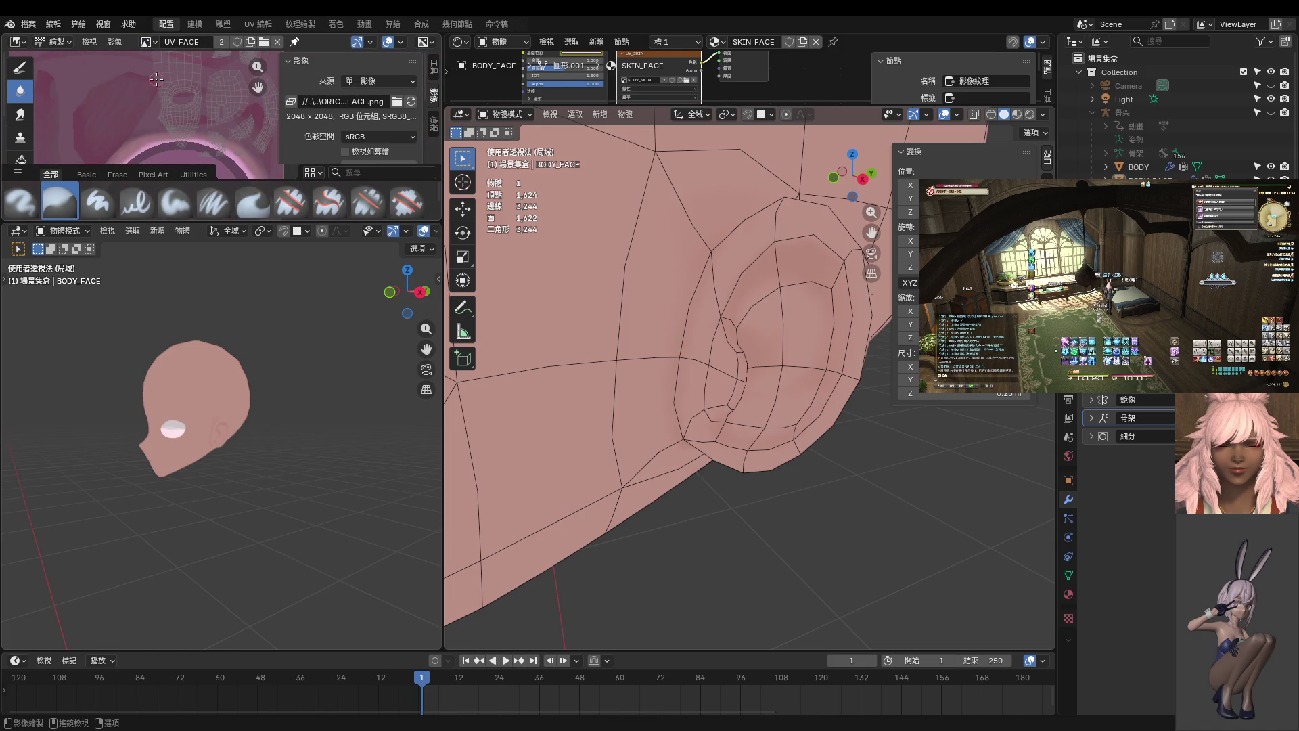
{"action": "left_click", "coordinate": [157, 42]}
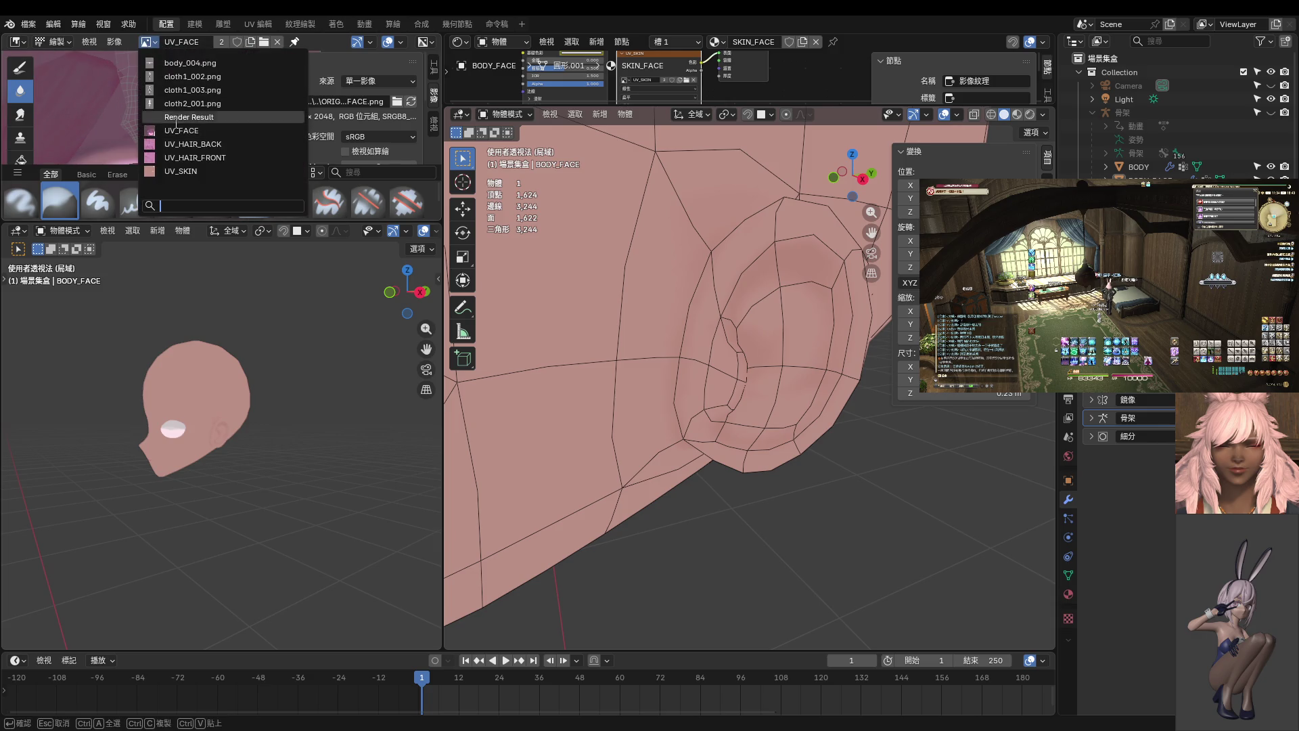
{"action": "left_click", "coordinate": [203, 167]}
{"action": "scroll", "coordinate": [270, 323], "scroll_direction": "down", "scroll_amount": 3}
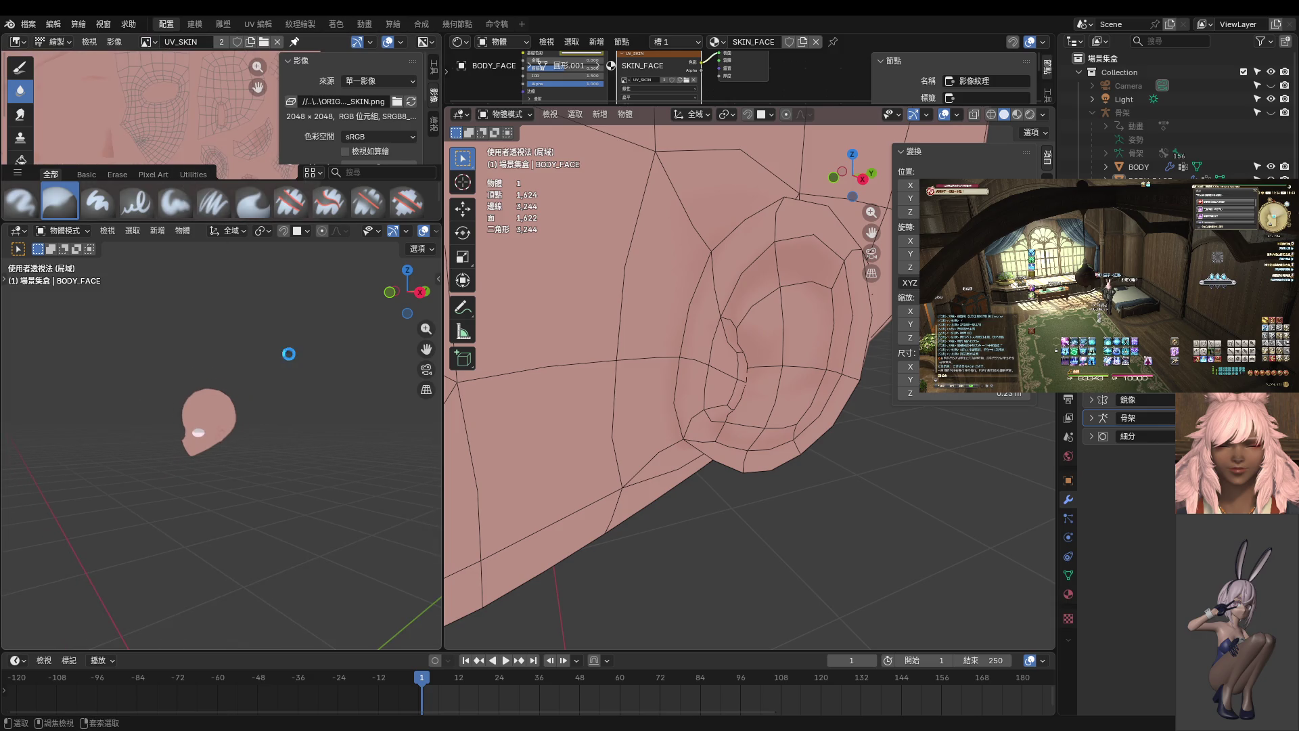
{"action": "key", "text": "ctrl+s"}
{"action": "key", "text": "KP_Divide"}
{"action": "middle_click_drag", "start_coordinate": [267, 360], "coordinate": [302, 423]}
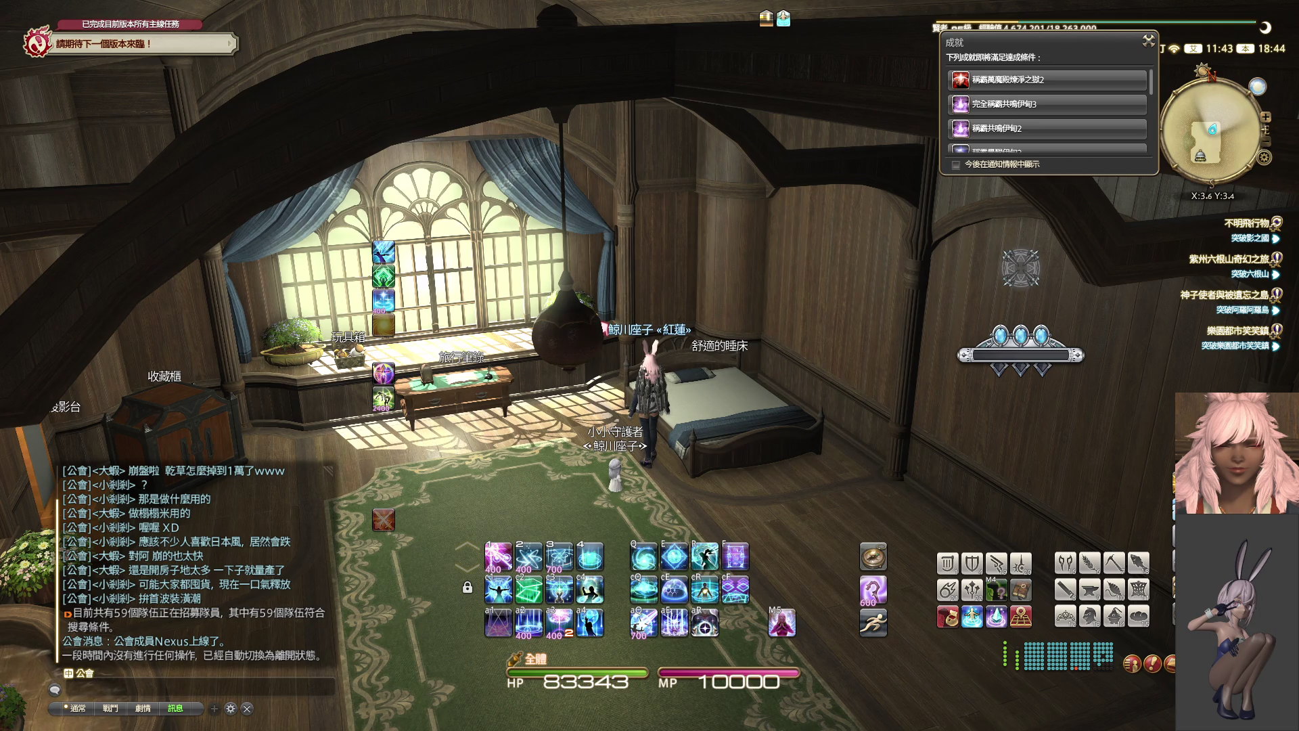
- Walk the character into the hallway and open the retainer list at the summoning bell
{"action": "mouse_move", "coordinate": [837, 394]}
{"action": "key", "text": "w"}
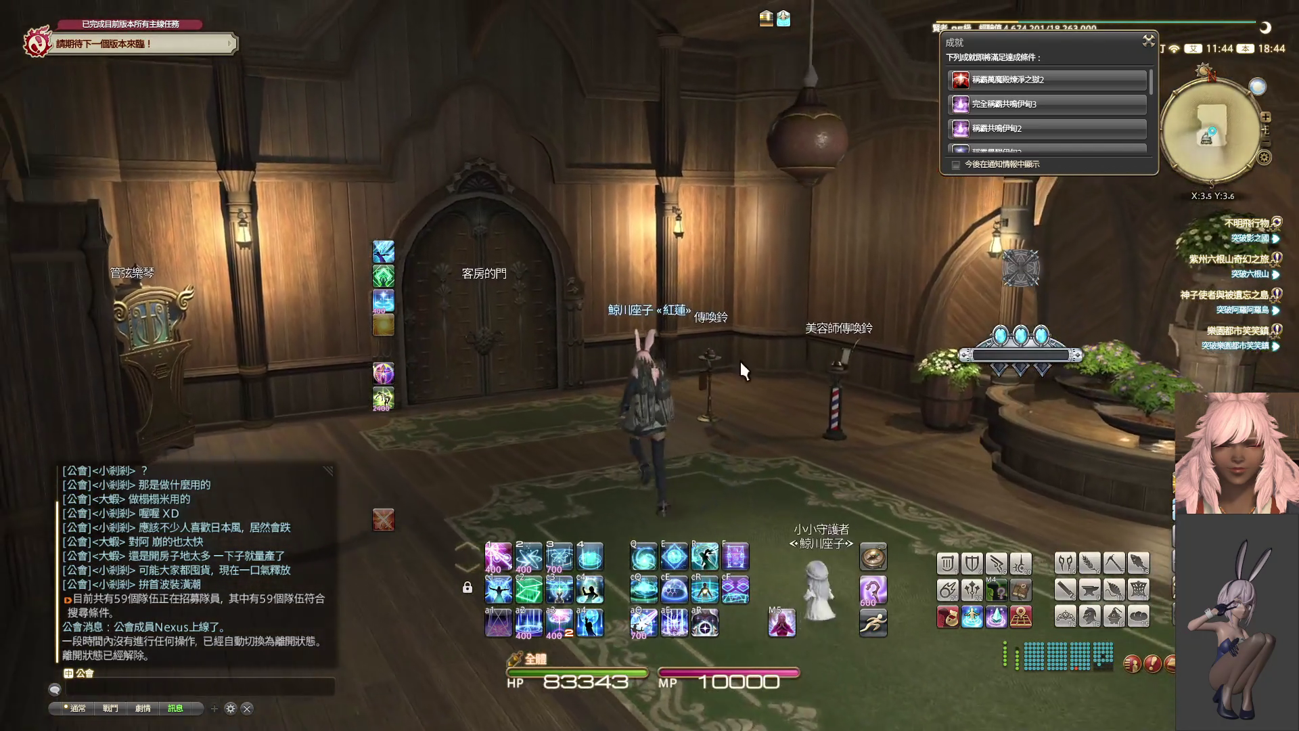
{"action": "key", "text": "KP_0"}
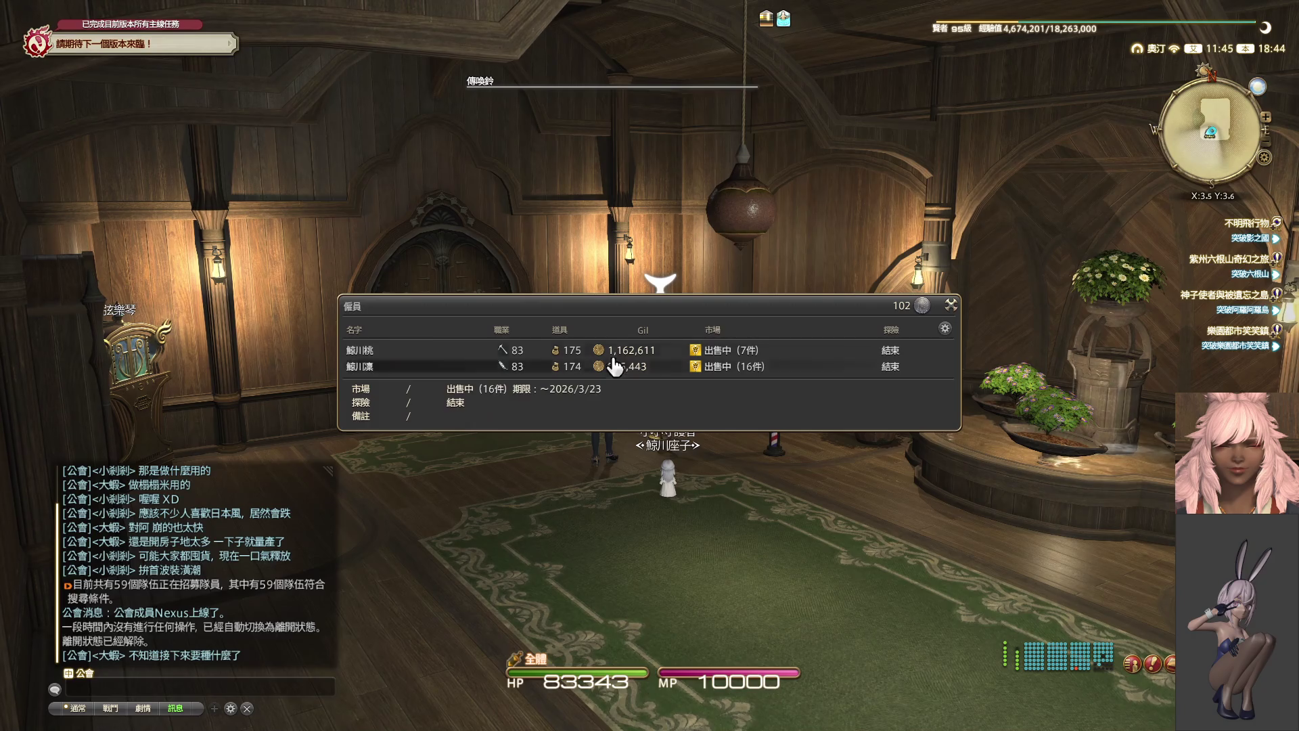
- Collect the first retainer's venture report and send them on a new venture
{"action": "key", "text": "KP_0"}
{"action": "key", "text": "KP_0"}
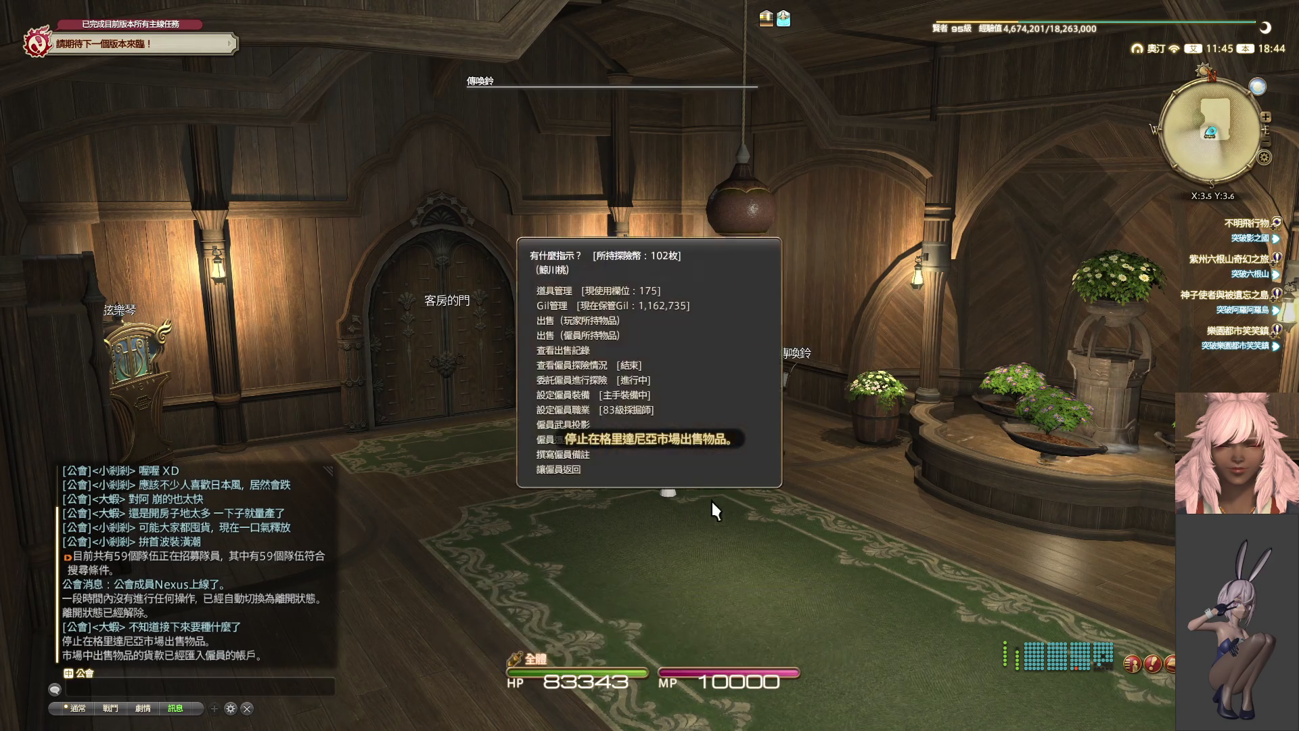
{"action": "key", "text": "KP_0"}
{"action": "left_click", "coordinate": [497, 366]}
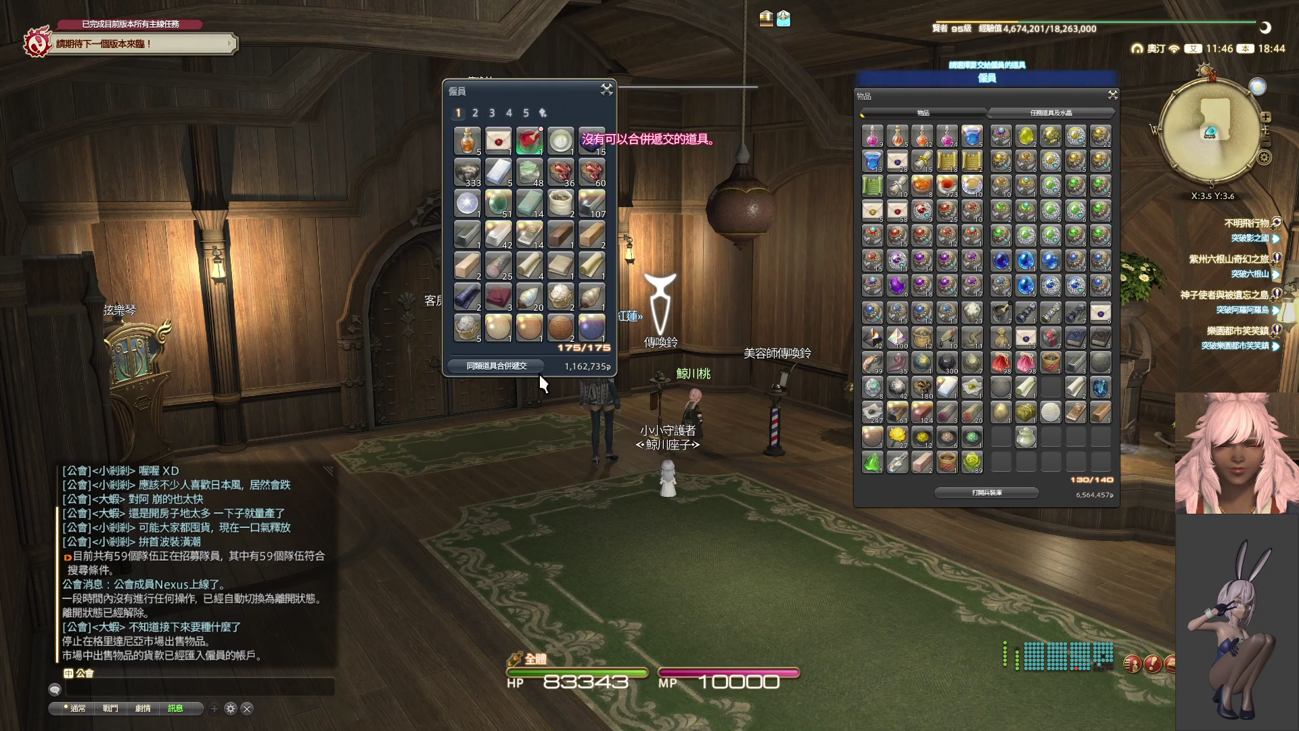
{"action": "left_click", "coordinate": [603, 88]}
{"action": "left_click", "coordinate": [632, 369]}
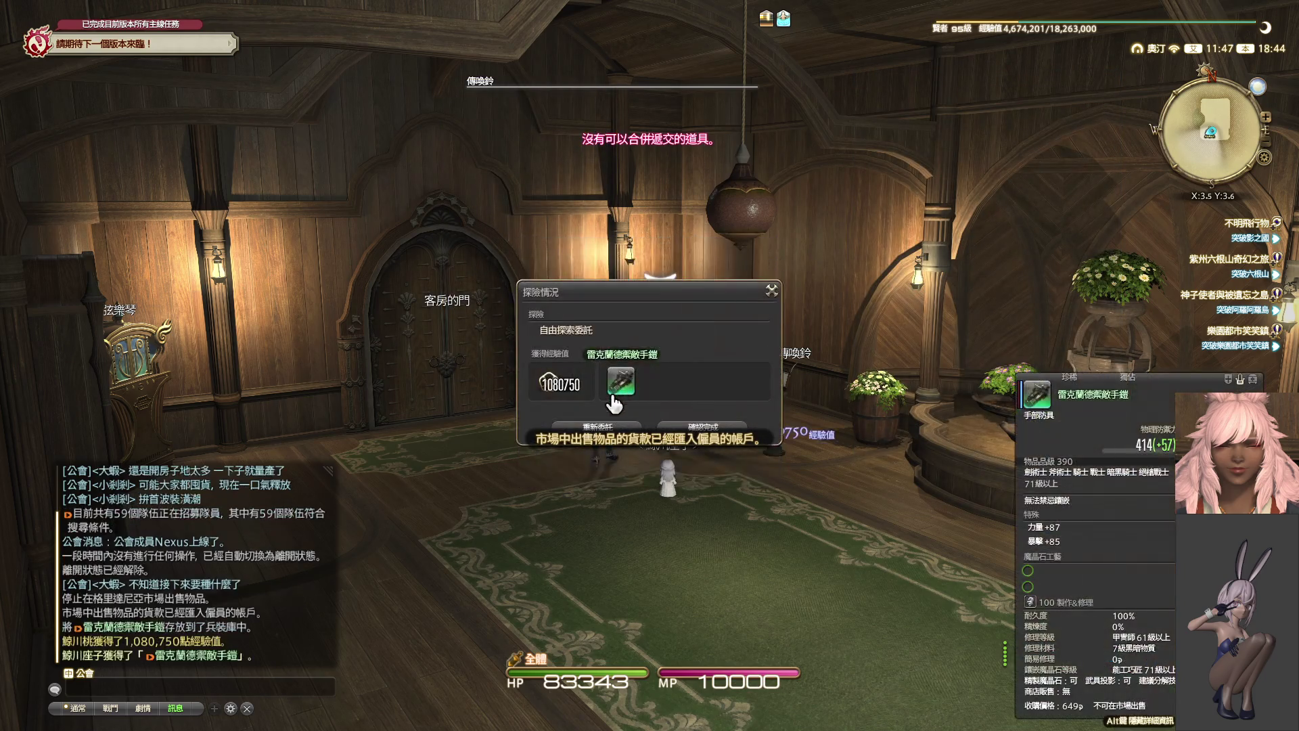
{"action": "key", "text": "KP_0"}
{"action": "key", "text": "KP_0"}
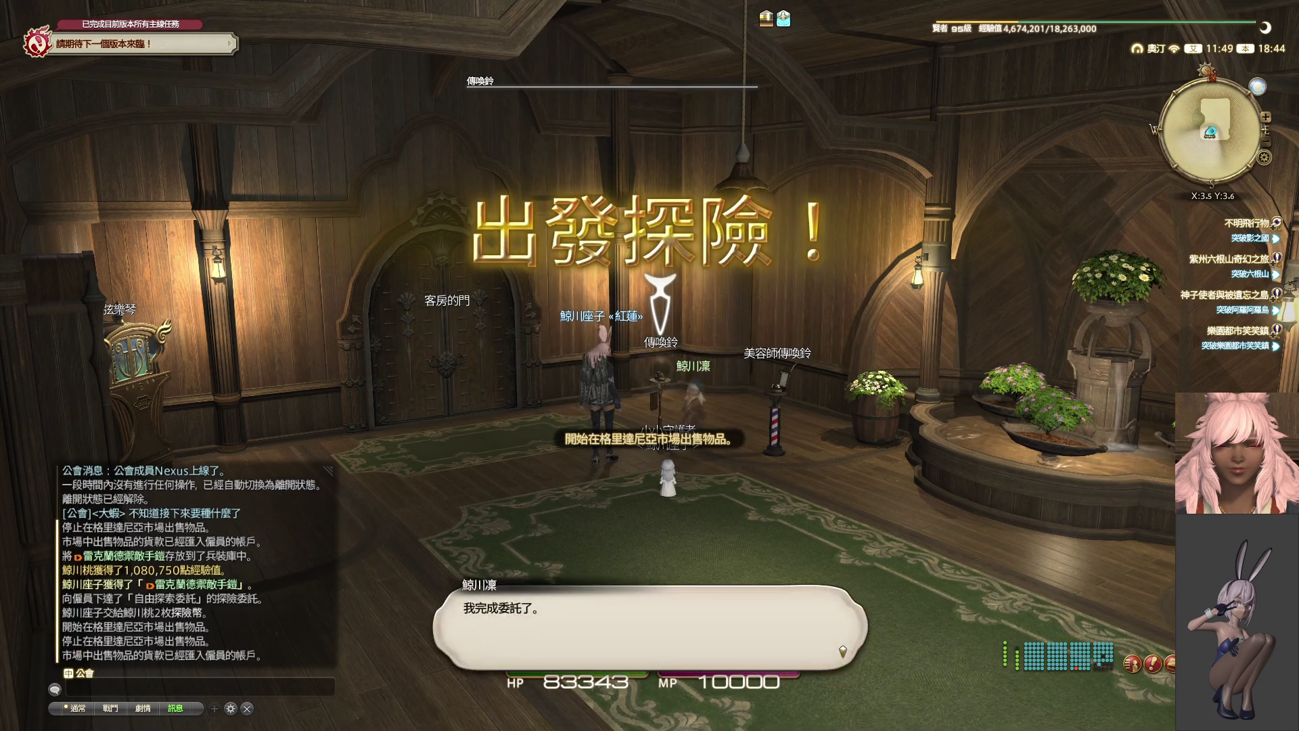
- Collect the second retainer's venture rewards, assign a new venture, and close the retainer list
{"action": "key", "text": "KP_0"}
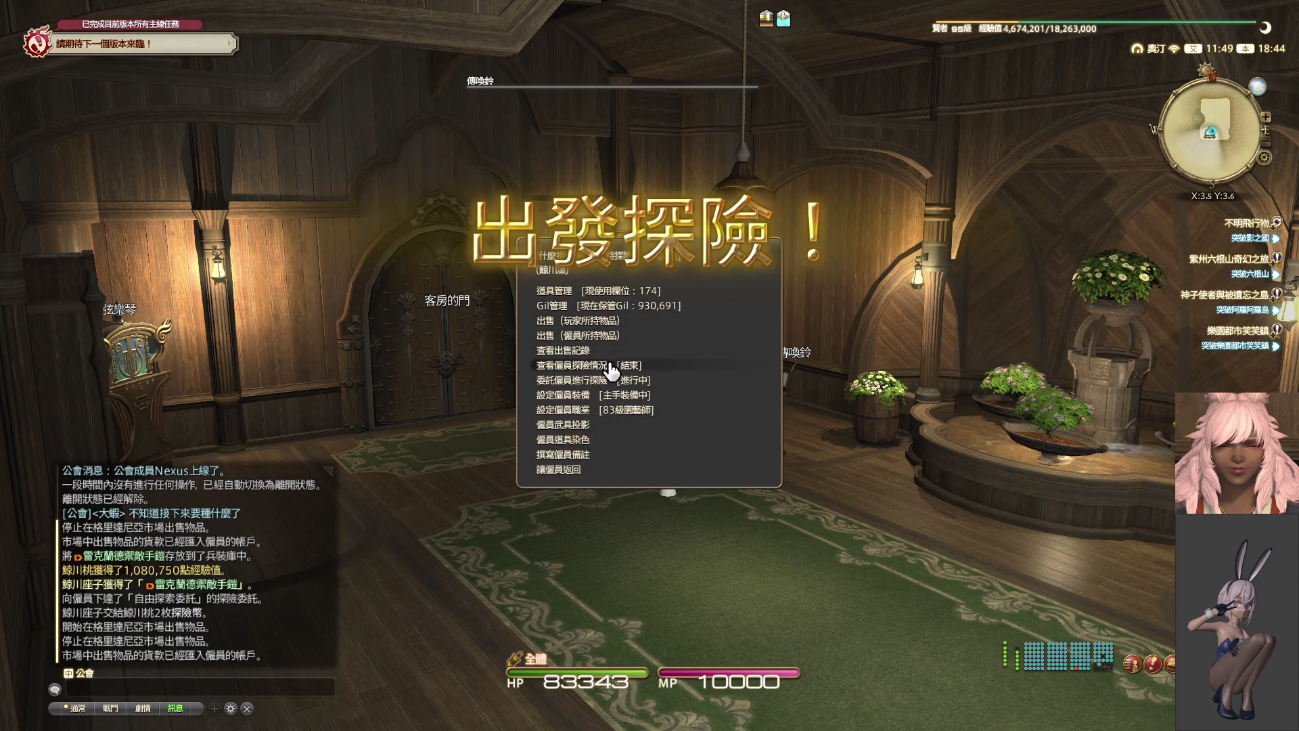
{"action": "left_click", "coordinate": [612, 371]}
{"action": "key", "text": "KP_0"}
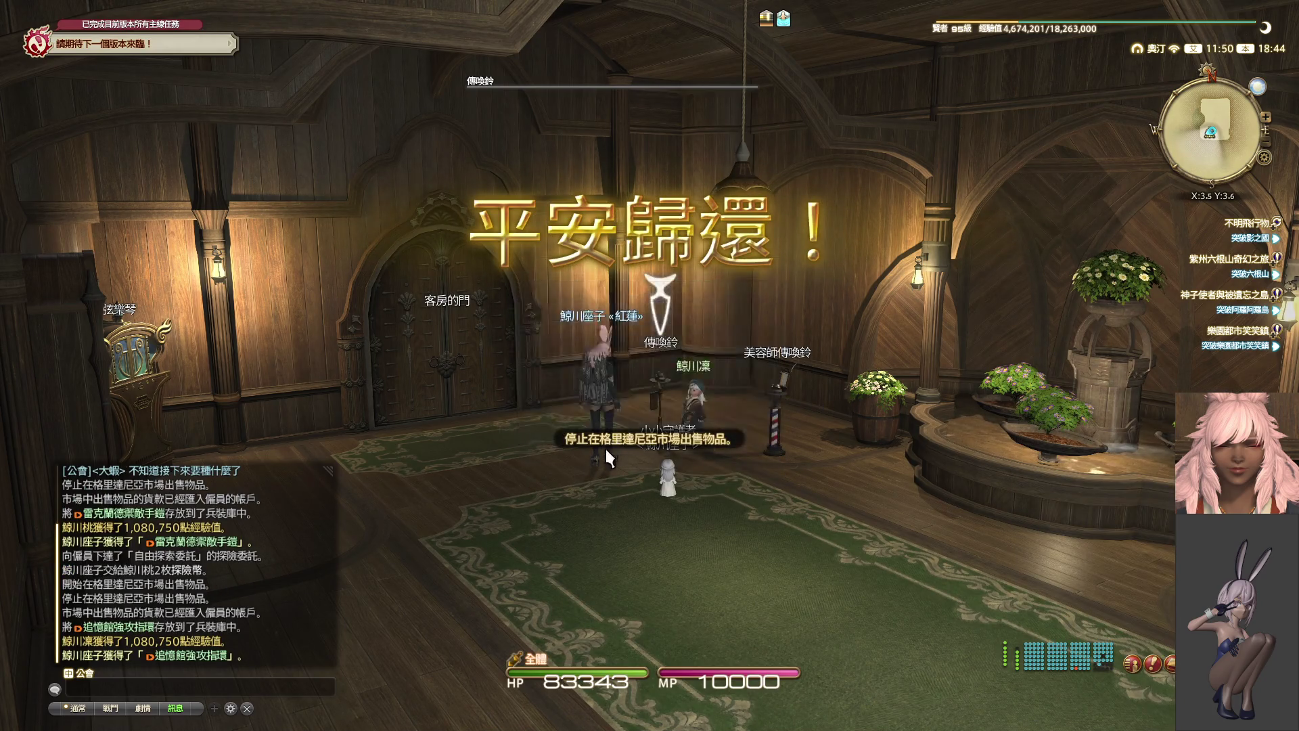
{"action": "key", "text": "KP_0"}
{"action": "key", "text": "KP_0"}
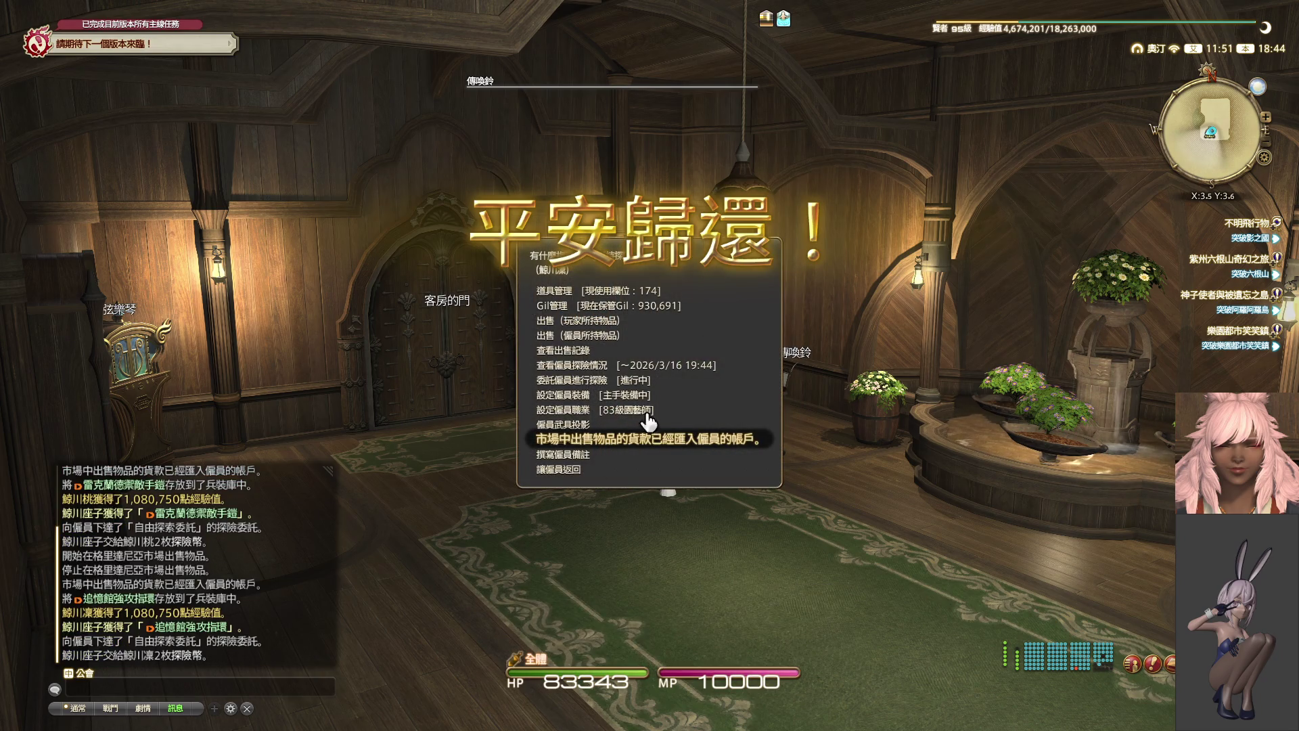
{"action": "key", "text": "Escape"}
{"action": "key", "text": "KP_0"}
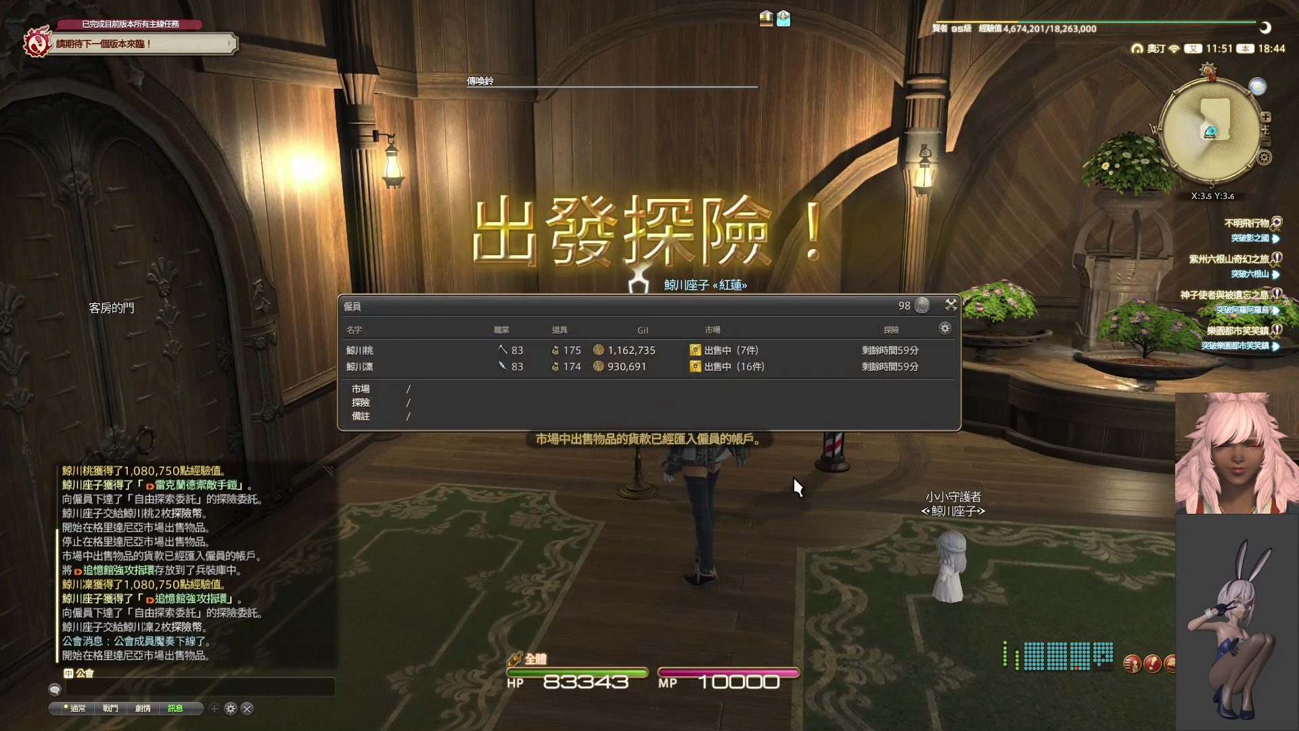
{"action": "left_click", "coordinate": [951, 304]}
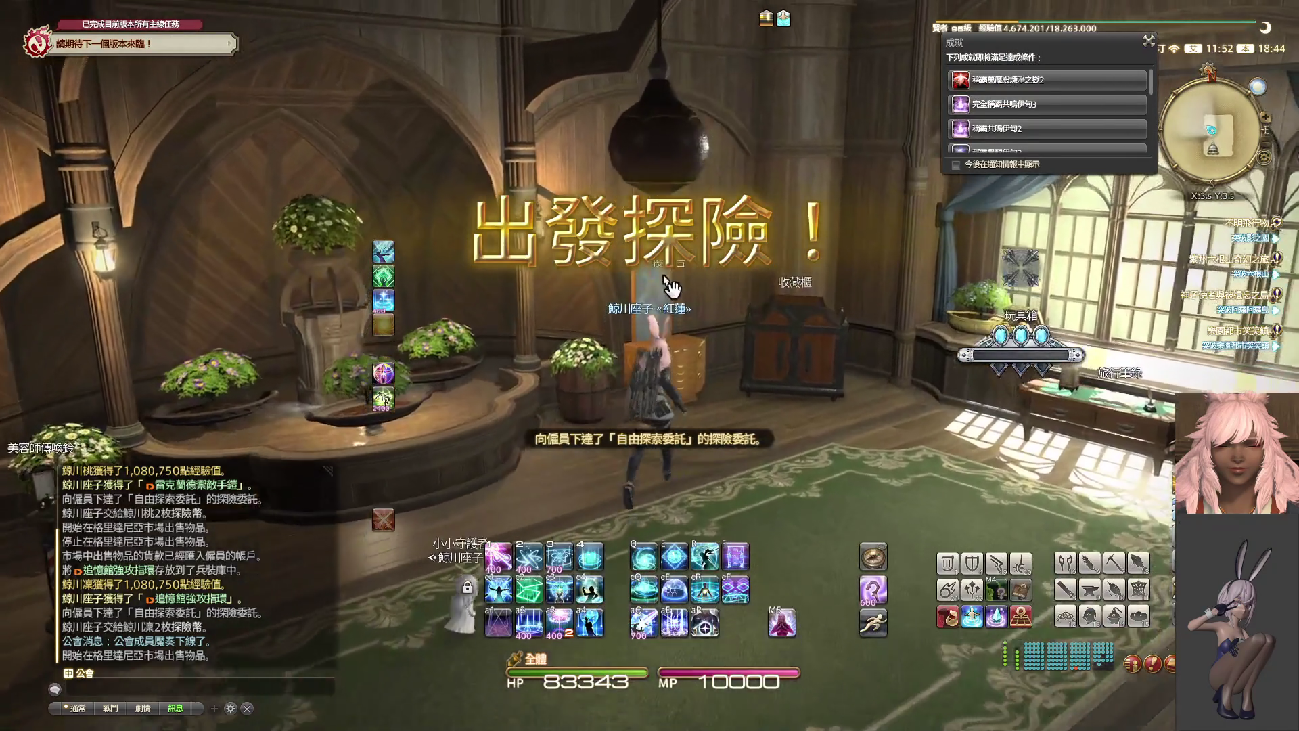
- Try on the 滑稽緊身褲 leggings and store them in the glamour dresser
{"action": "left_click", "coordinate": [670, 287]}
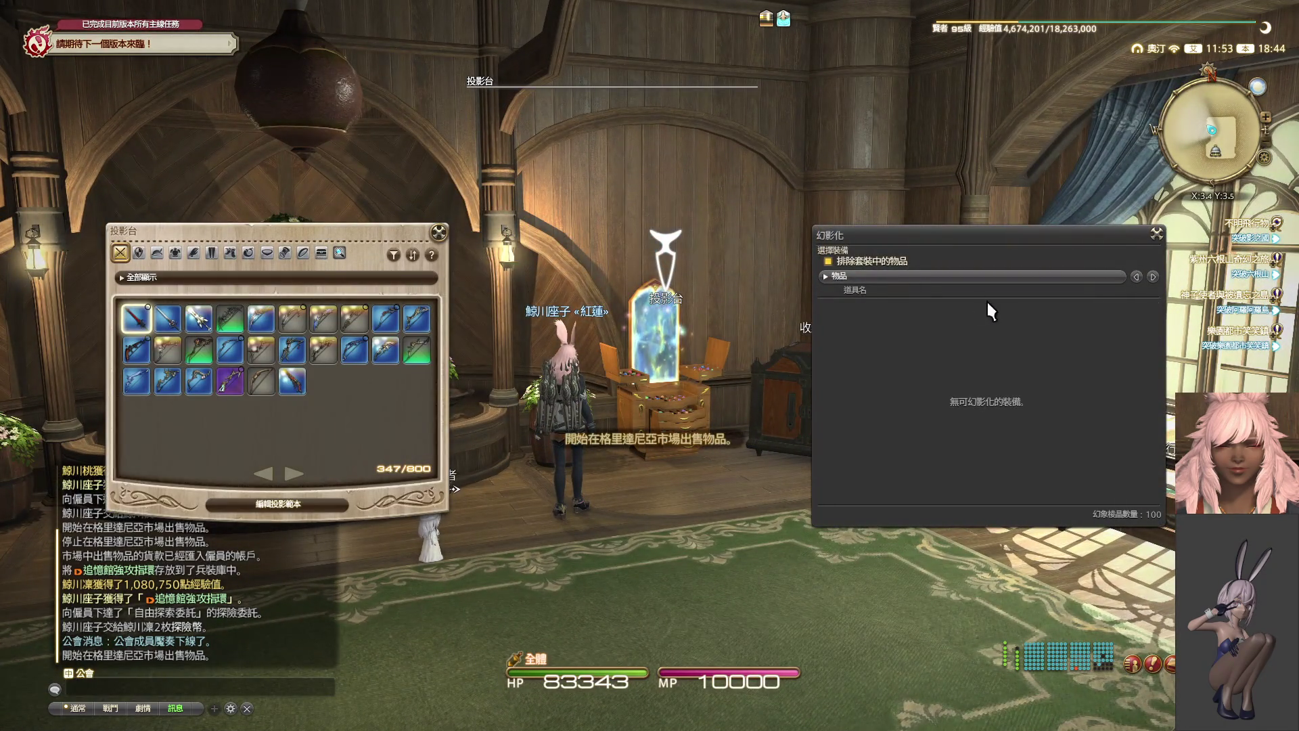
{"action": "left_click", "coordinate": [947, 276]}
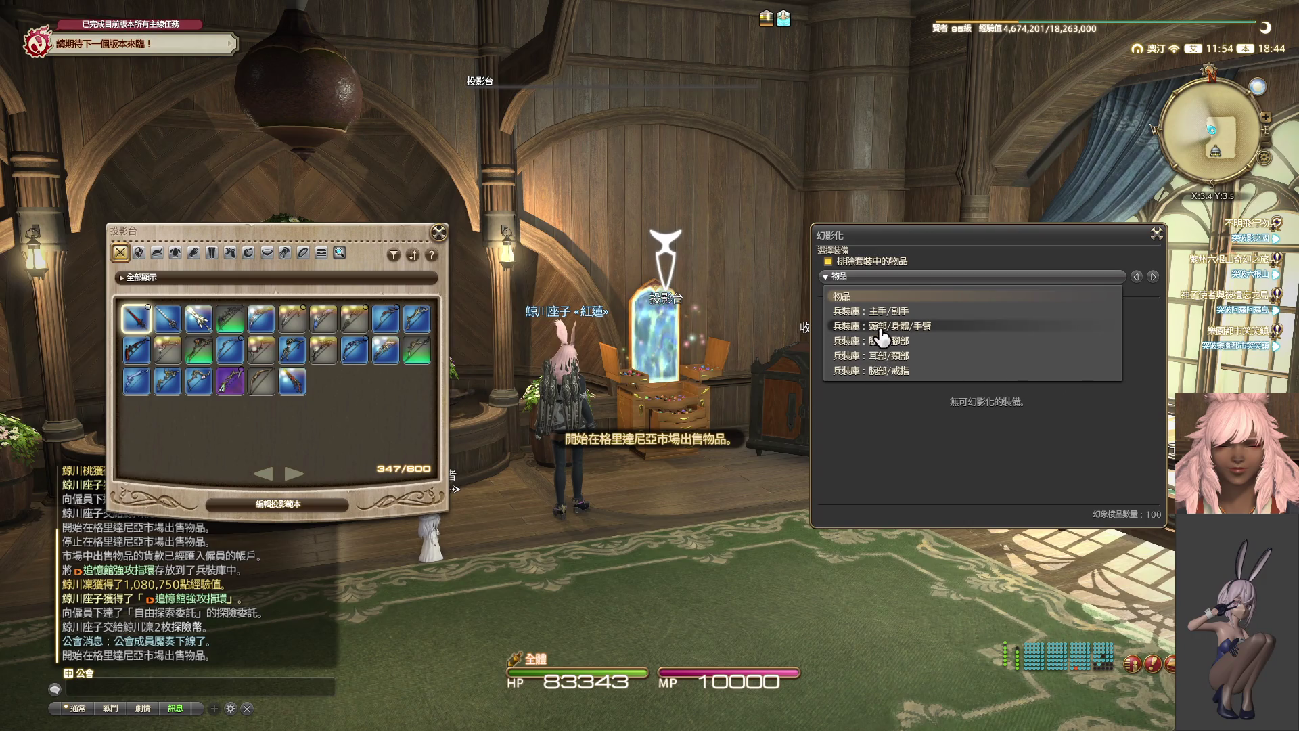
{"action": "left_click", "coordinate": [879, 341]}
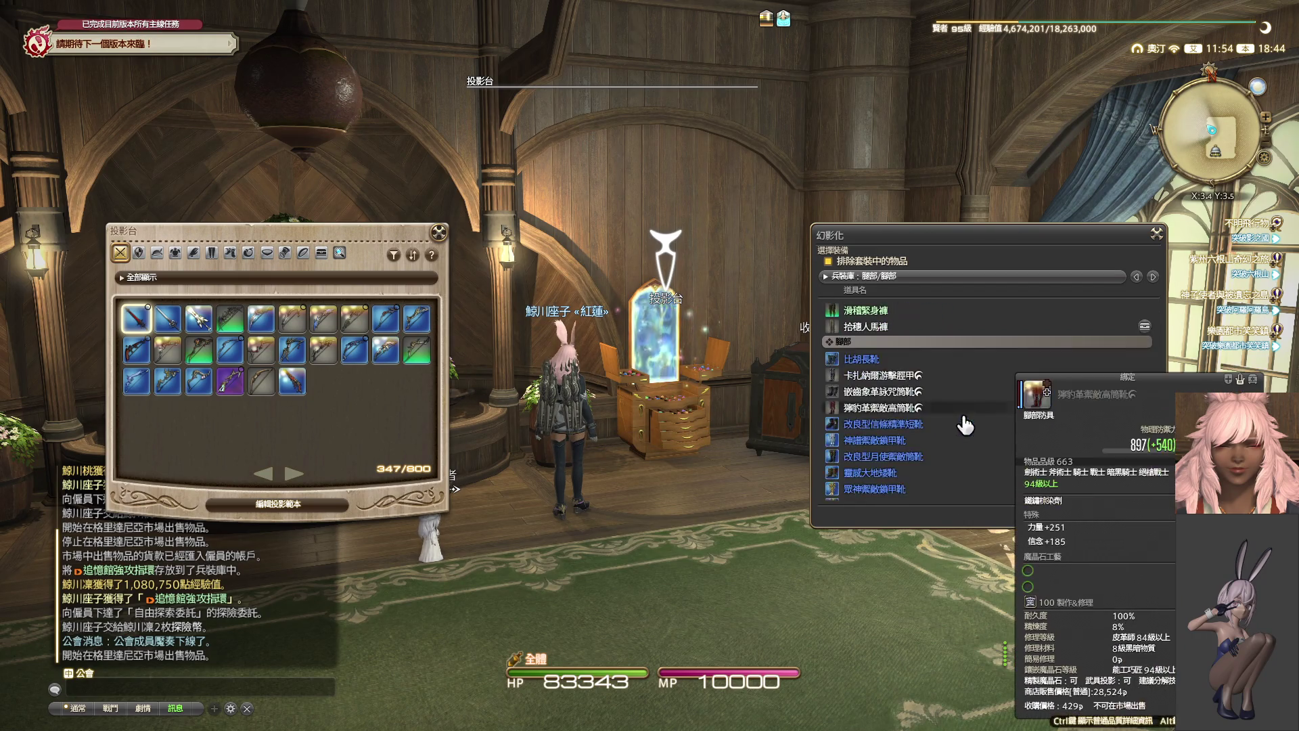
{"action": "scroll", "coordinate": [933, 400], "scroll_direction": "up", "scroll_amount": 3}
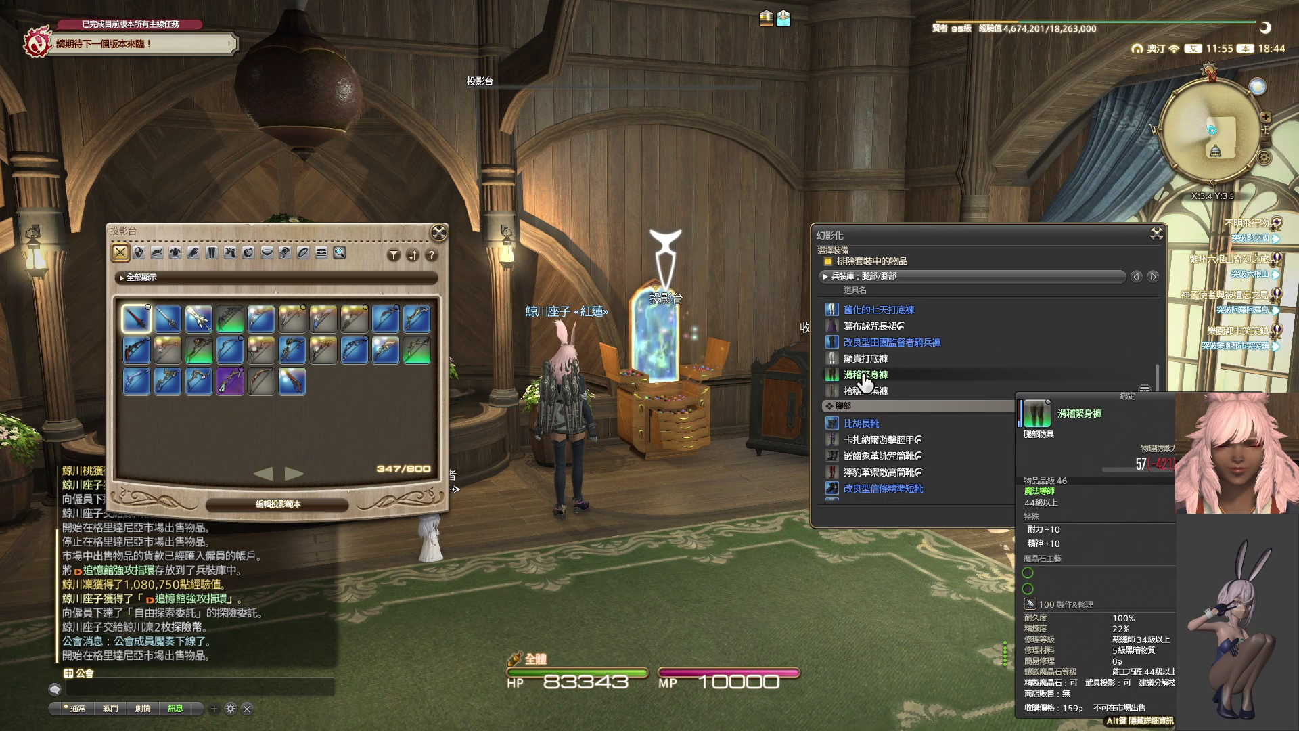
{"action": "right_click", "coordinate": [866, 383]}
{"action": "left_click", "coordinate": [883, 399]}
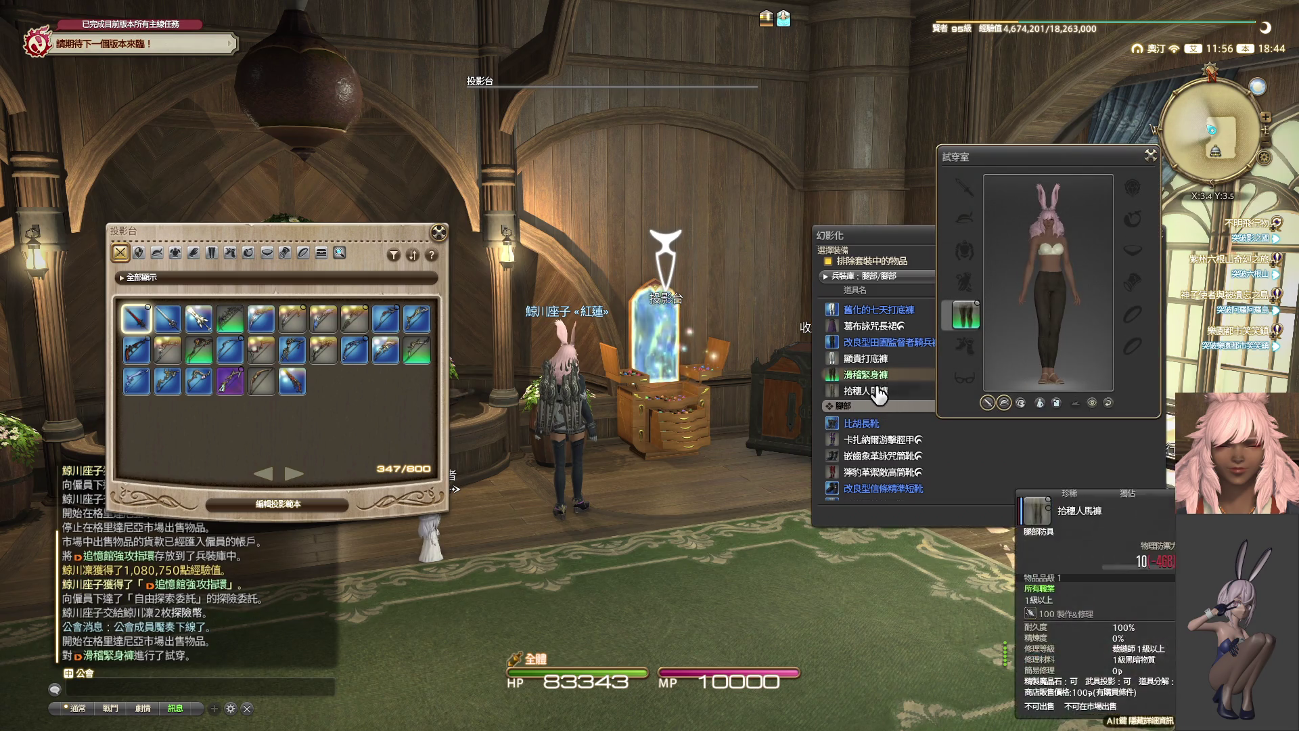
{"action": "left_click", "coordinate": [1151, 155]}
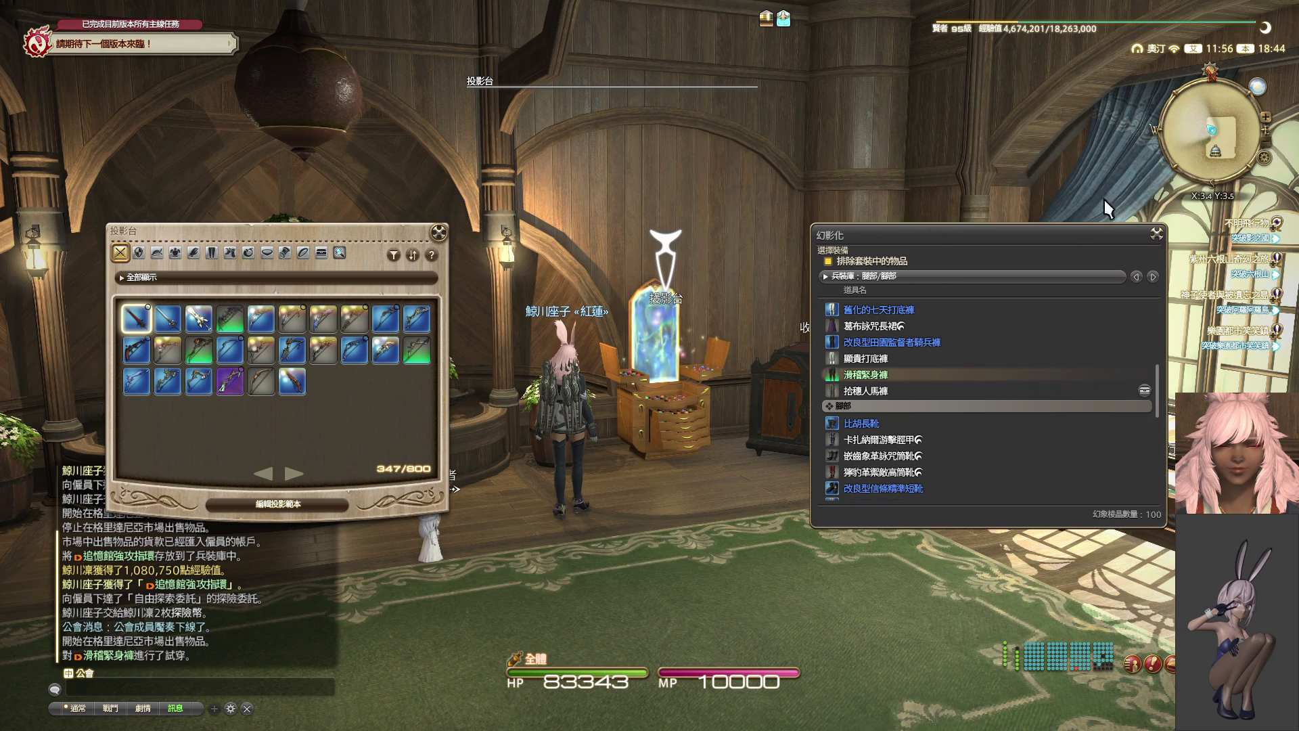
{"action": "left_click", "coordinate": [861, 376]}
{"action": "left_click", "coordinate": [938, 550]}
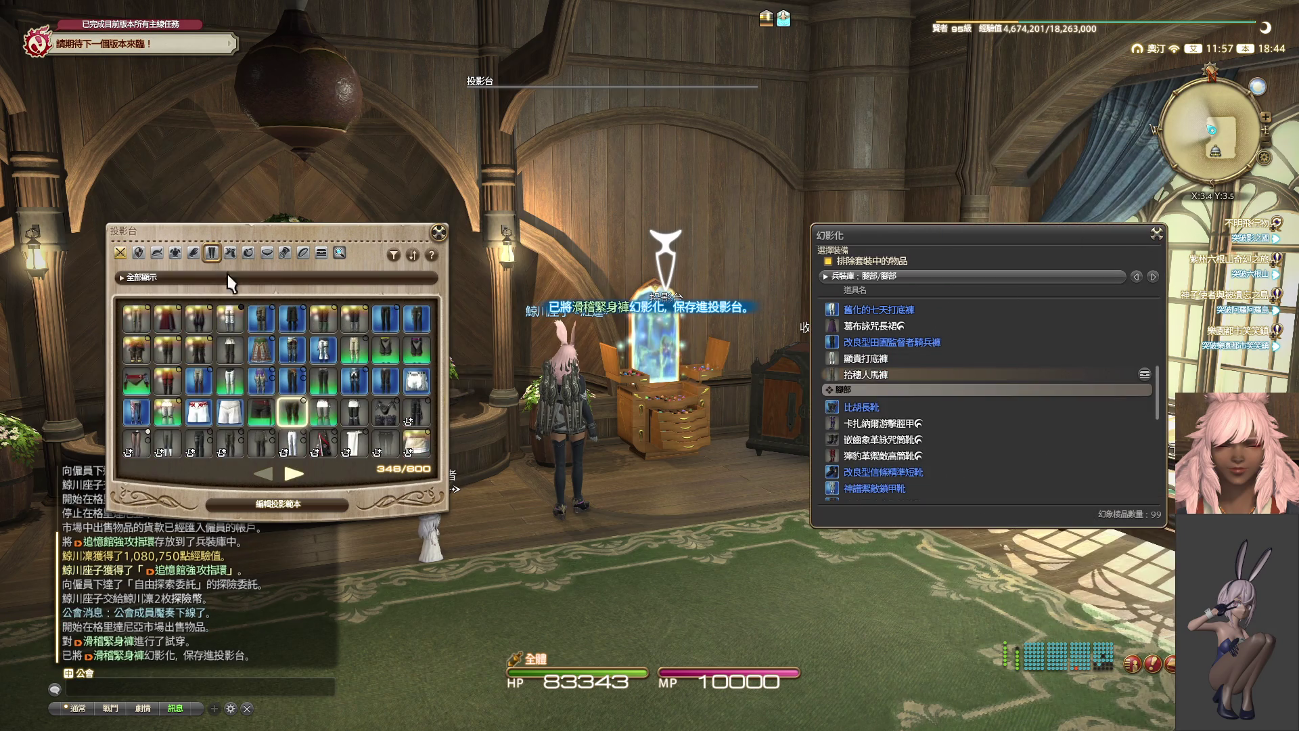
- Put the dark 滑稽緊身褲 leggings on the glamour plate's legs slot
{"action": "left_click", "coordinate": [297, 509]}
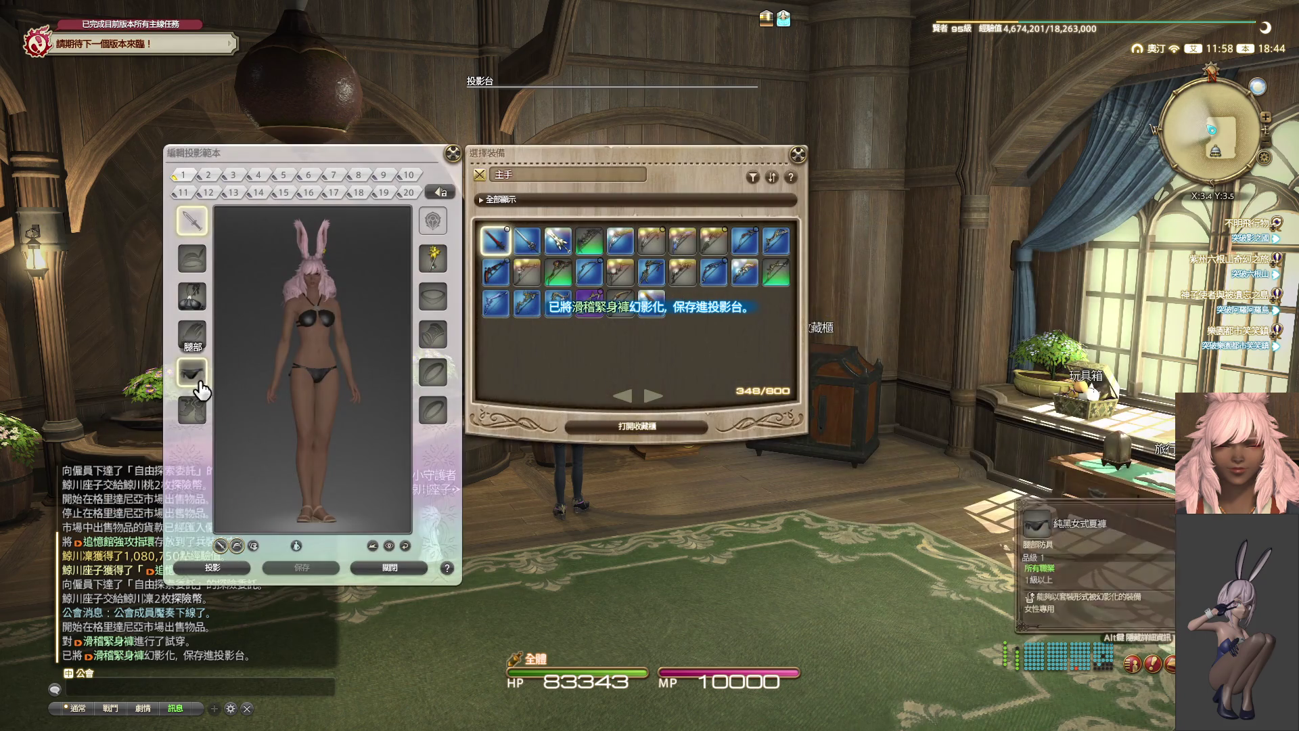
{"action": "left_click", "coordinate": [192, 372]}
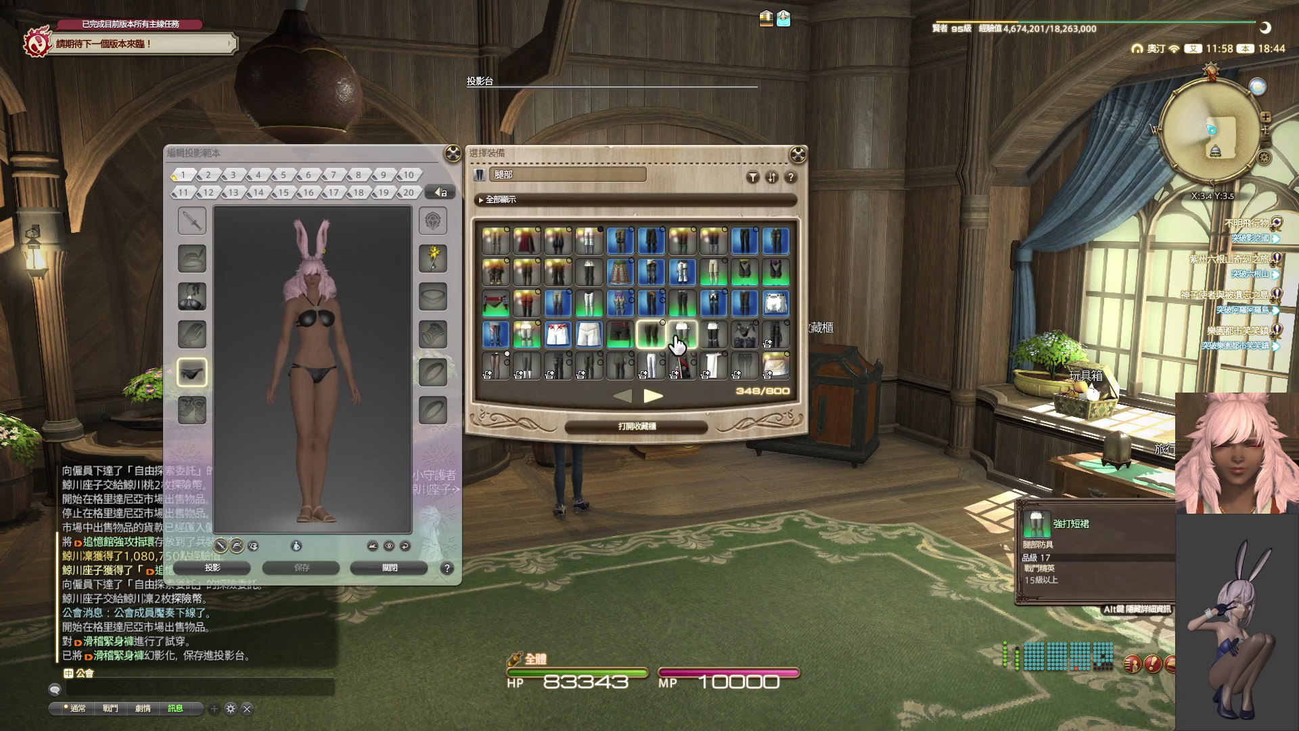
{"action": "left_click", "coordinate": [660, 341]}
- Preview black and several red dyes on the leggings, settling back on black
{"action": "right_click", "coordinate": [219, 381]}
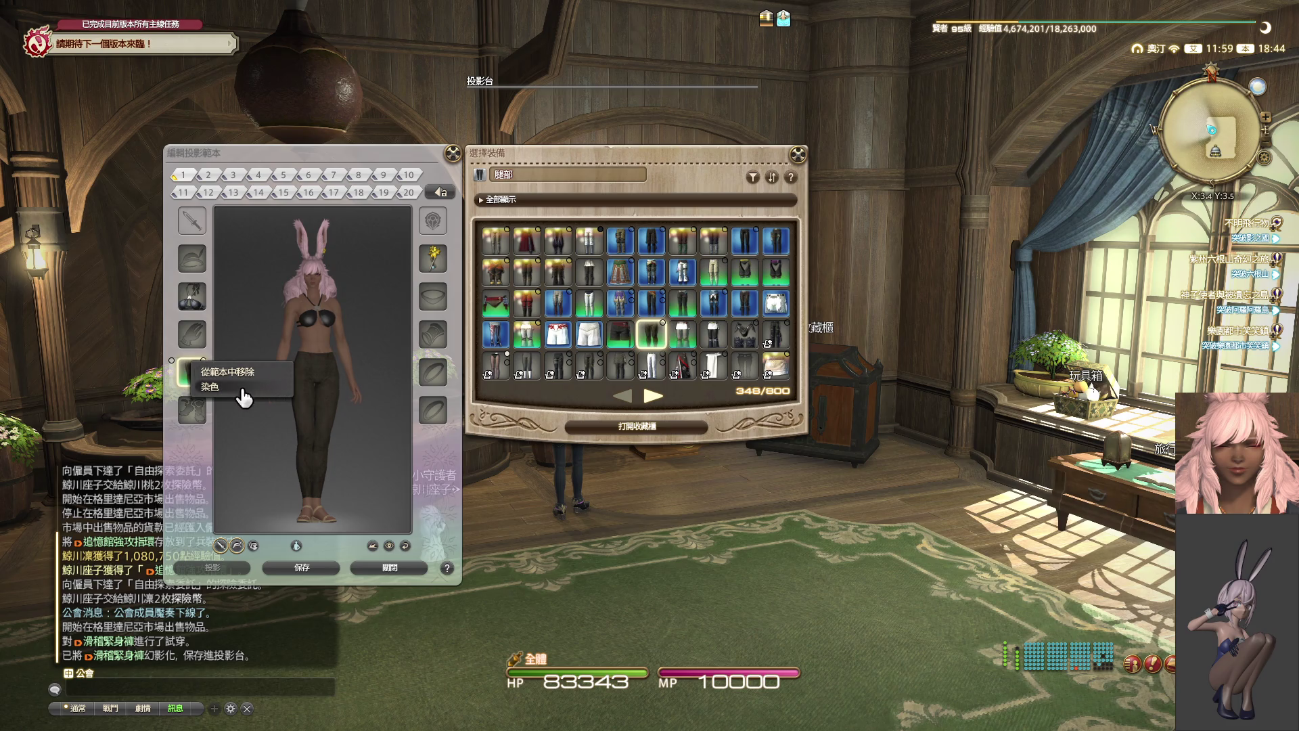
{"action": "left_click", "coordinate": [230, 393]}
{"action": "left_click", "coordinate": [581, 340]}
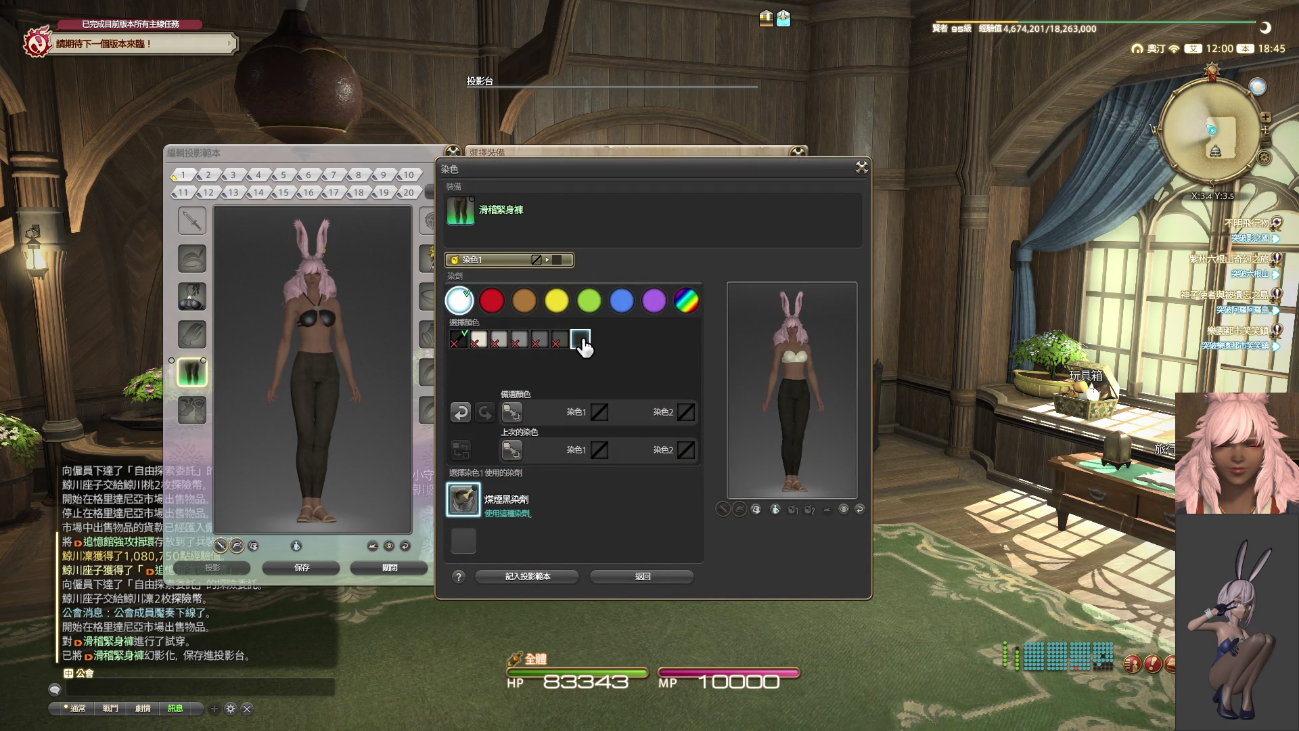
{"action": "left_click", "coordinate": [492, 300]}
{"action": "left_click", "coordinate": [560, 339]}
{"action": "left_click", "coordinate": [581, 339]}
{"action": "left_click", "coordinate": [603, 340]}
{"action": "left_click", "coordinate": [642, 339]}
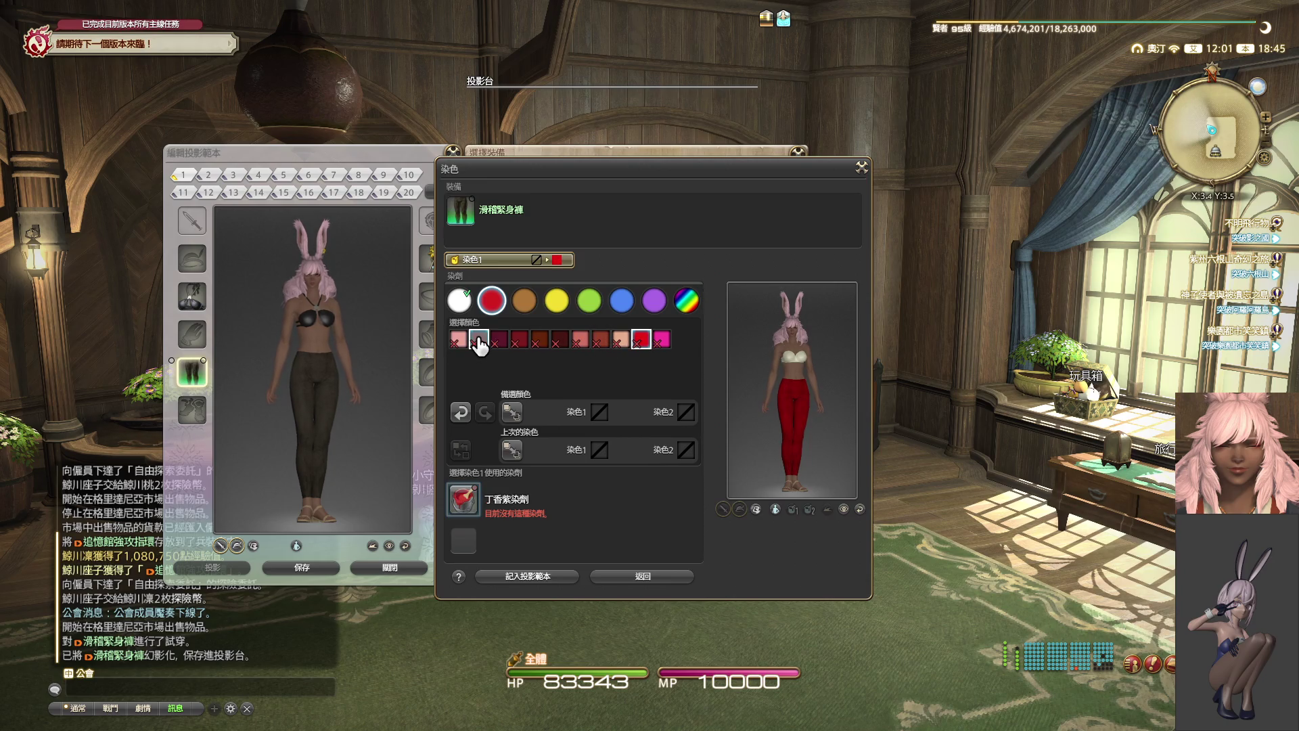
{"action": "left_click", "coordinate": [460, 300]}
{"action": "left_click", "coordinate": [581, 340]}
{"action": "left_click_drag", "start_coordinate": [751, 392], "coordinate": [839, 392]}
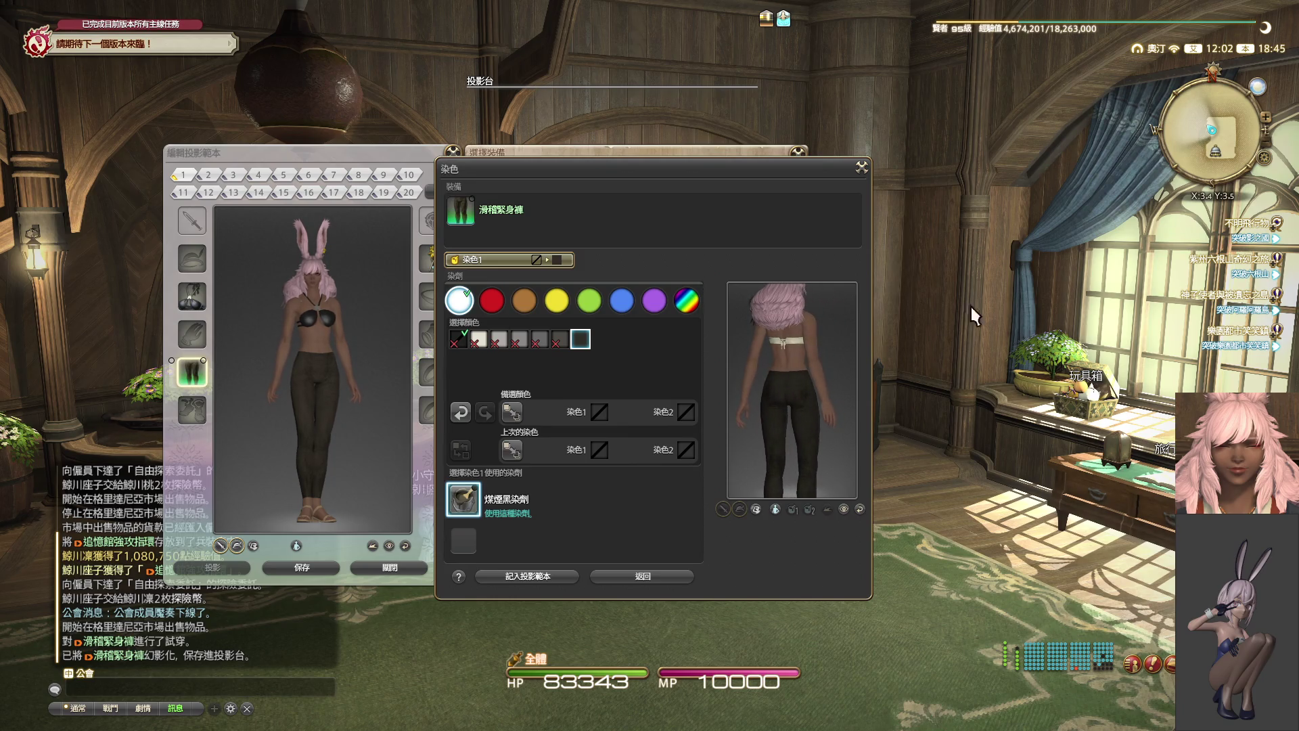
- Close the dye window and glamour plate editor, discarding the unsaved changes
{"action": "left_click", "coordinate": [861, 169]}
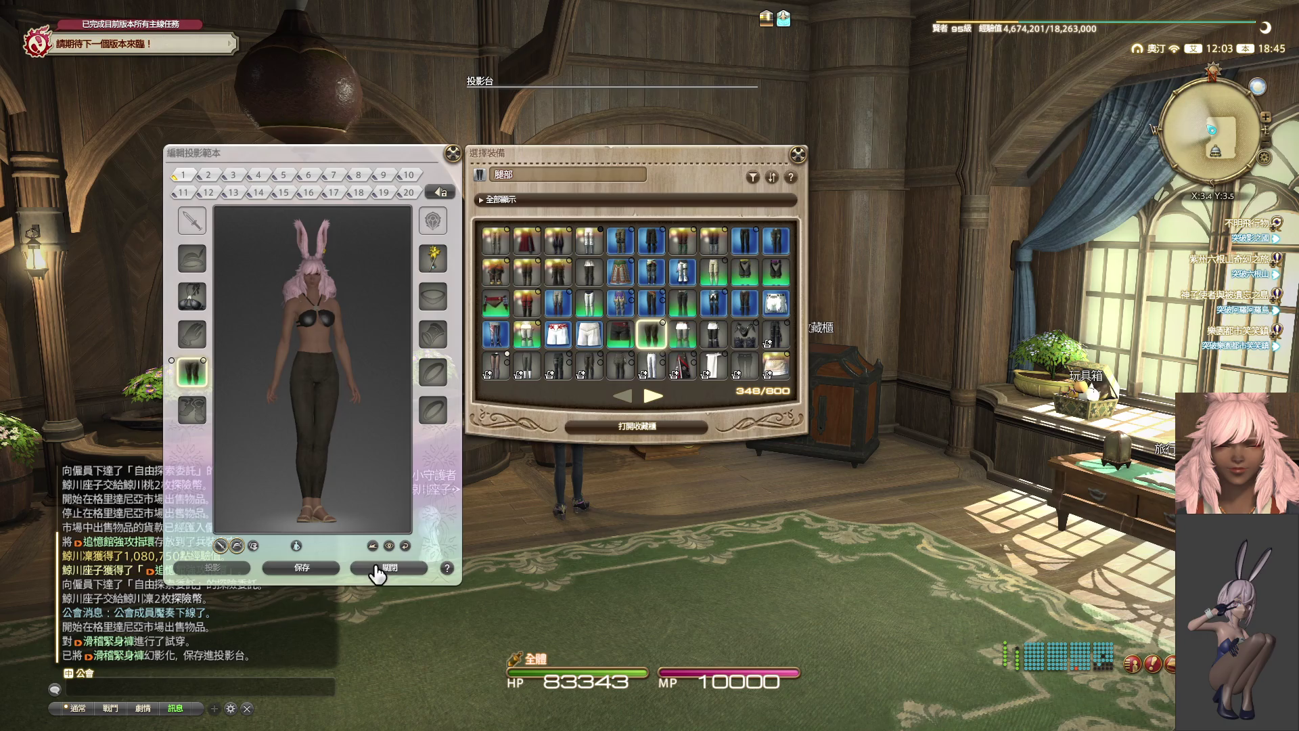
{"action": "left_click", "coordinate": [377, 572]}
{"action": "left_click", "coordinate": [270, 400]}
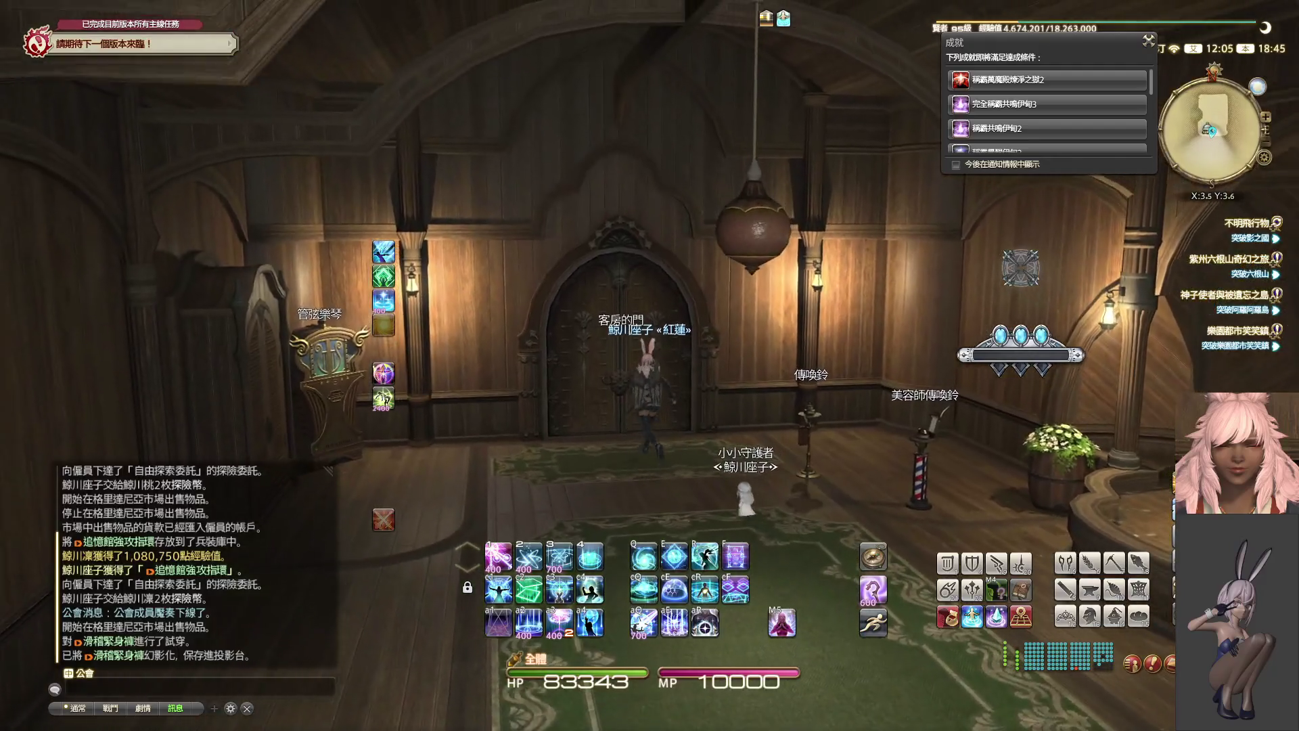
- Leave the guest room and teleport to the Gridania city aetheryte
{"action": "left_click", "coordinate": [567, 400]}
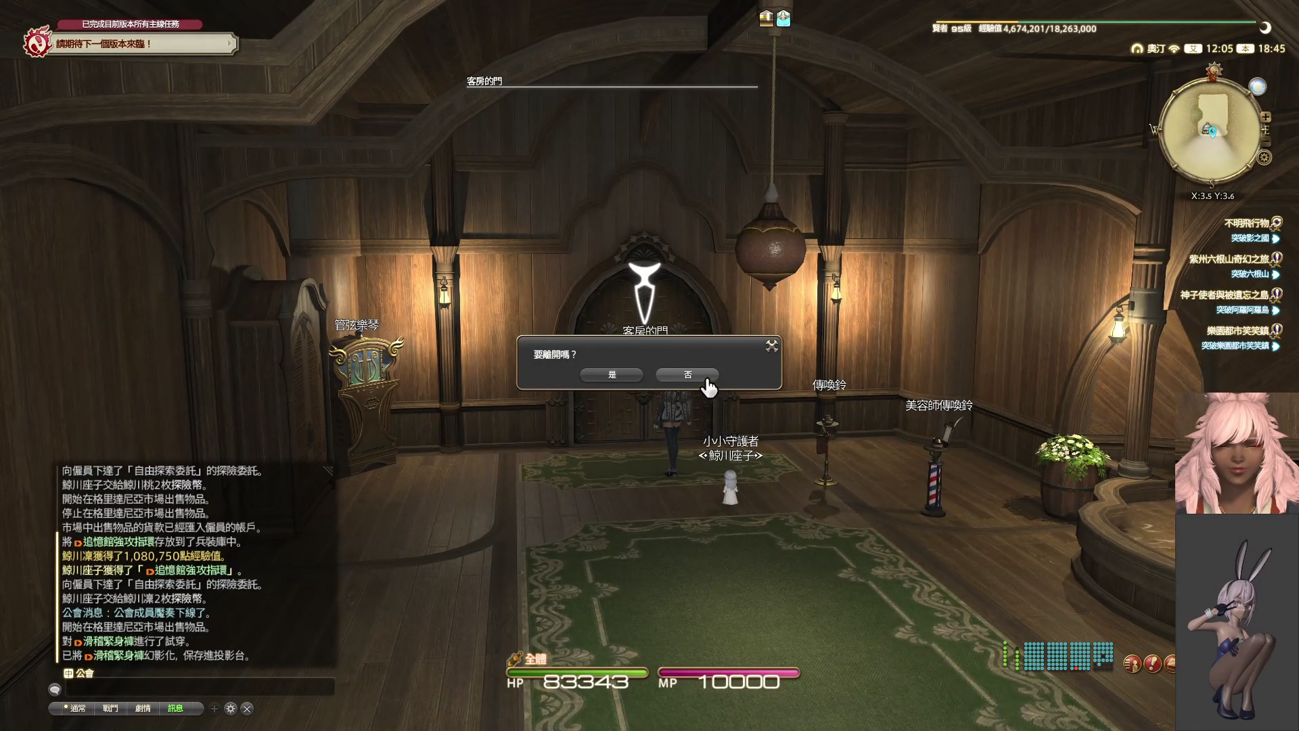
{"action": "left_click", "coordinate": [707, 385]}
{"action": "key", "text": "t"}
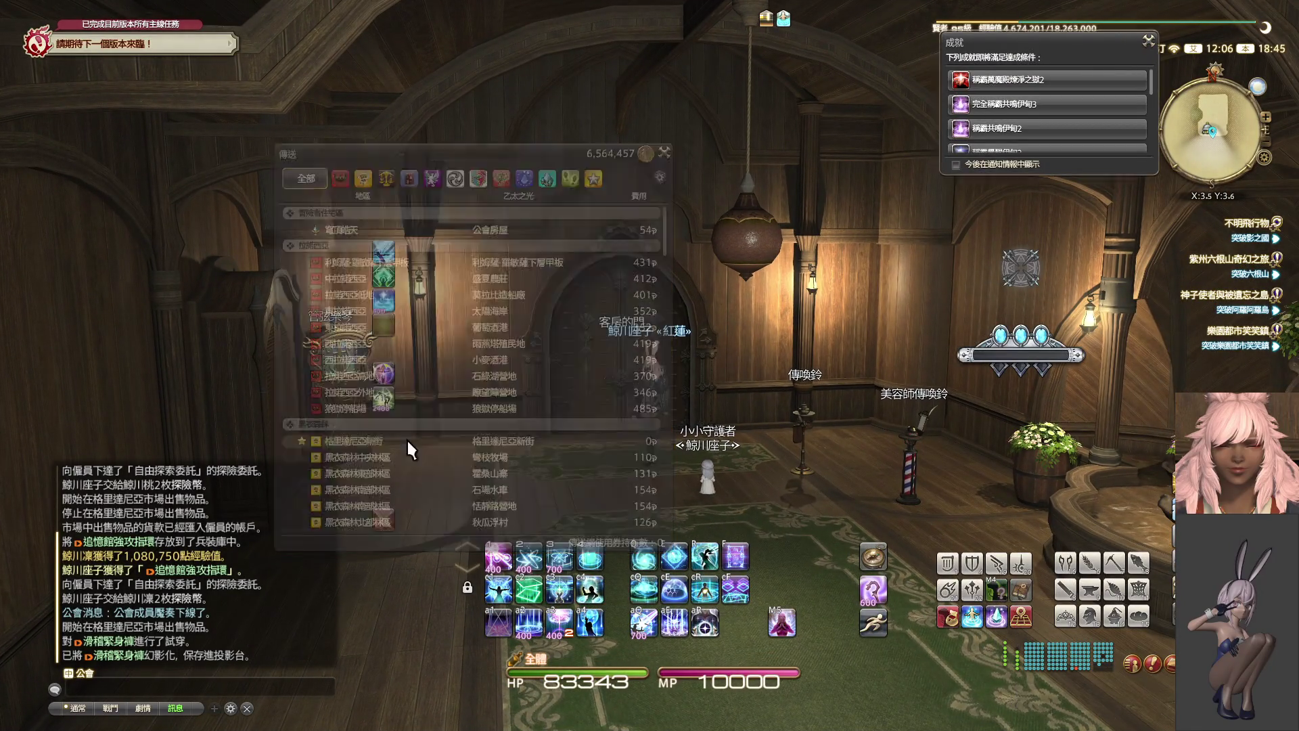
{"action": "left_click", "coordinate": [409, 449]}
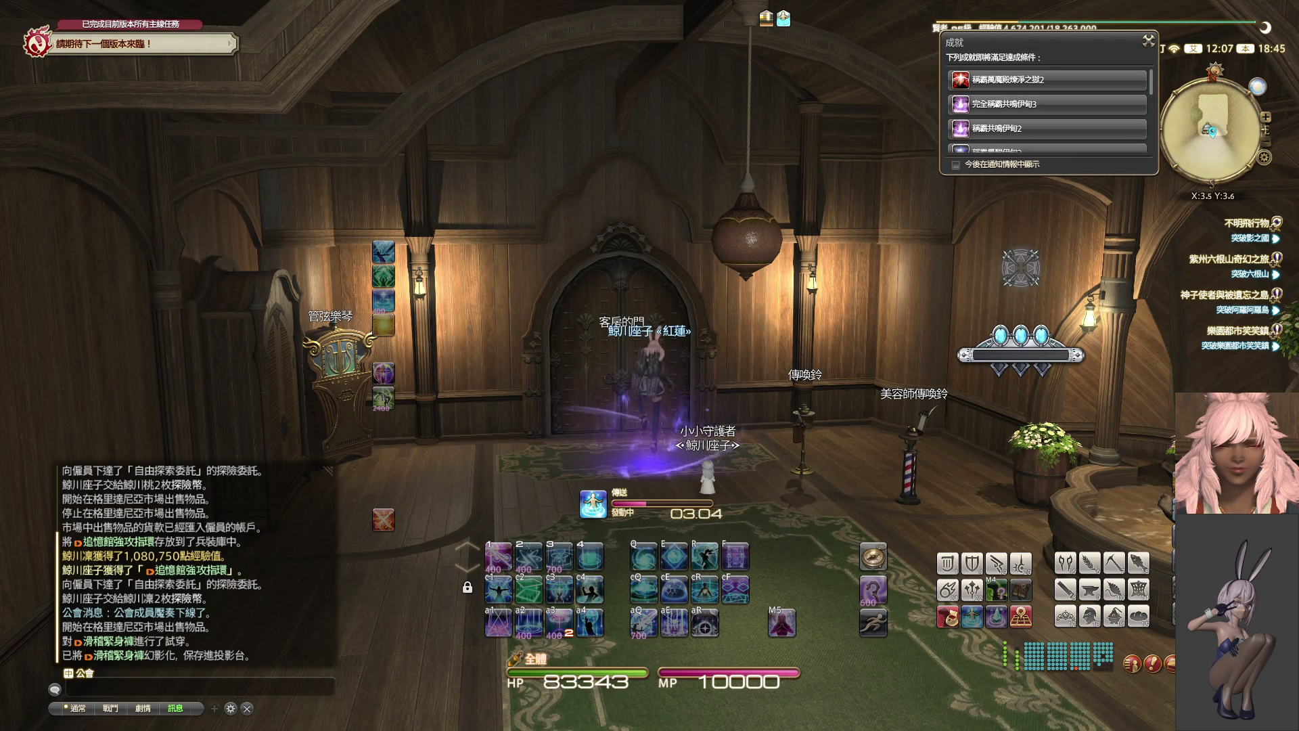
{"action": "left_click", "coordinate": [1148, 40]}
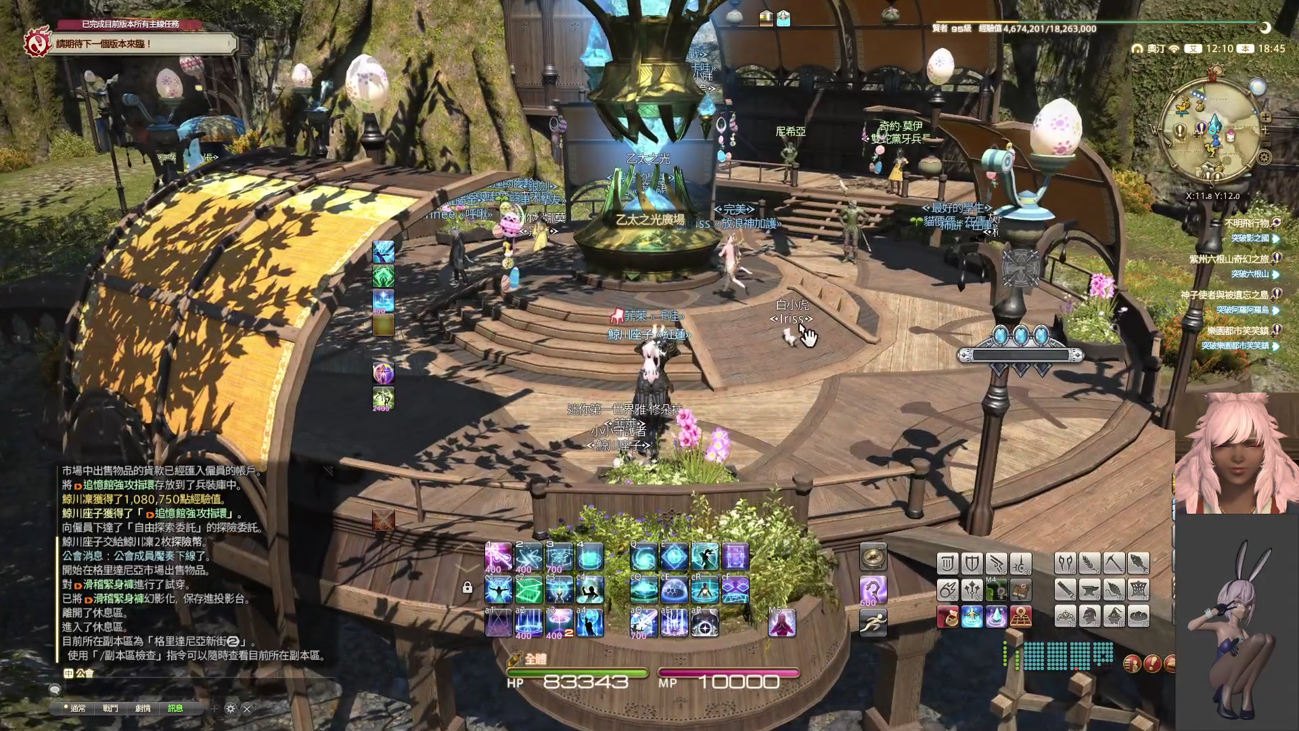
- Run across the bridge and up the stairs into the Twin Adder headquarters
{"action": "key", "text": "w"}
{"action": "right_click_drag", "start_coordinate": [807, 333], "coordinate": [752, 322]}
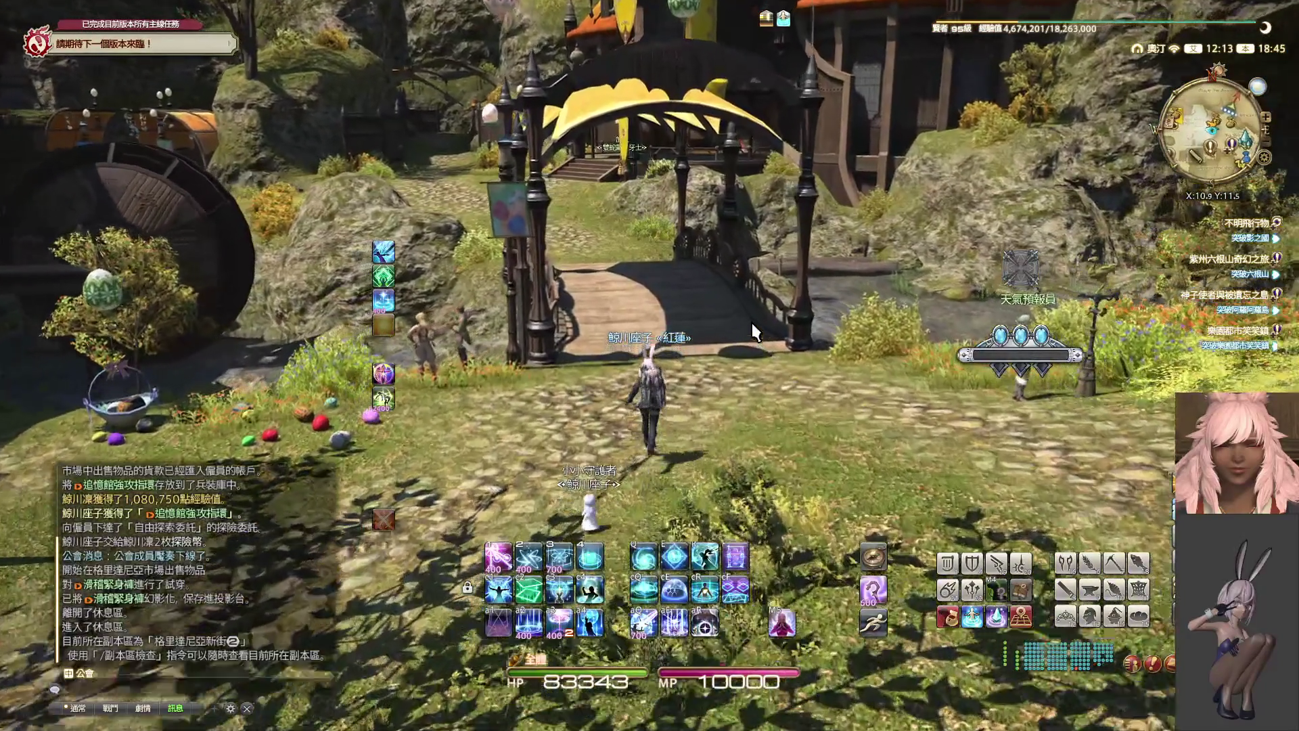
{"action": "key", "text": "w"}
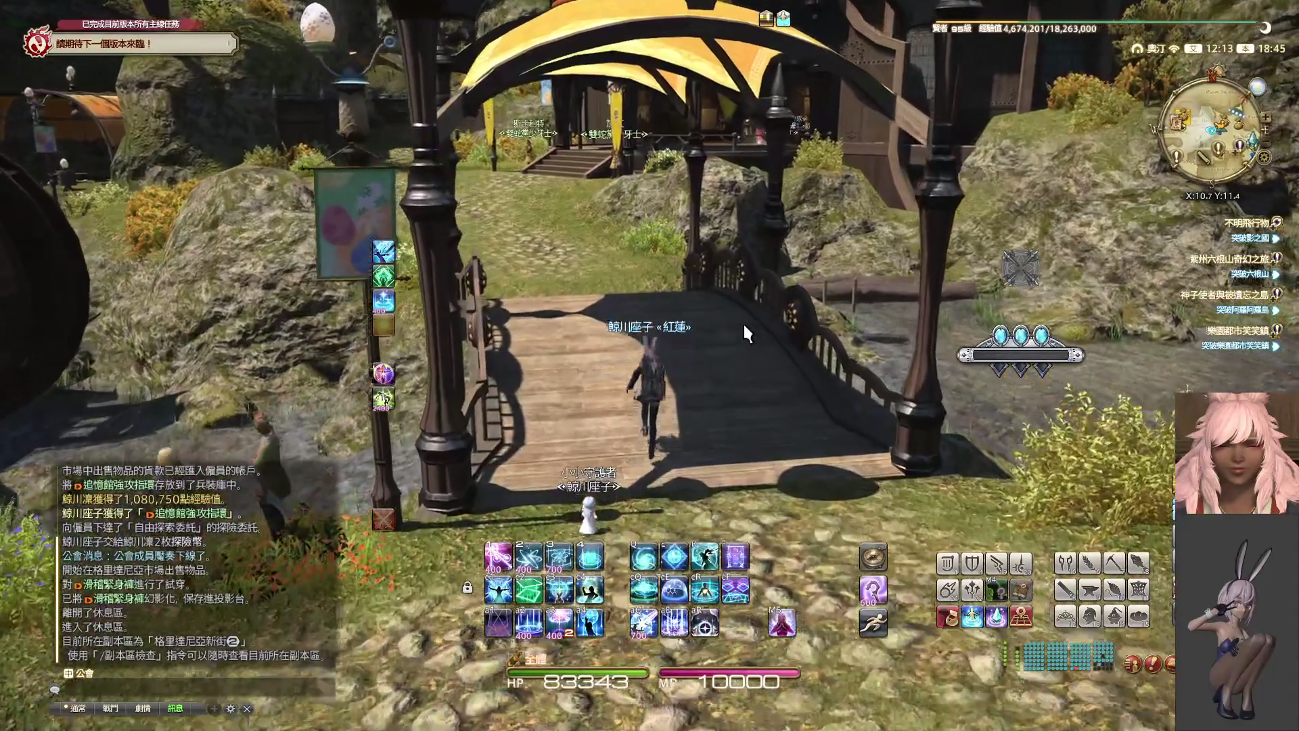
{"action": "key", "text": "w"}
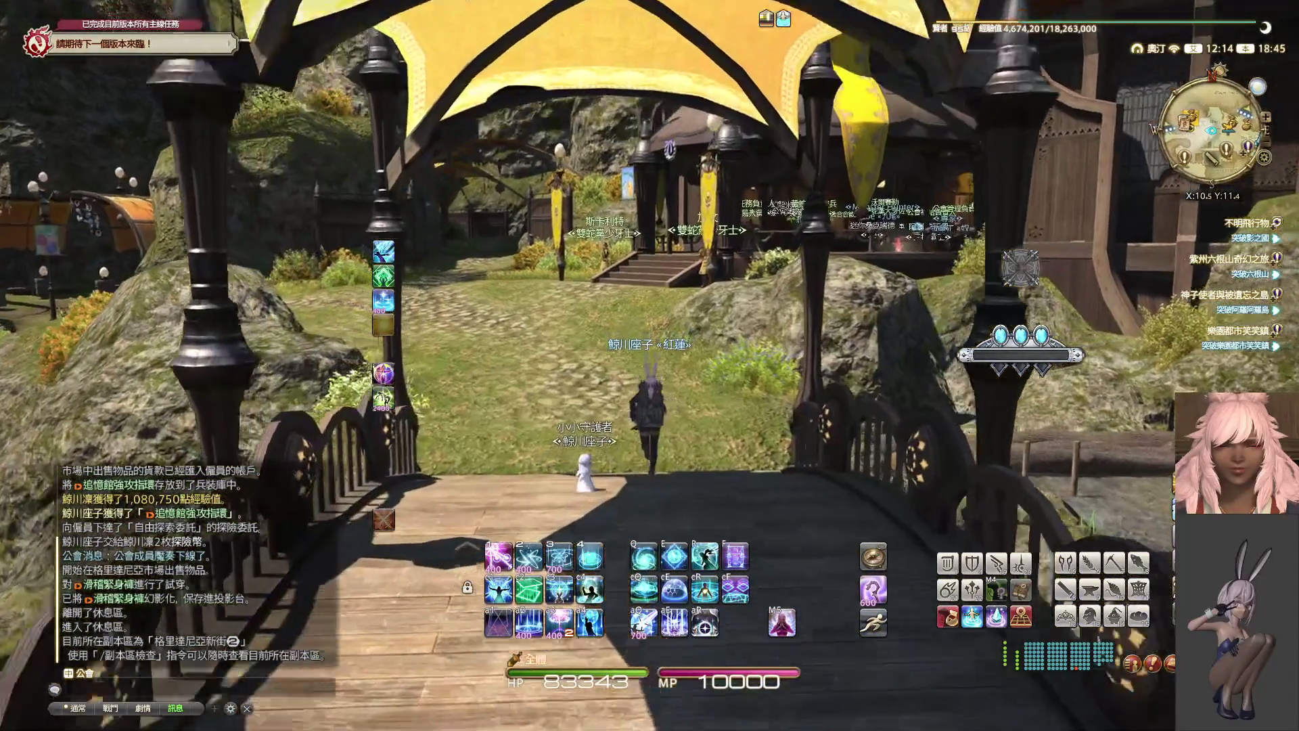
{"action": "key", "text": "w"}
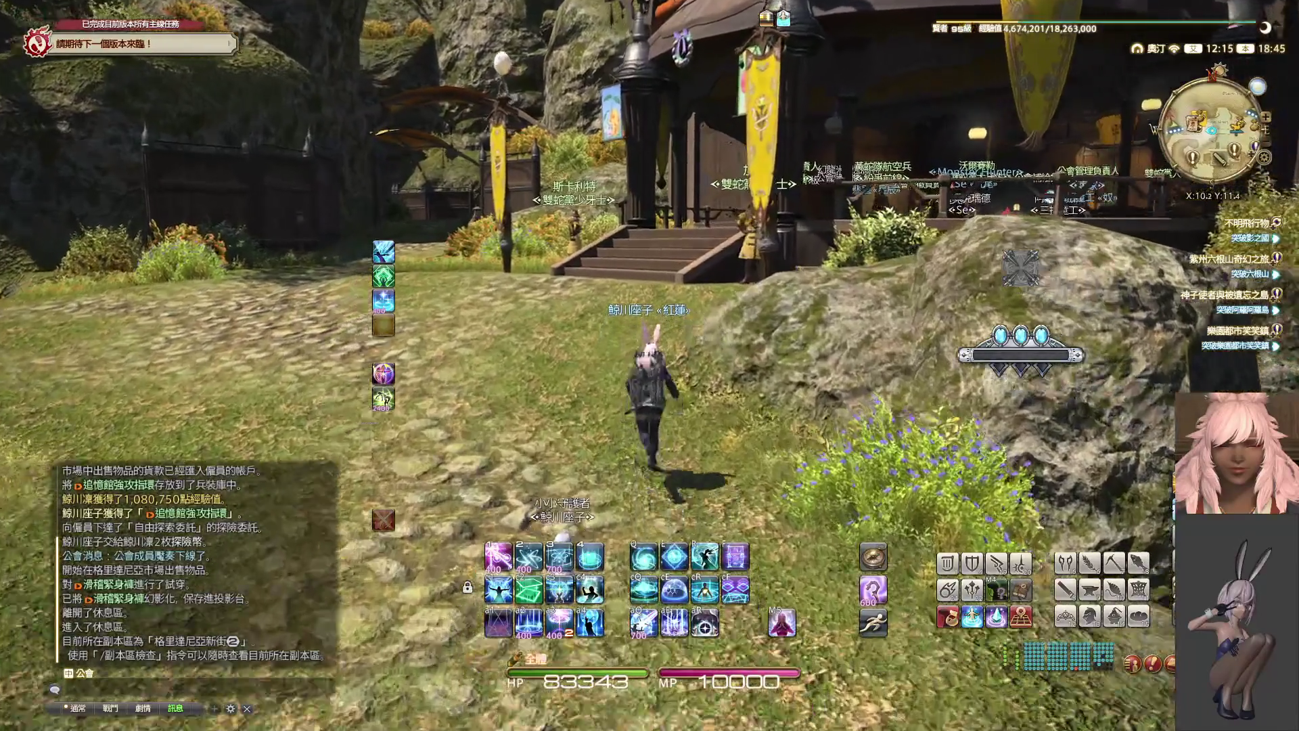
{"action": "key", "text": "w"}
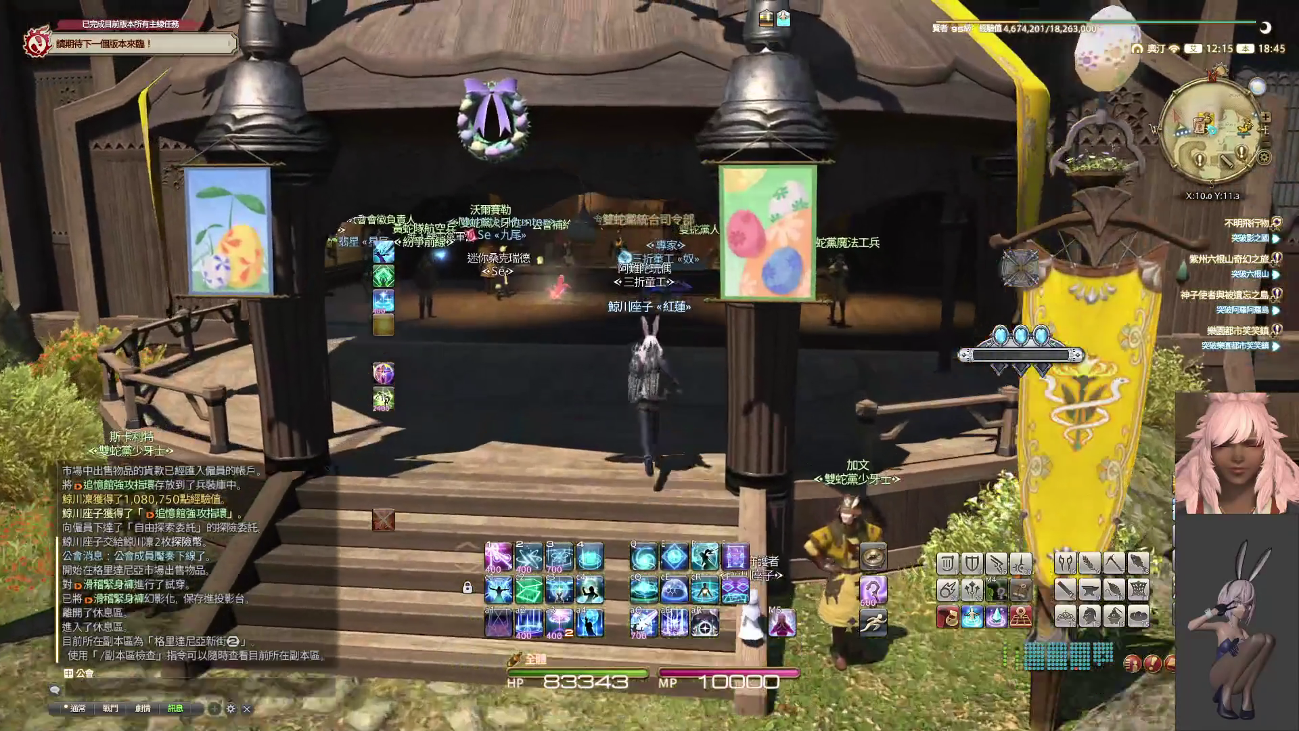
{"action": "key", "text": "w"}
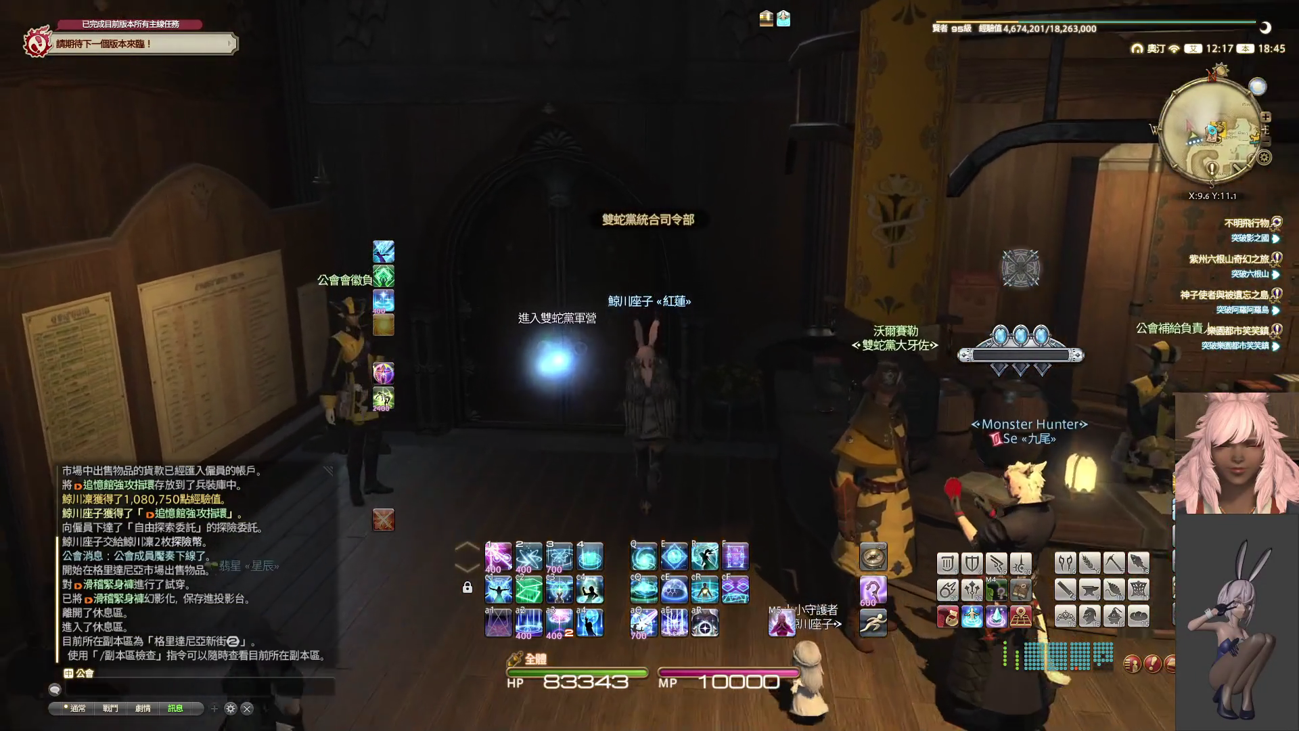
- Enter the Twin Adder barracks and review the squadron's mission and training reports
{"action": "left_click", "coordinate": [595, 331]}
{"action": "left_click", "coordinate": [599, 363]}
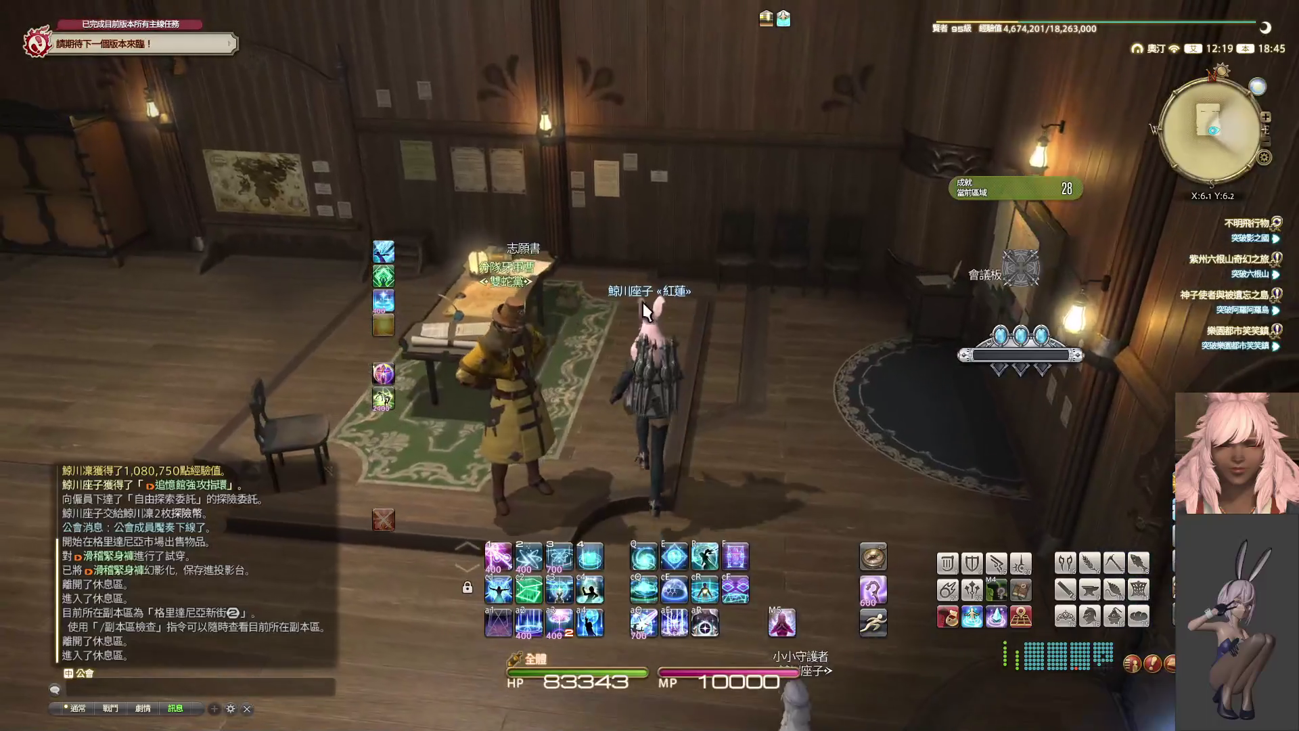
{"action": "key", "text": "KP_0"}
{"action": "key", "text": "KP_0"}
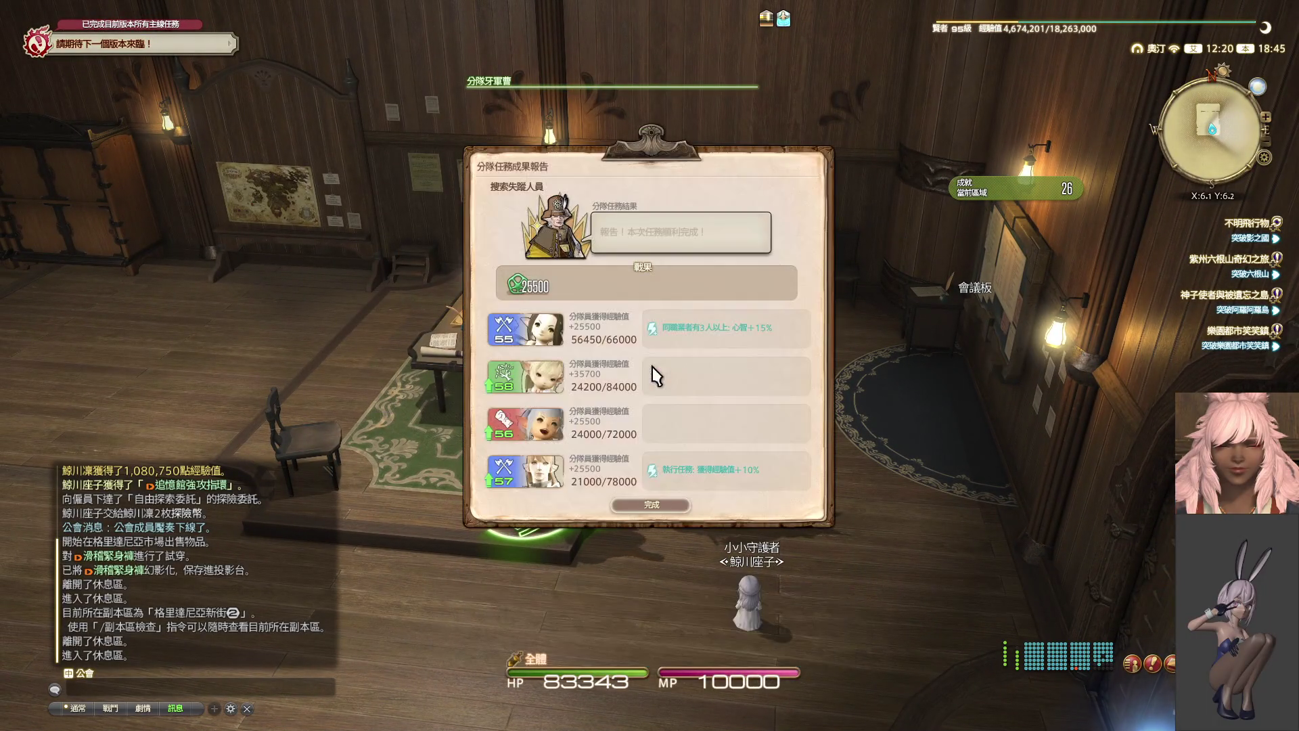
{"action": "key", "text": "KP_0"}
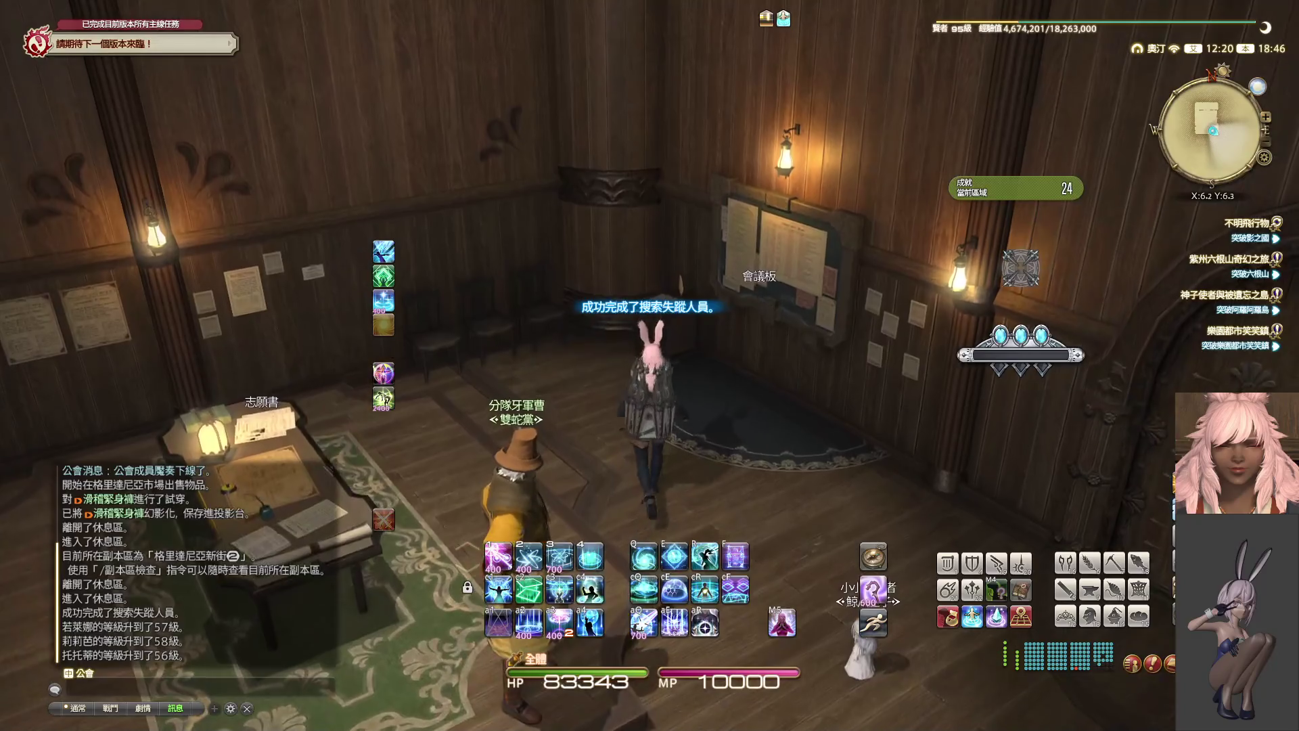
{"action": "key", "text": "KP_0"}
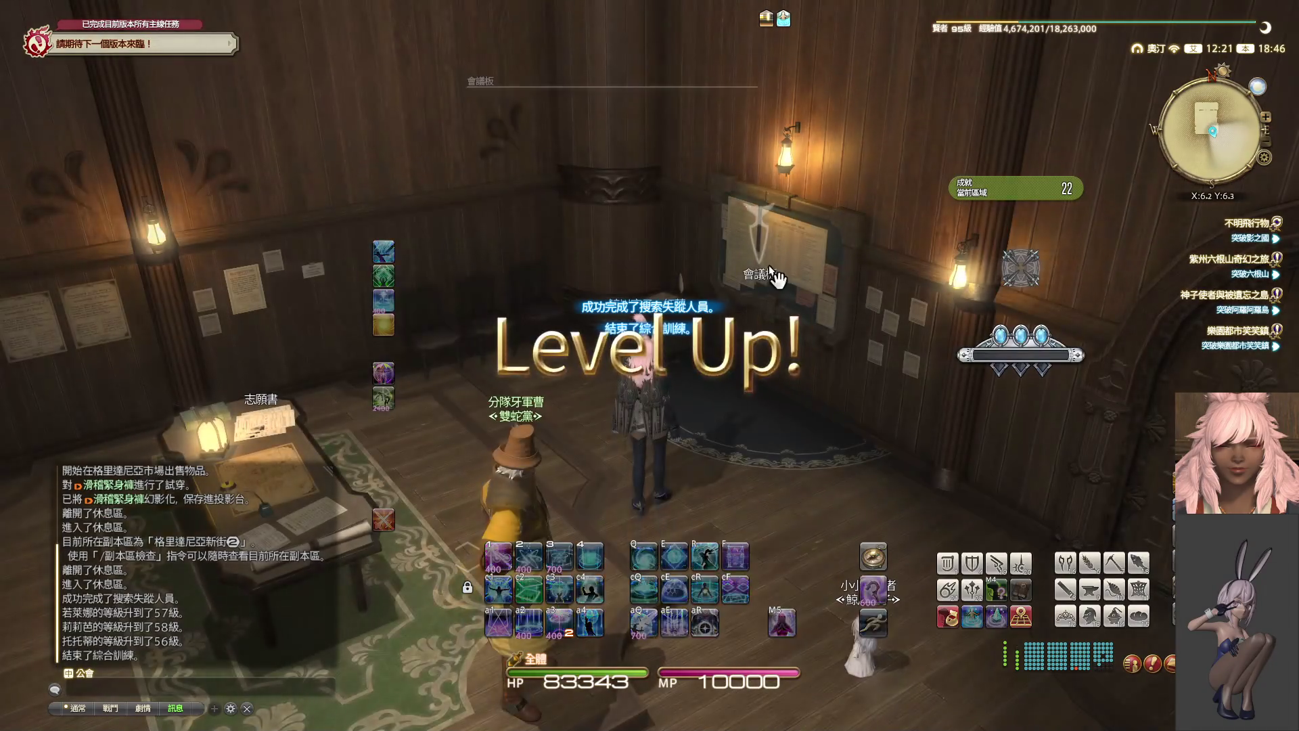
- Review two squadron members' details in the roster, then close the squadron menus
{"action": "left_click", "coordinate": [552, 382]}
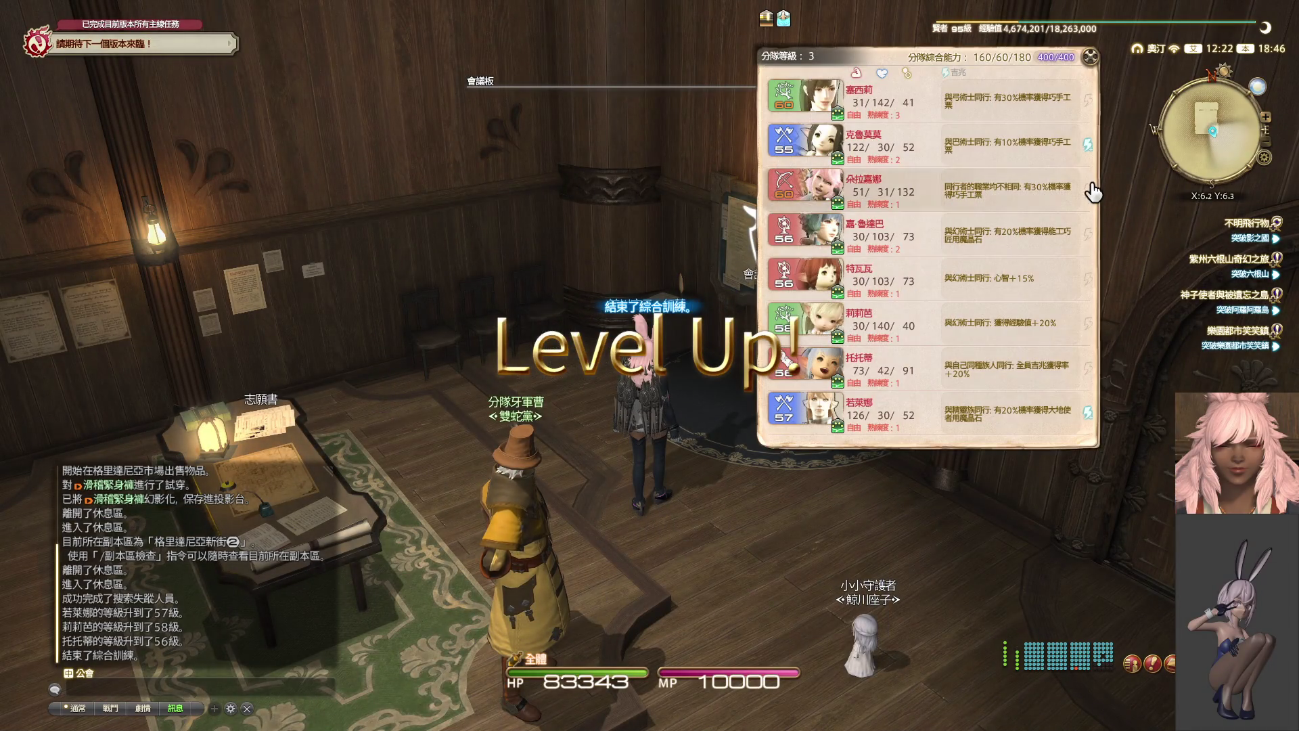
{"action": "left_click", "coordinate": [1090, 155]}
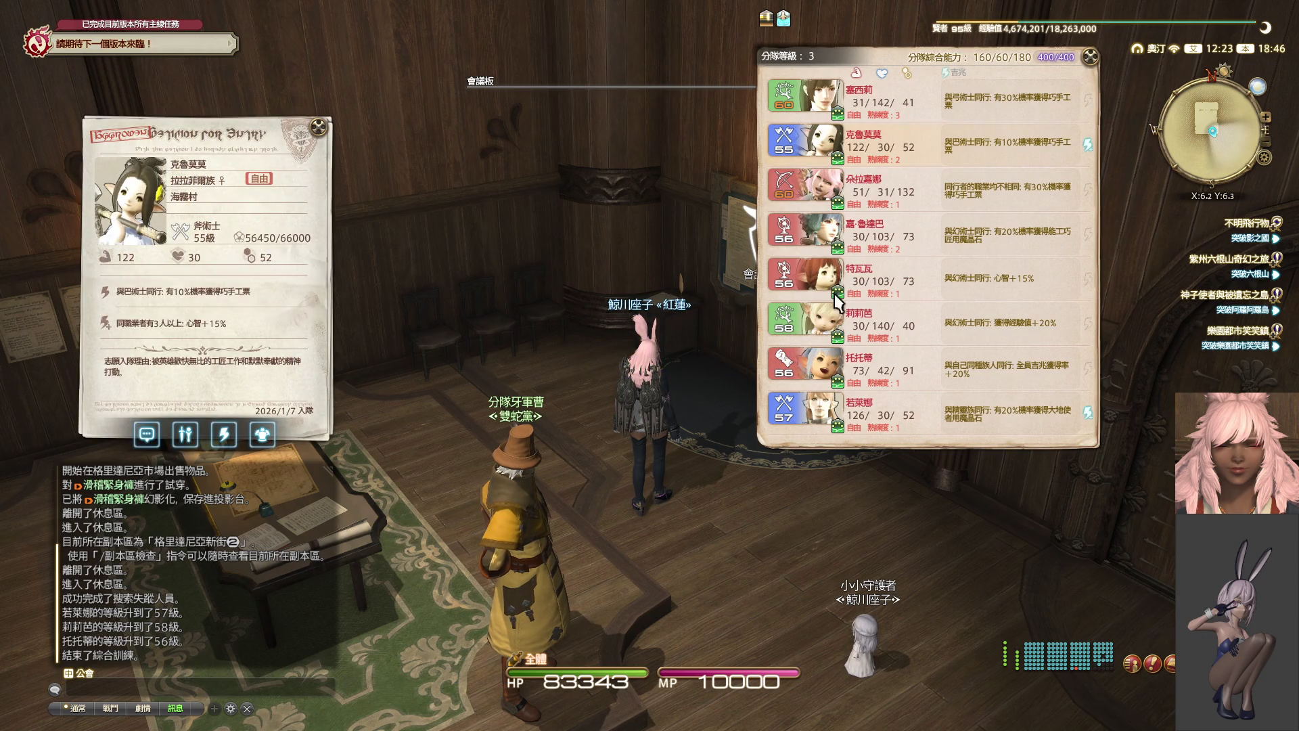
{"action": "left_click", "coordinate": [308, 127]}
{"action": "left_click", "coordinate": [1089, 414]}
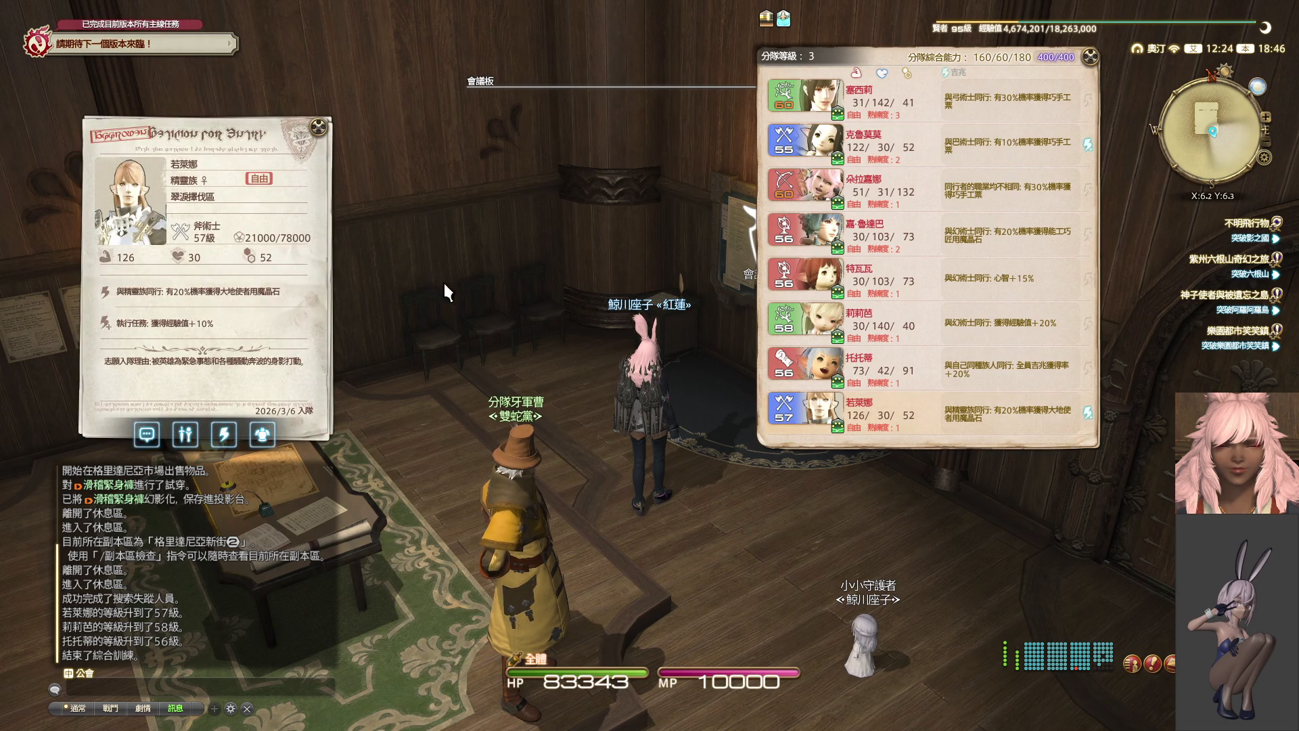
{"action": "left_click", "coordinate": [313, 129]}
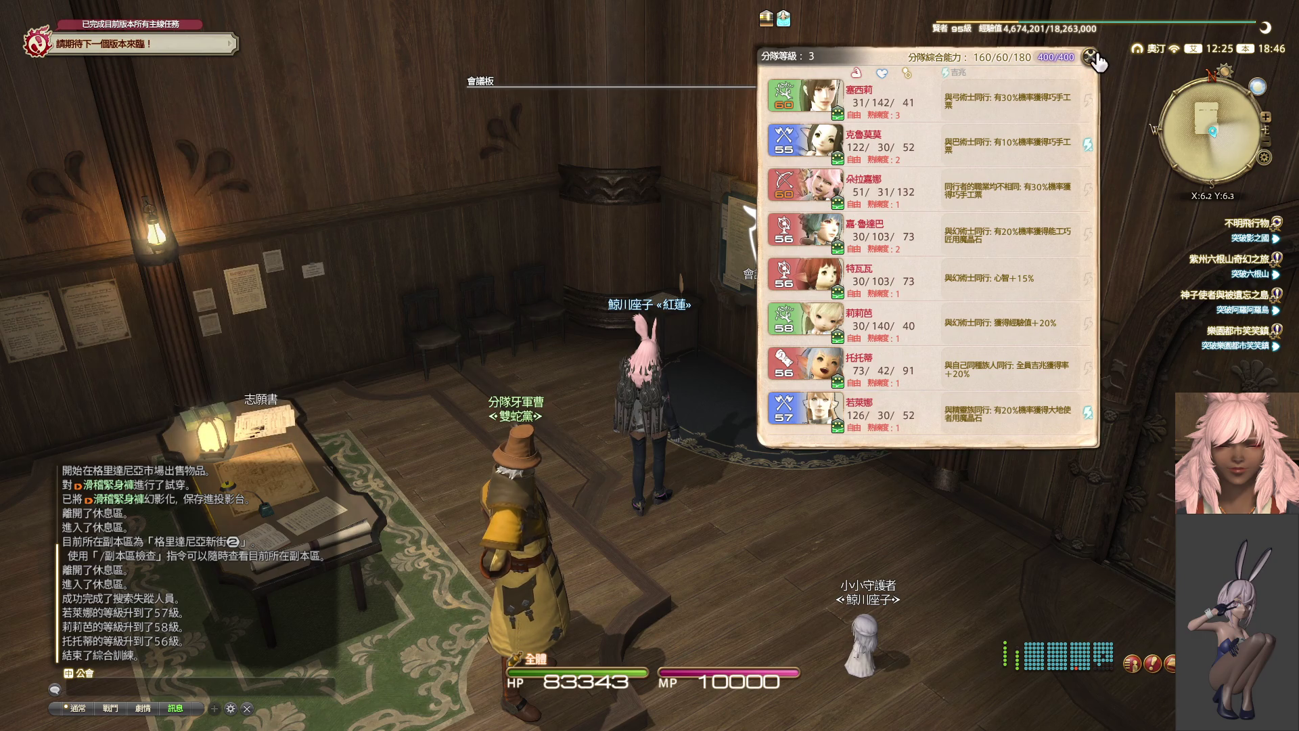
{"action": "left_click", "coordinate": [1091, 59]}
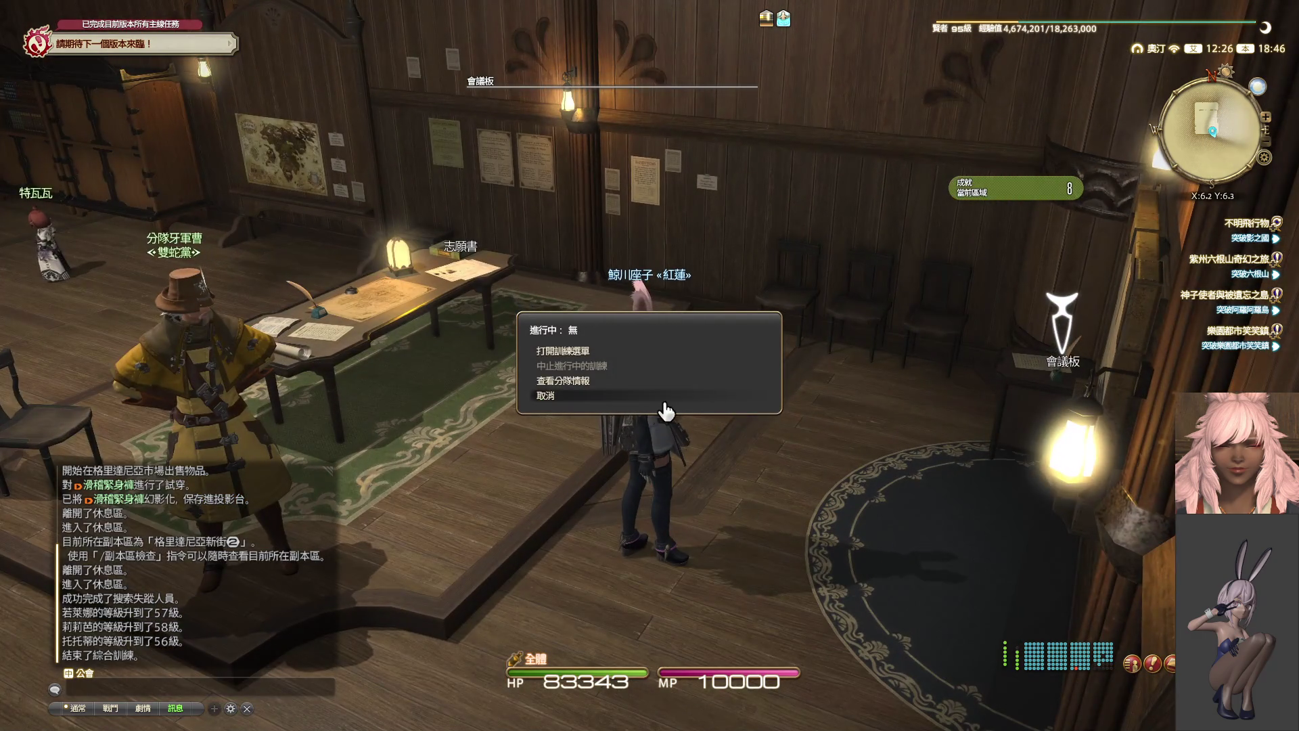
{"action": "left_click", "coordinate": [650, 390]}
- Check the enlistment board, then dispatch the squadron on the 偵察蠻族據點 mission
{"action": "double_click", "coordinate": [456, 271]}
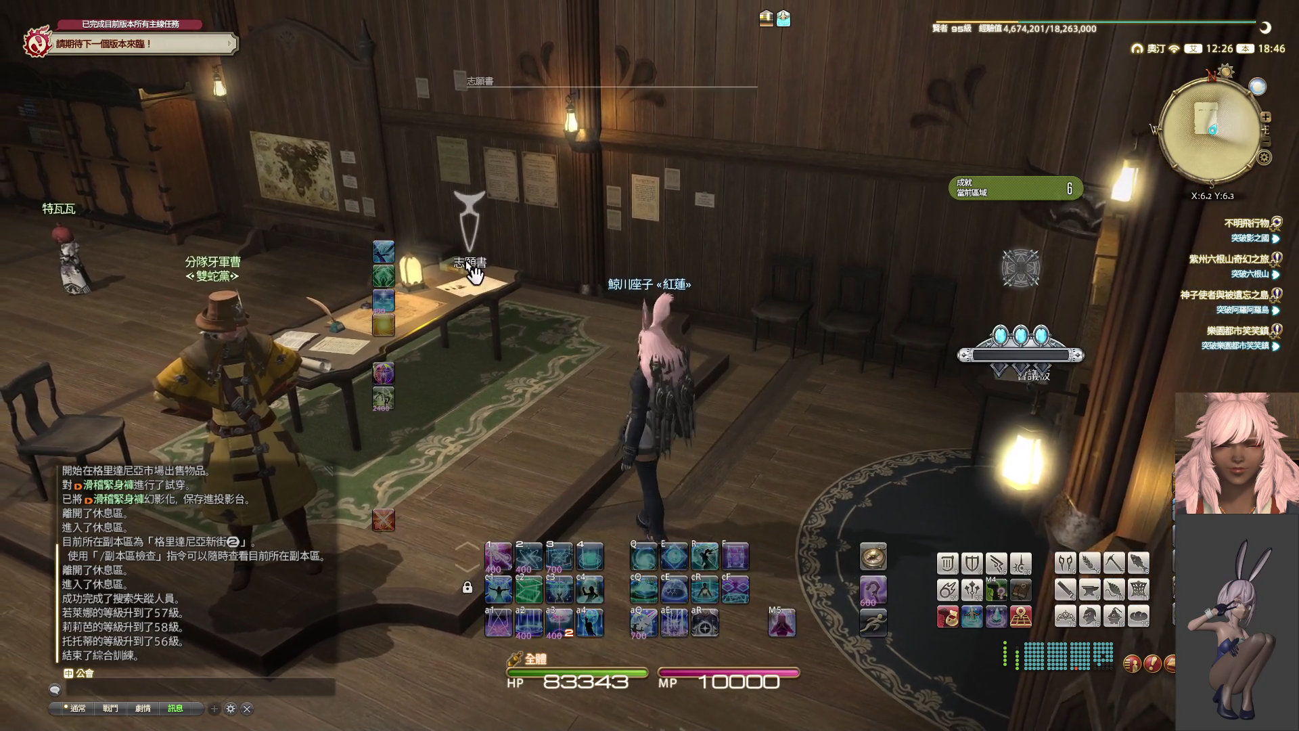
{"action": "left_click", "coordinate": [617, 276]}
{"action": "key", "text": "Tab"}
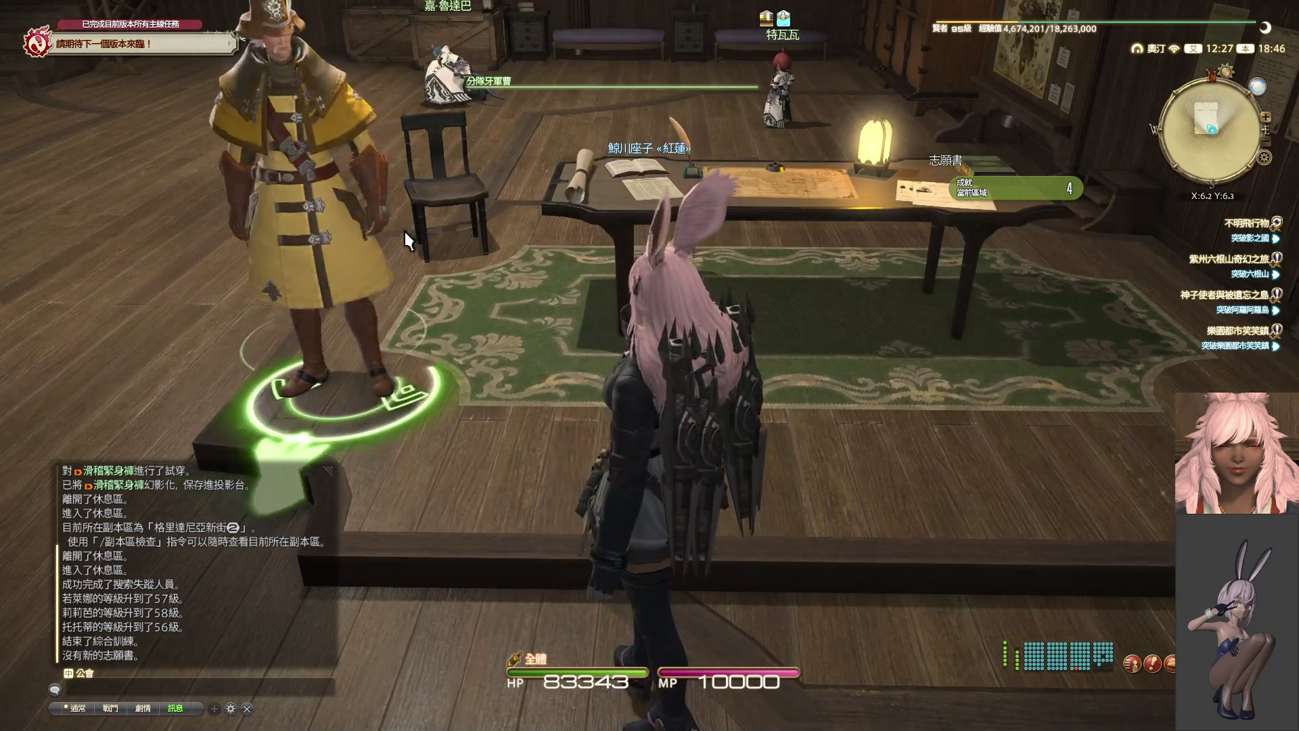
{"action": "key", "text": "KP_0"}
{"action": "left_click", "coordinate": [546, 275]}
{"action": "left_click", "coordinate": [576, 360]}
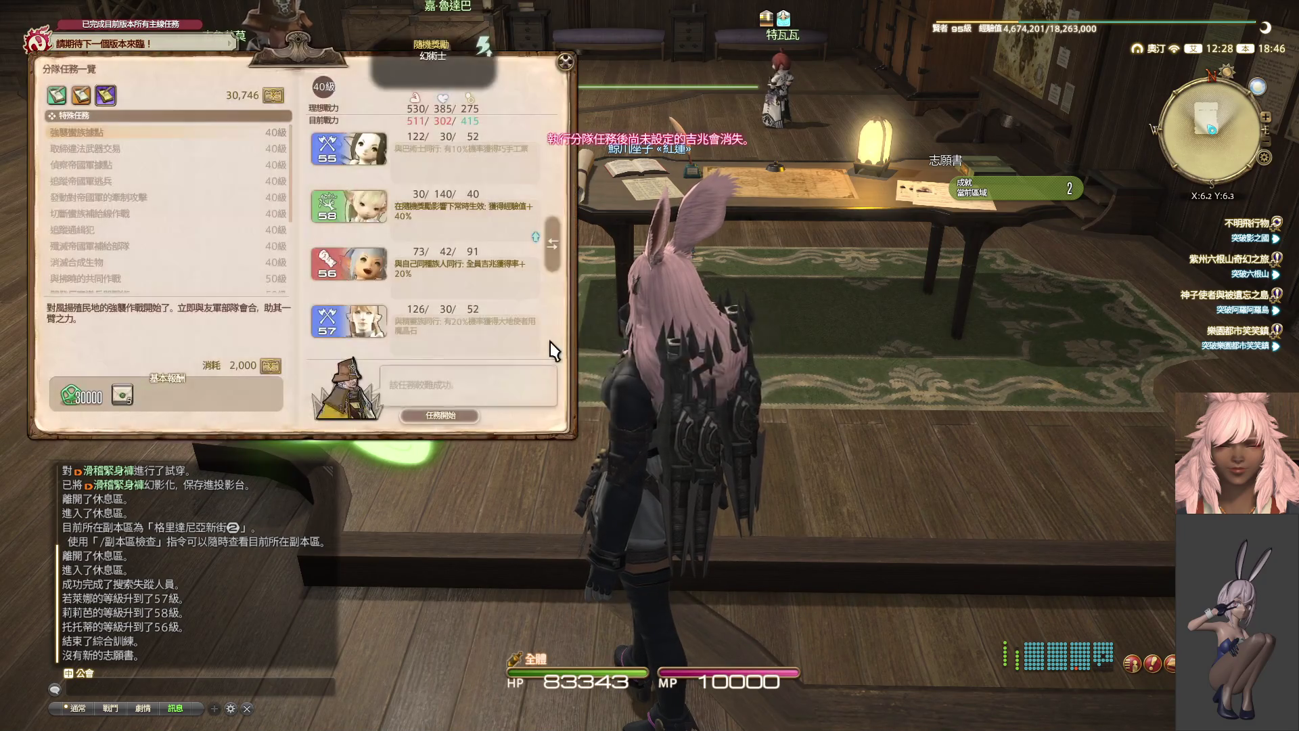
{"action": "left_click", "coordinate": [81, 95]}
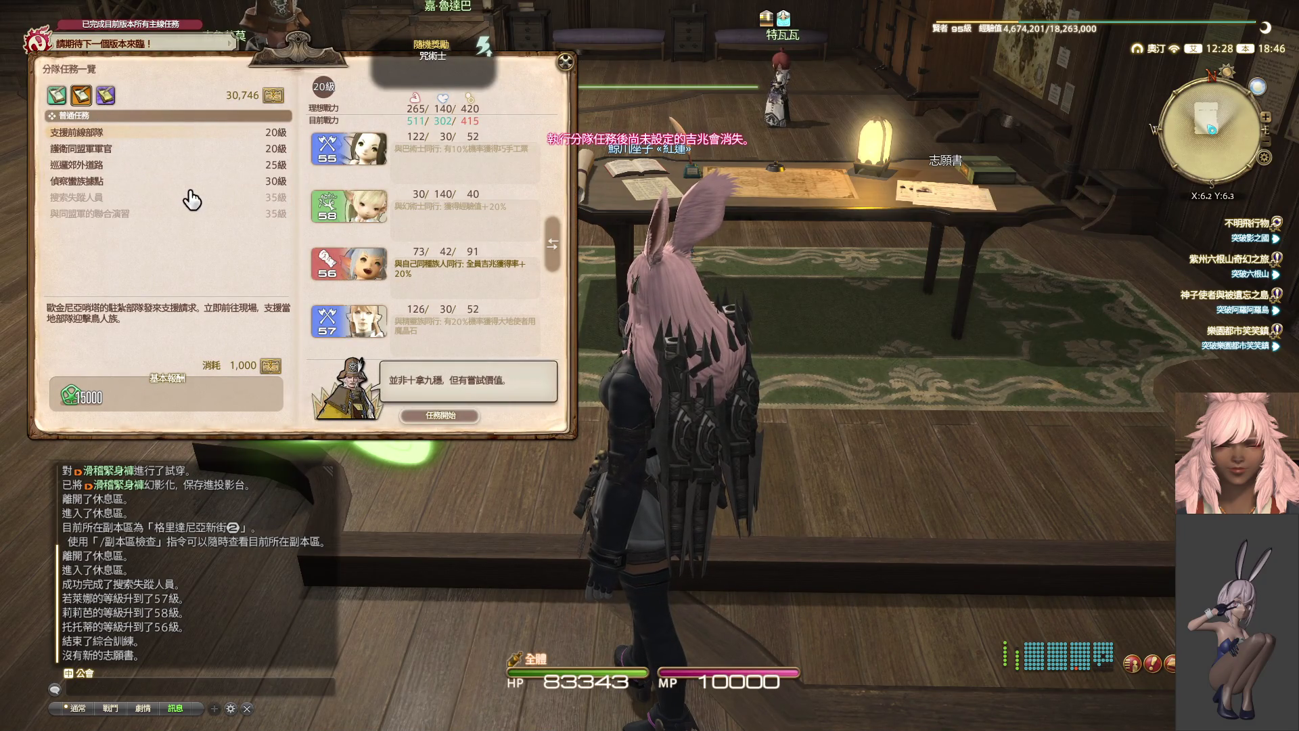
{"action": "left_click", "coordinate": [203, 181]}
{"action": "left_click", "coordinate": [450, 416]}
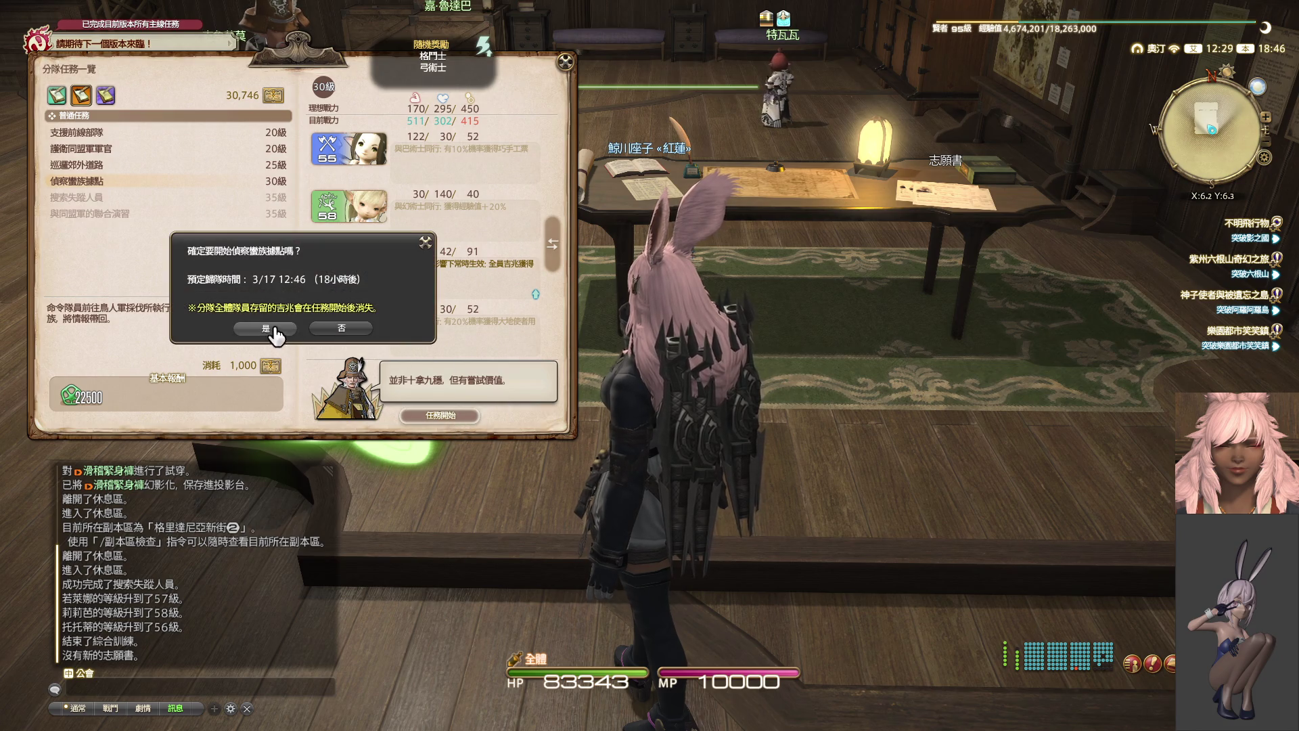
{"action": "left_click", "coordinate": [275, 329]}
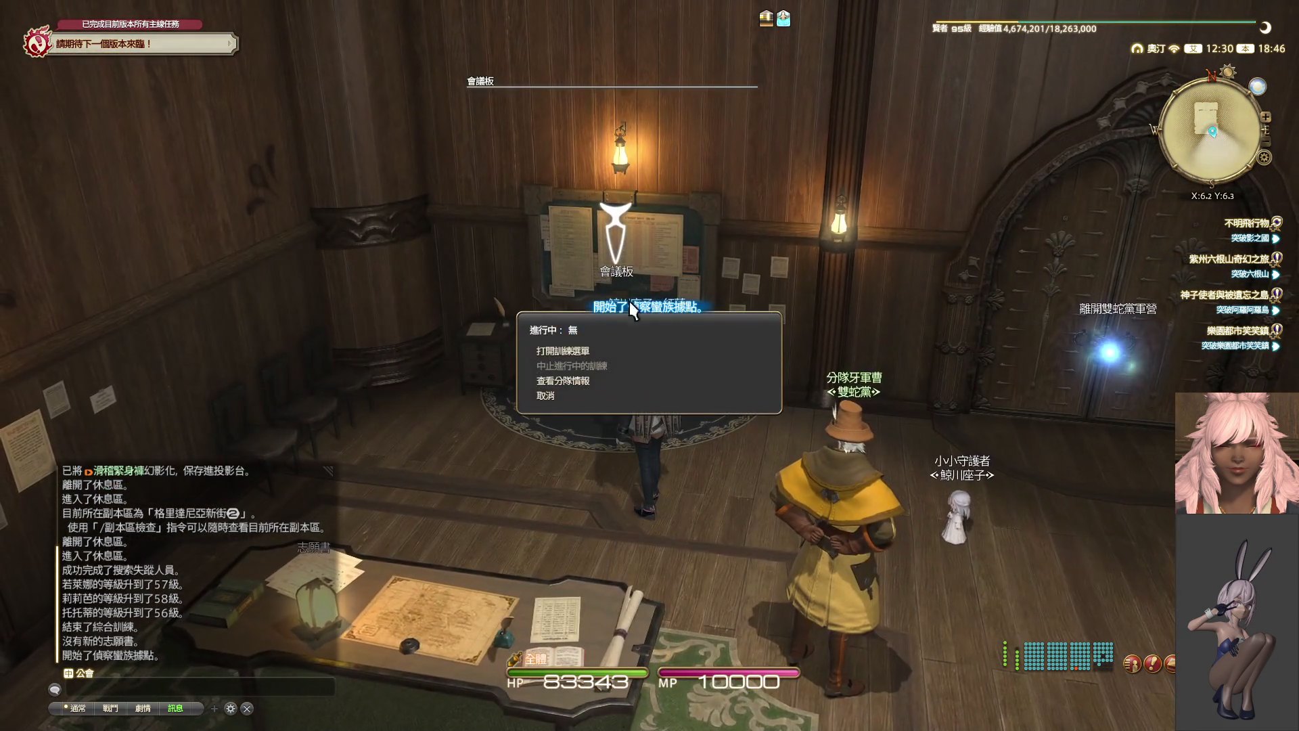
- Start 綜合訓練 general training for the squadron and leave the barracks
{"action": "left_click", "coordinate": [590, 353]}
{"action": "left_click", "coordinate": [516, 347]}
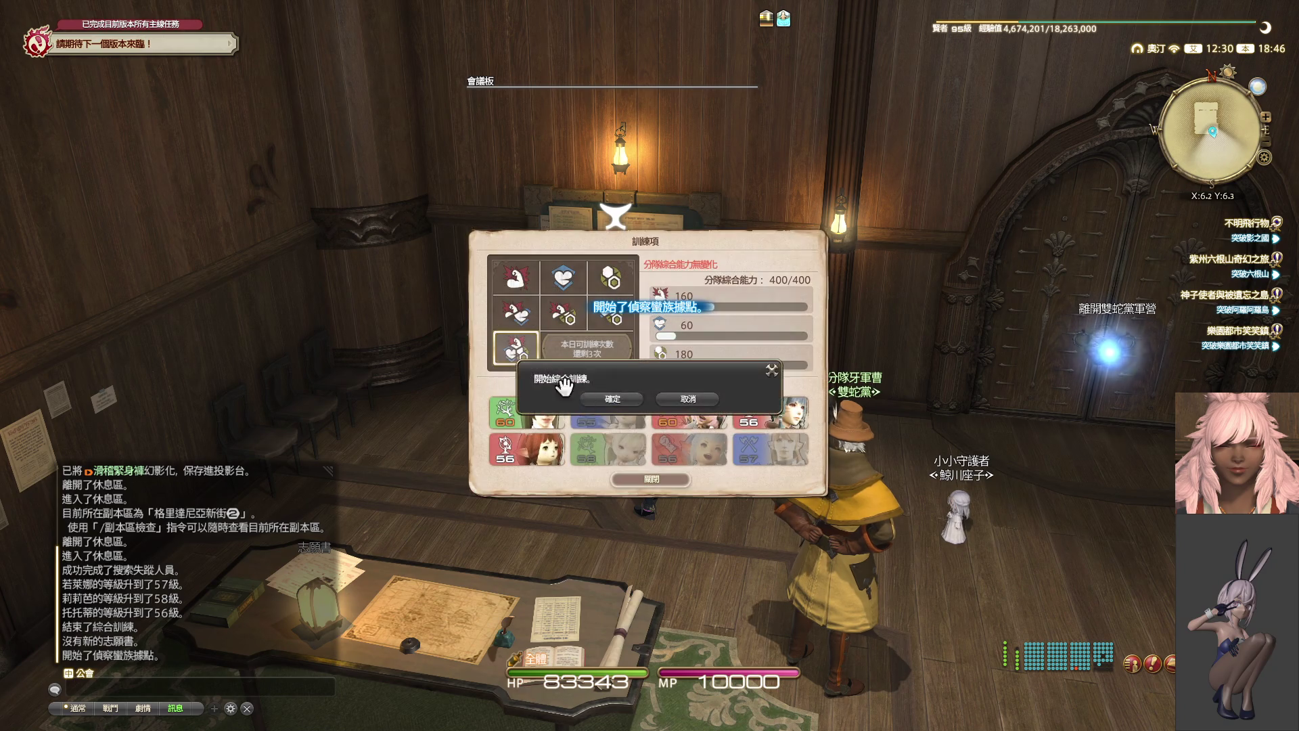
{"action": "left_click", "coordinate": [626, 404]}
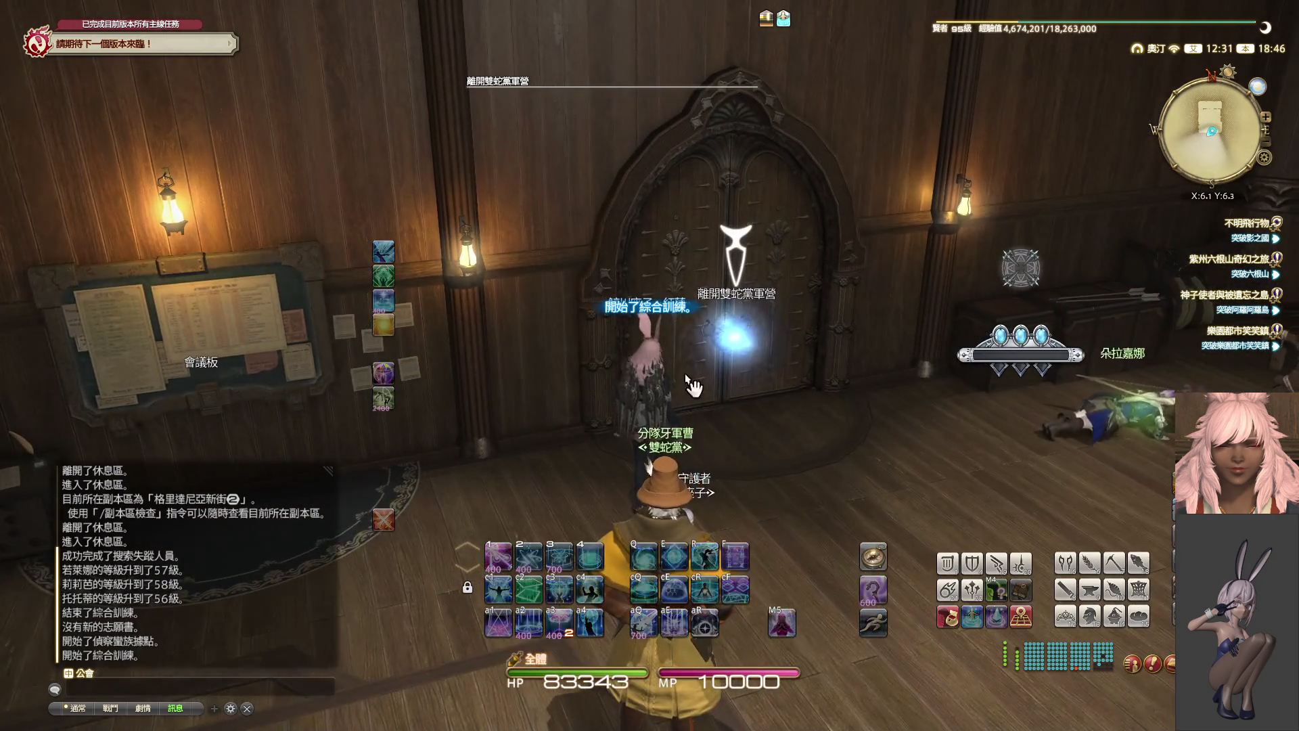
{"action": "left_click", "coordinate": [617, 396]}
{"action": "left_click", "coordinate": [616, 379]}
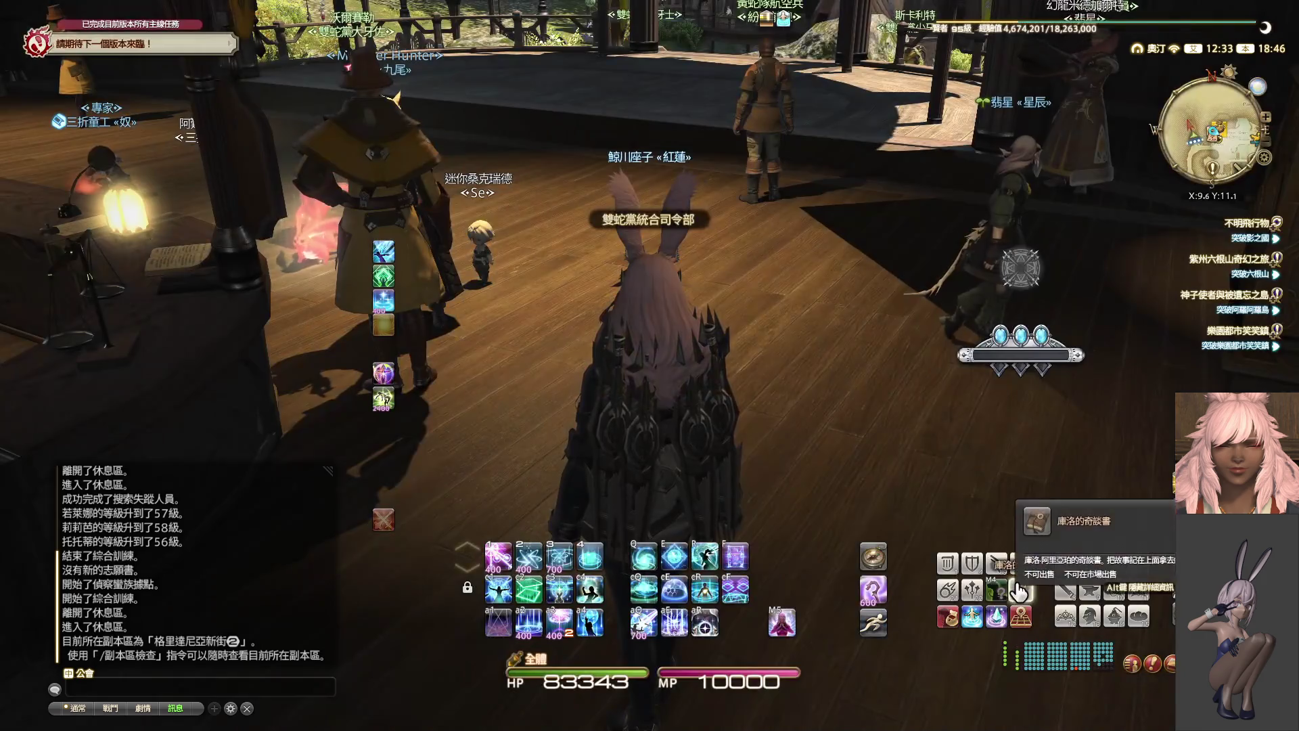
- Review the 天書奇談 journal's 8 of 9 seals, close it, and face the counters
{"action": "left_click", "coordinate": [1021, 589]}
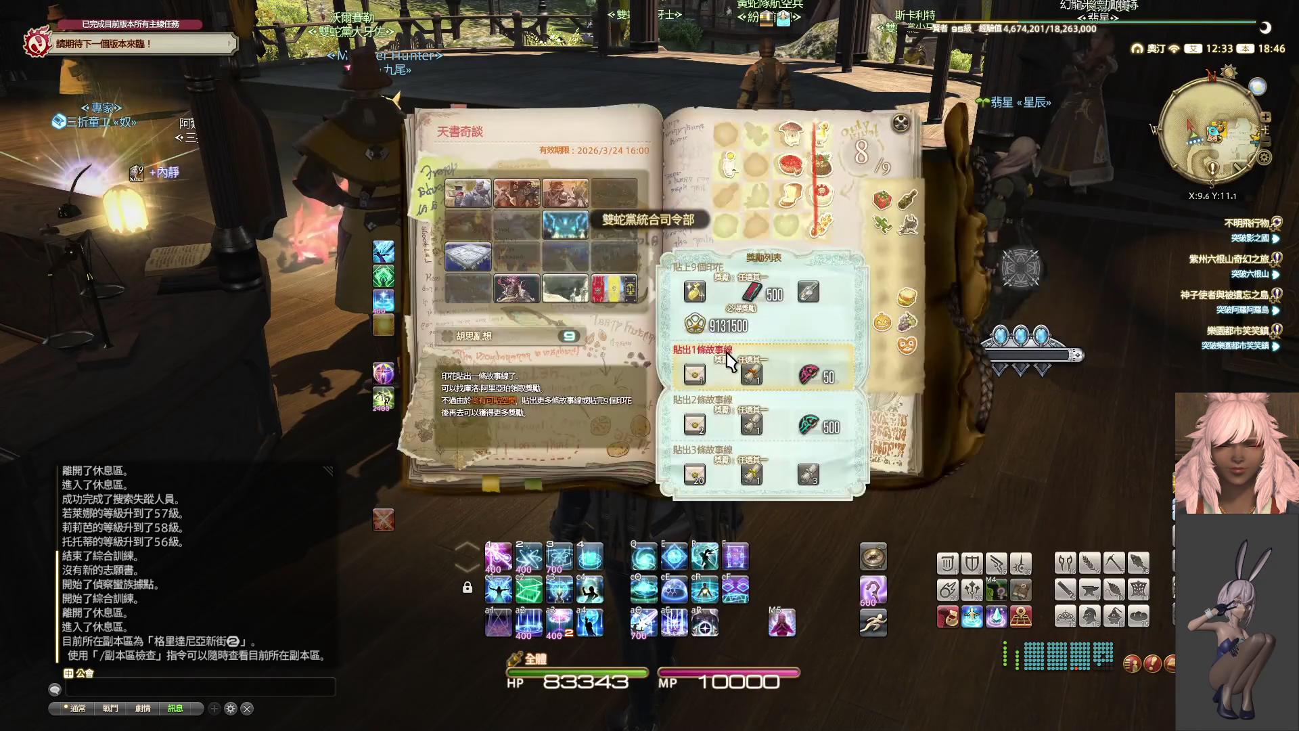
{"action": "left_click_drag", "start_coordinate": [932, 297], "coordinate": [542, 295]}
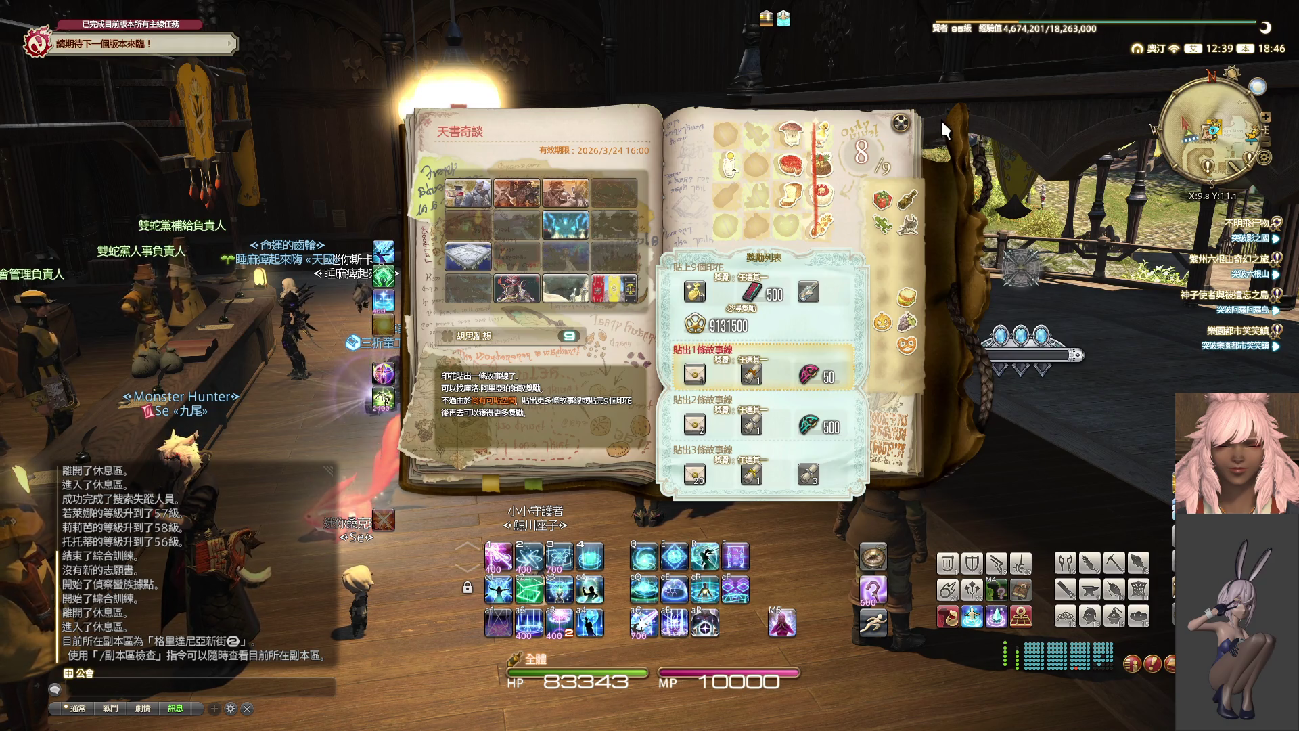
{"action": "left_click", "coordinate": [900, 123]}
{"action": "left_click_drag", "start_coordinate": [908, 131], "coordinate": [864, 158]}
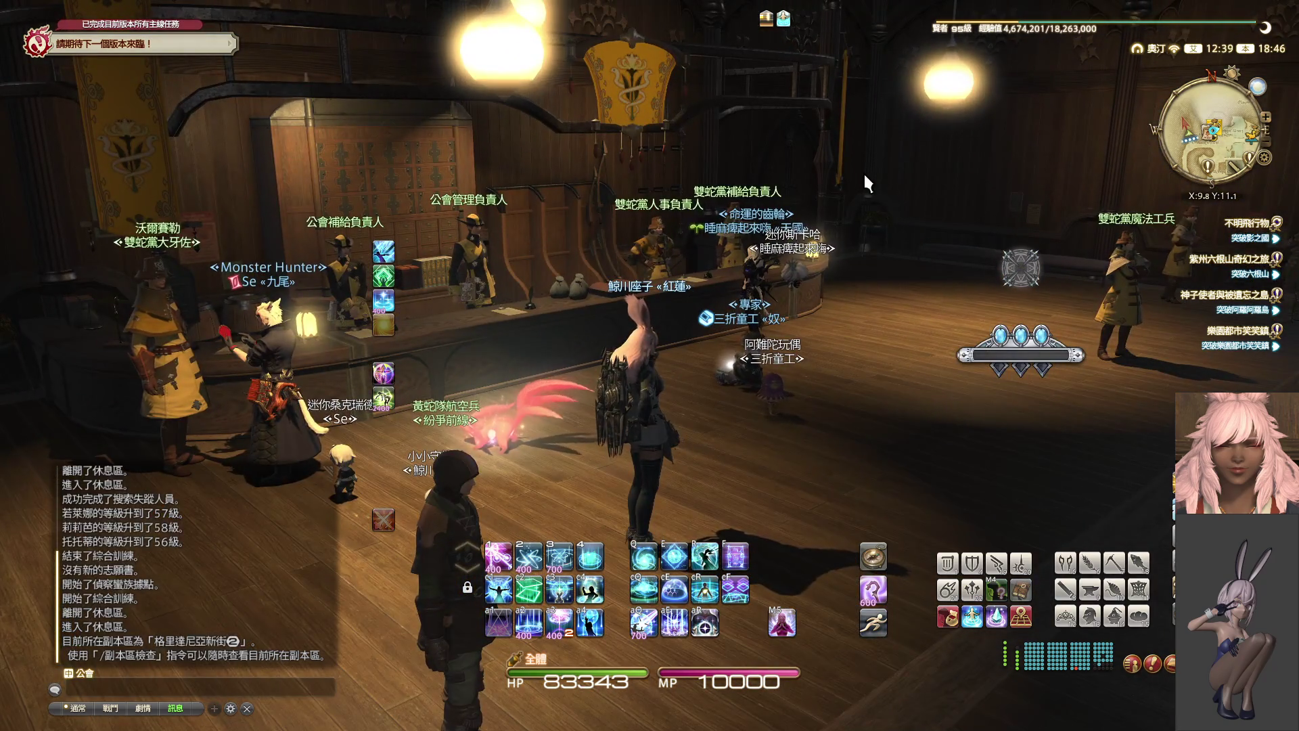
- Talk to the personnel officer and open the 籌備稀有品 expert delivery list
{"action": "key", "text": "w"}
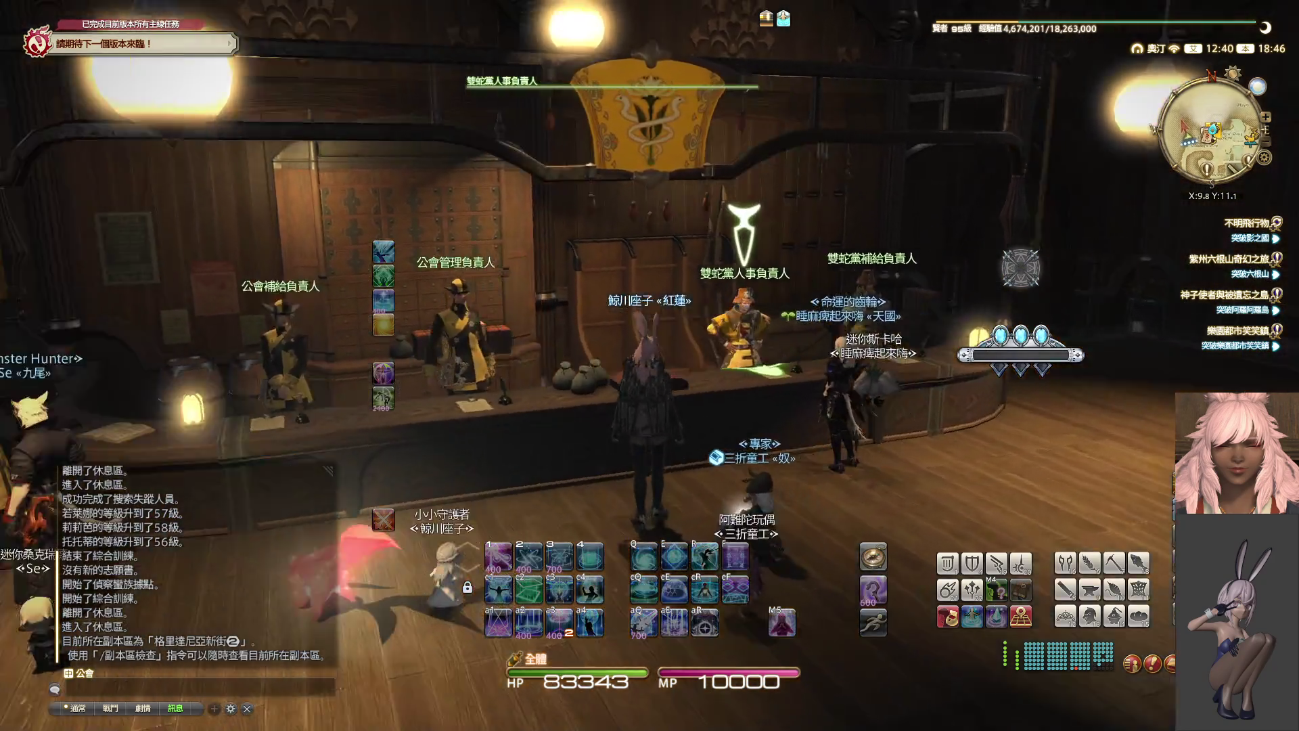
{"action": "left_click", "coordinate": [724, 241]}
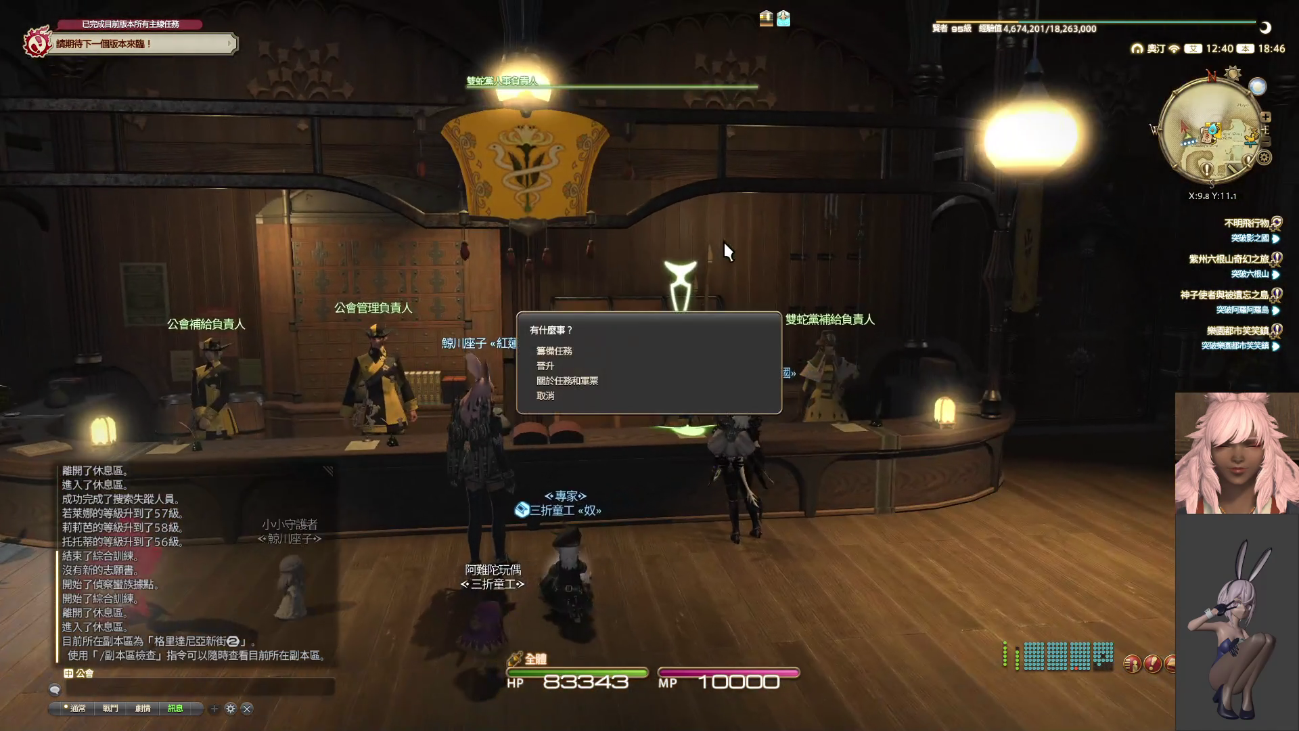
{"action": "left_click", "coordinate": [555, 350]}
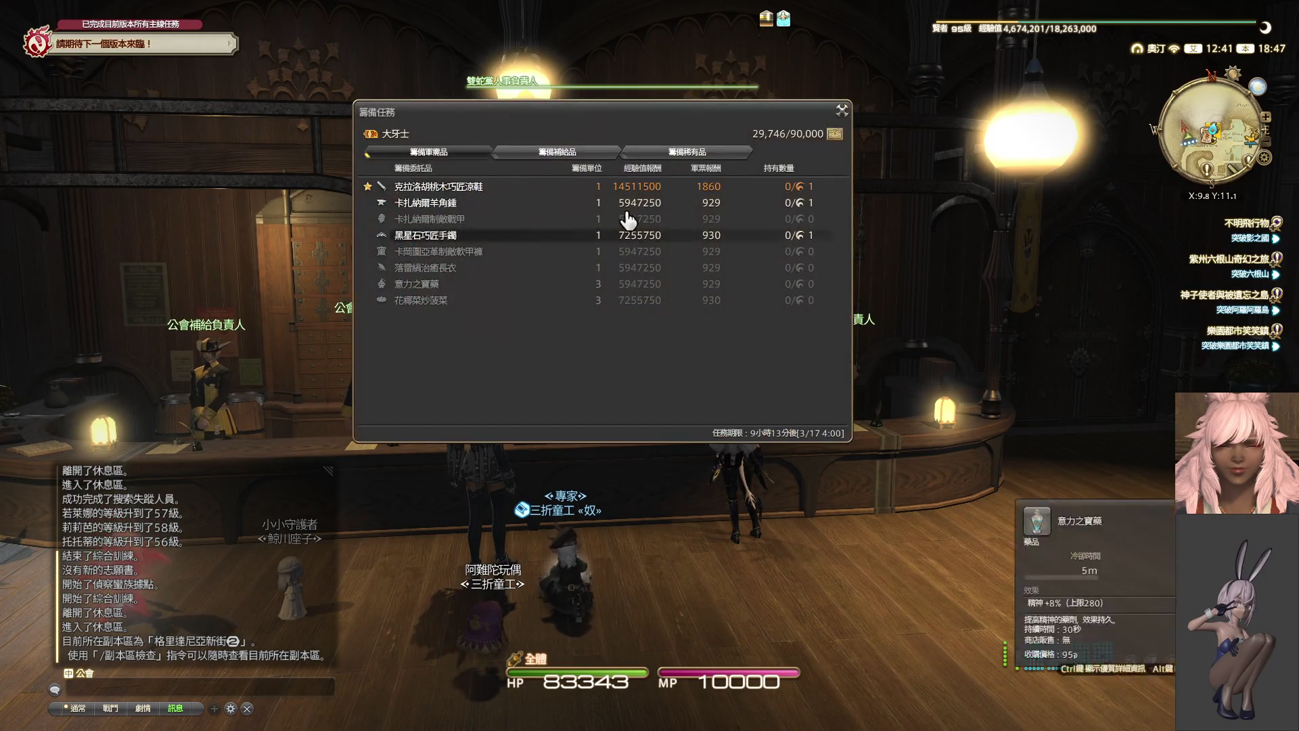
{"action": "left_click", "coordinate": [687, 152]}
{"action": "left_click_drag", "start_coordinate": [844, 228], "coordinate": [834, 435]}
{"action": "mouse_move", "coordinate": [496, 415]}
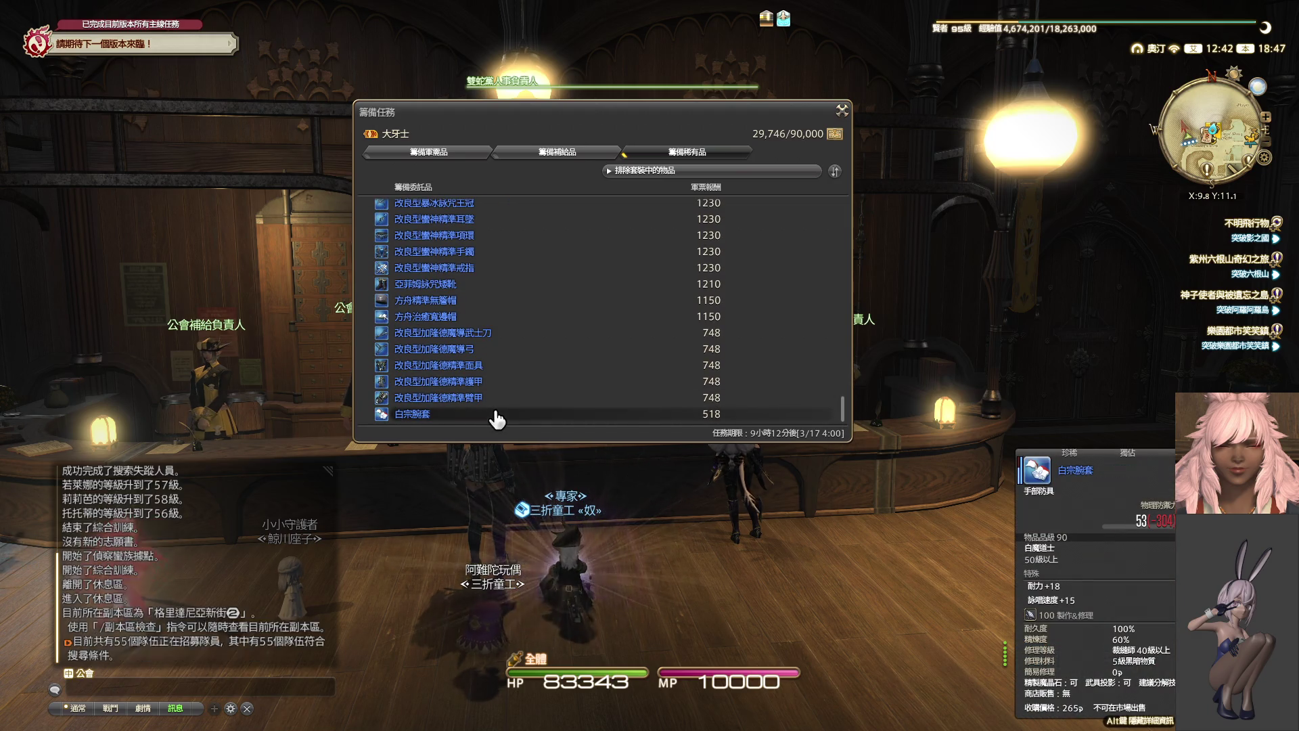
{"action": "scroll", "coordinate": [472, 333], "scroll_direction": "up", "scroll_amount": 5}
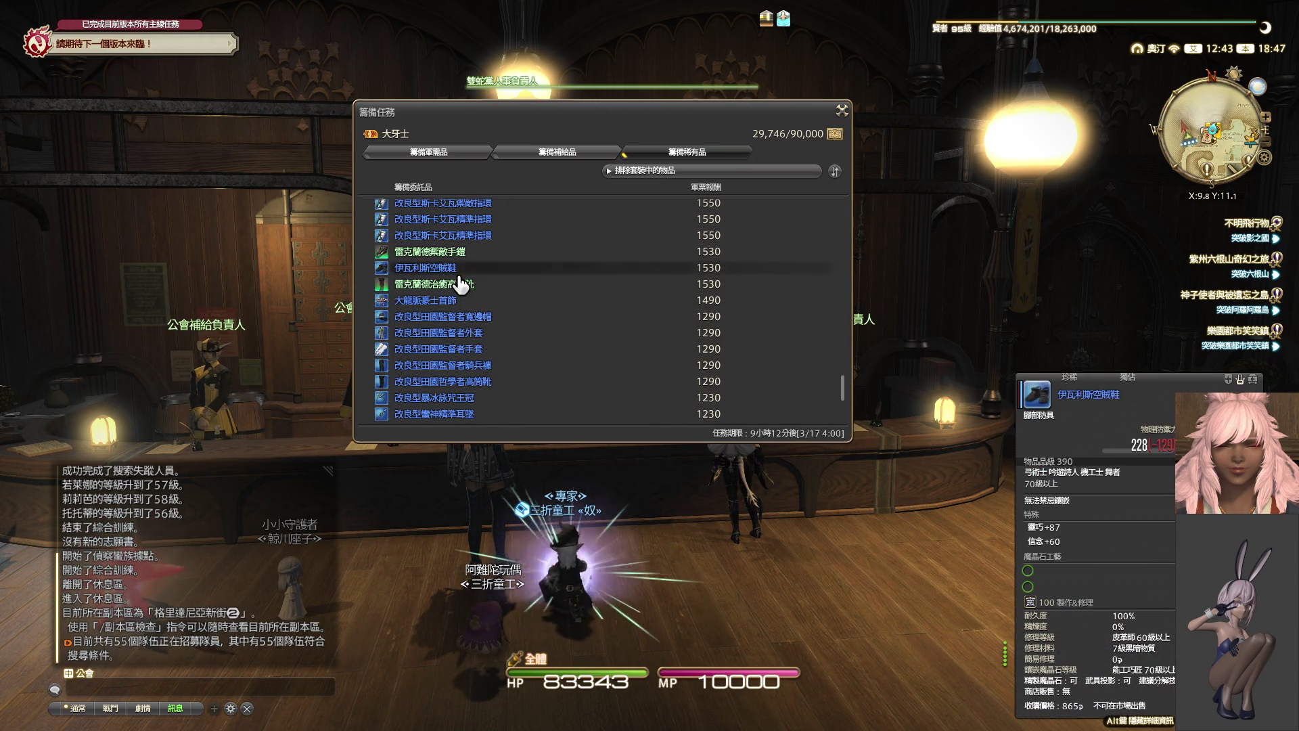
- Preview the healing boots and 雷克蘭德禦敵手鎧 gauntlets without delivering them
{"action": "right_click", "coordinate": [462, 284]}
{"action": "left_click", "coordinate": [486, 311]}
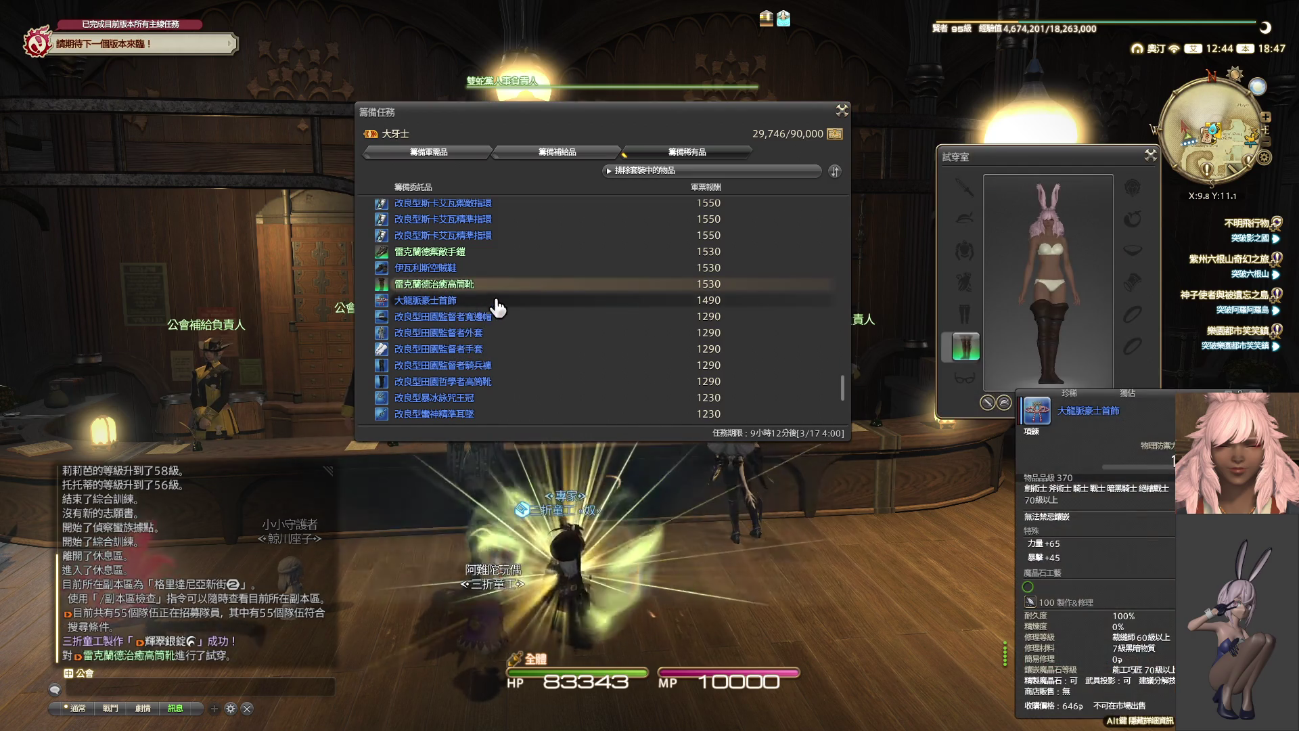
{"action": "left_click", "coordinate": [475, 256]}
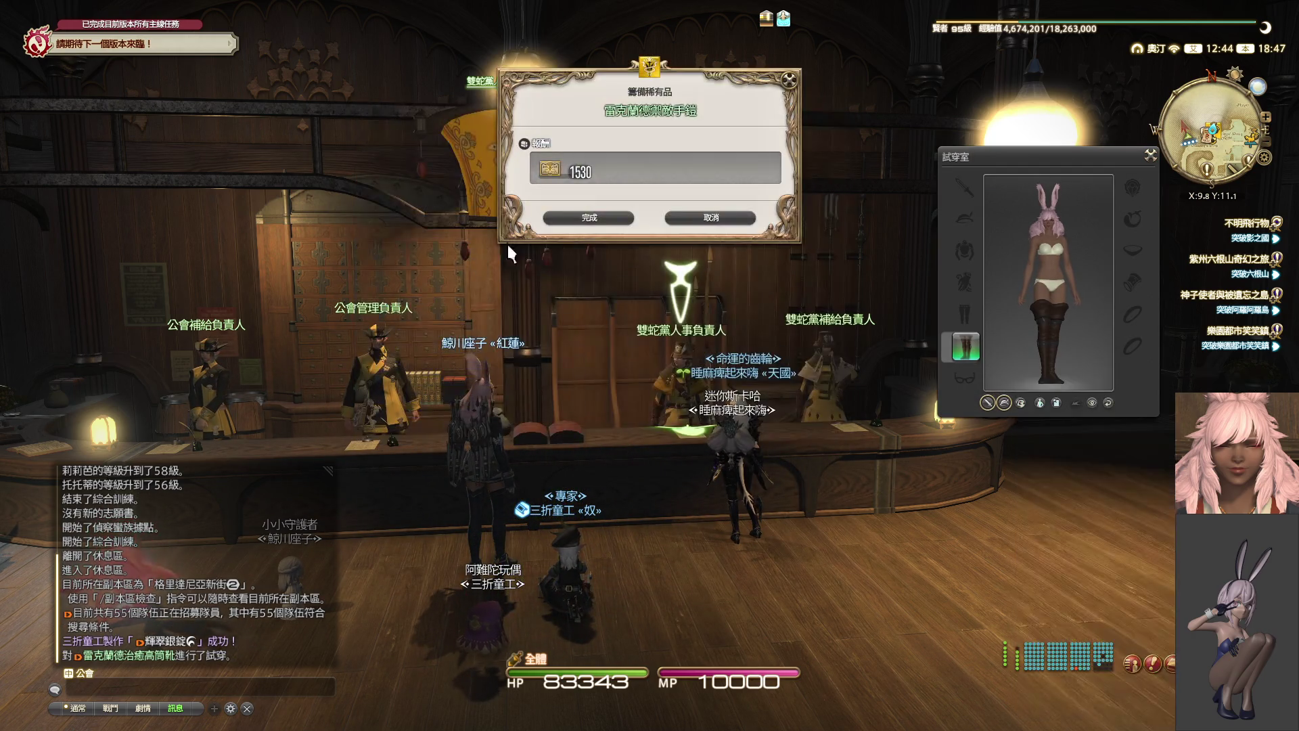
{"action": "left_click", "coordinate": [693, 221]}
{"action": "right_click", "coordinate": [450, 300]}
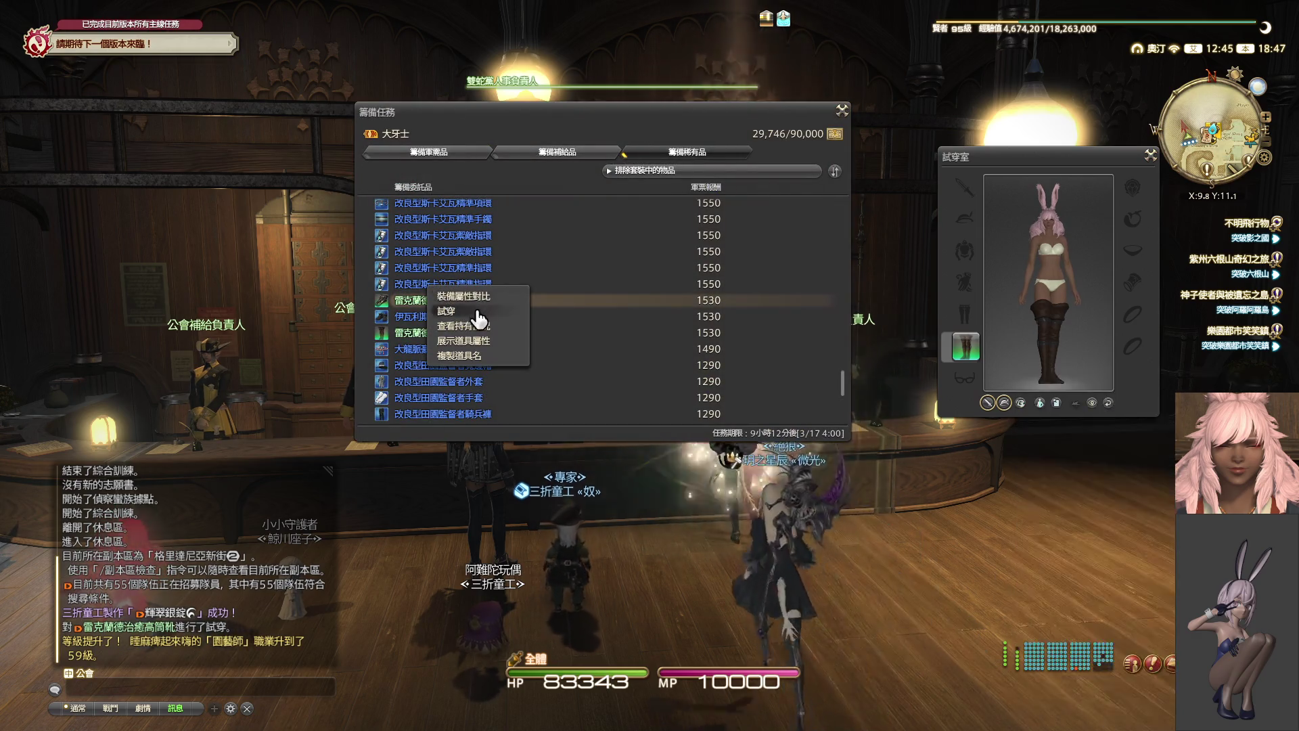
{"action": "left_click", "coordinate": [474, 327]}
{"action": "scroll", "coordinate": [1082, 311], "scroll_direction": "up", "scroll_amount": 5}
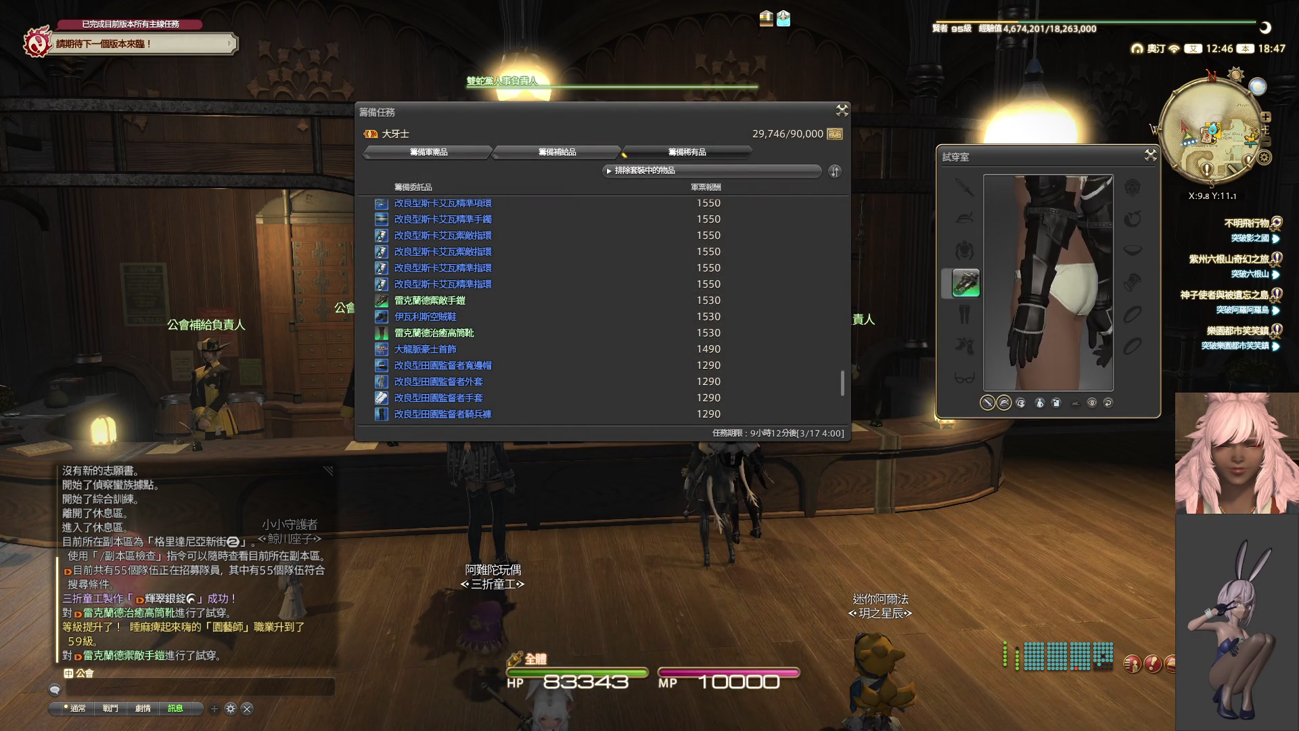
{"action": "scroll", "coordinate": [1048, 283], "scroll_direction": "down", "scroll_amount": 3}
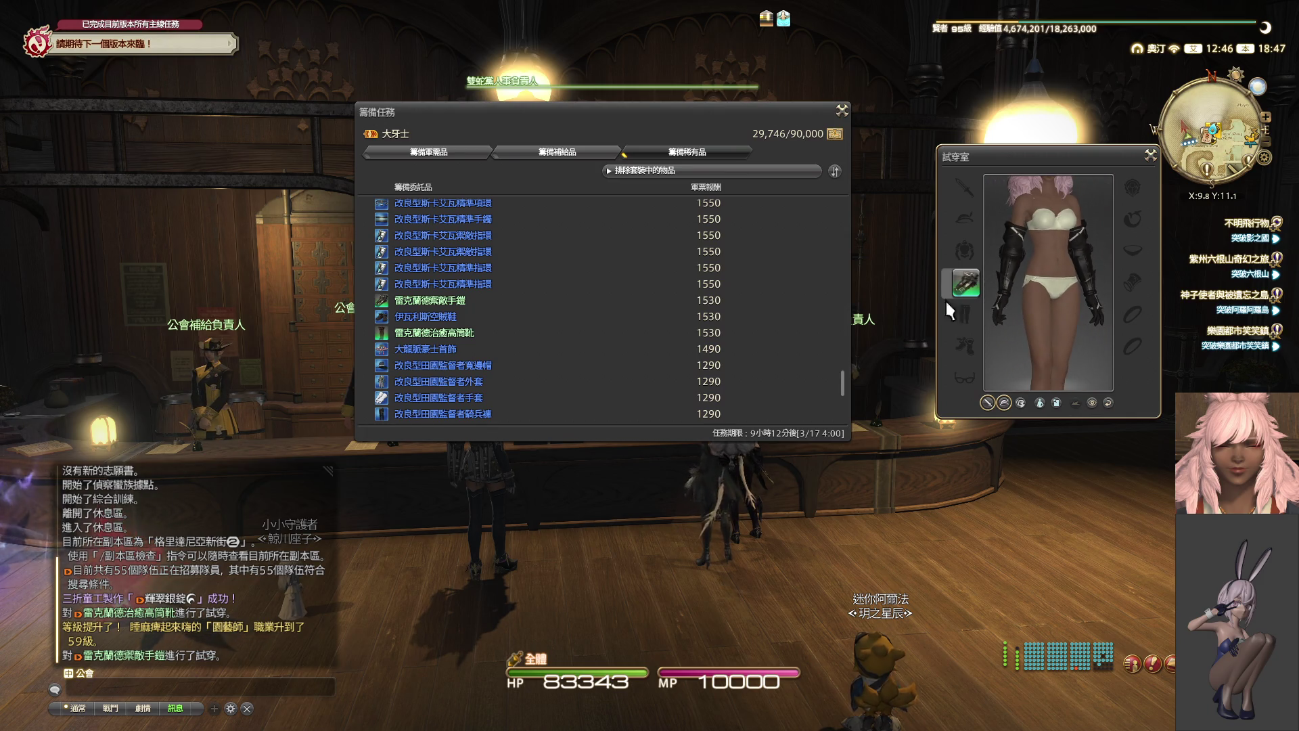
{"action": "scroll", "coordinate": [562, 305], "scroll_direction": "up", "scroll_amount": 5}
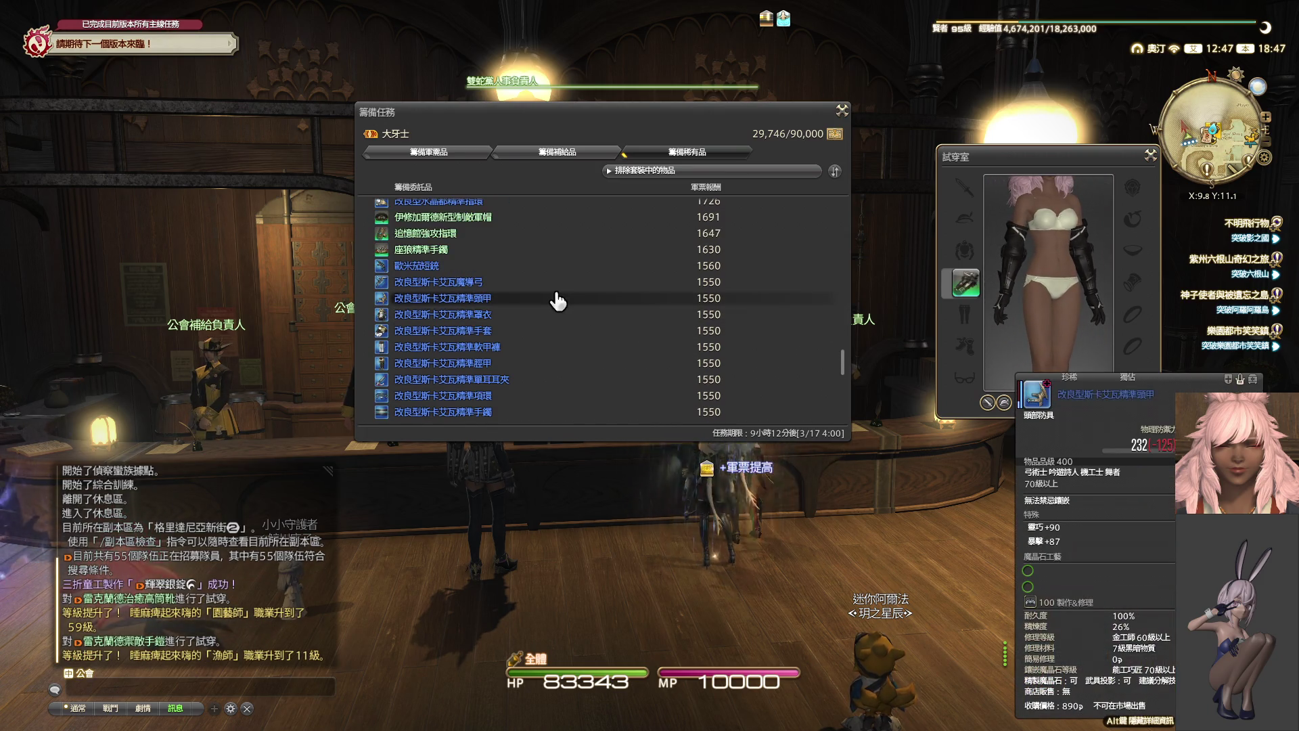
- Deliver a ring and the 改良型水晶都制敵軟甲褲 trousers, raising seals to 33,119
{"action": "left_click", "coordinate": [458, 235]}
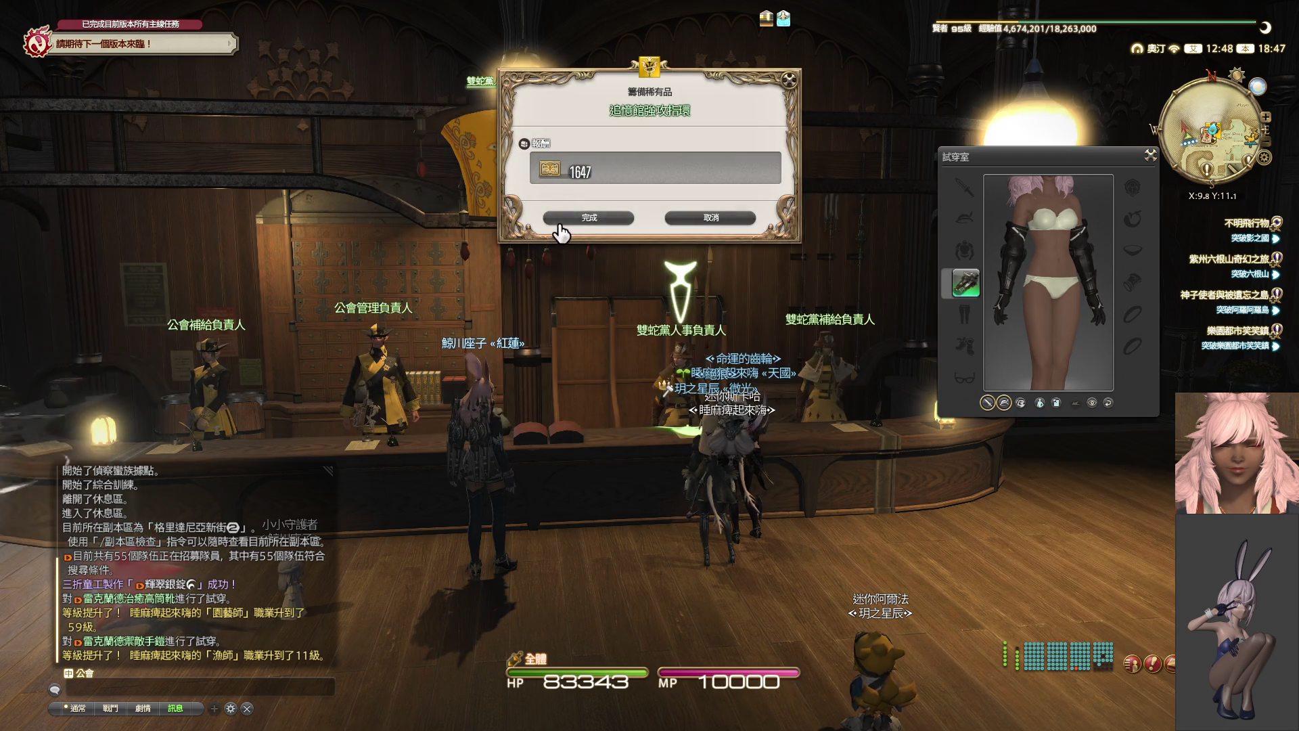
{"action": "key", "text": "Return"}
{"action": "scroll", "coordinate": [521, 299], "scroll_direction": "up", "scroll_amount": 3}
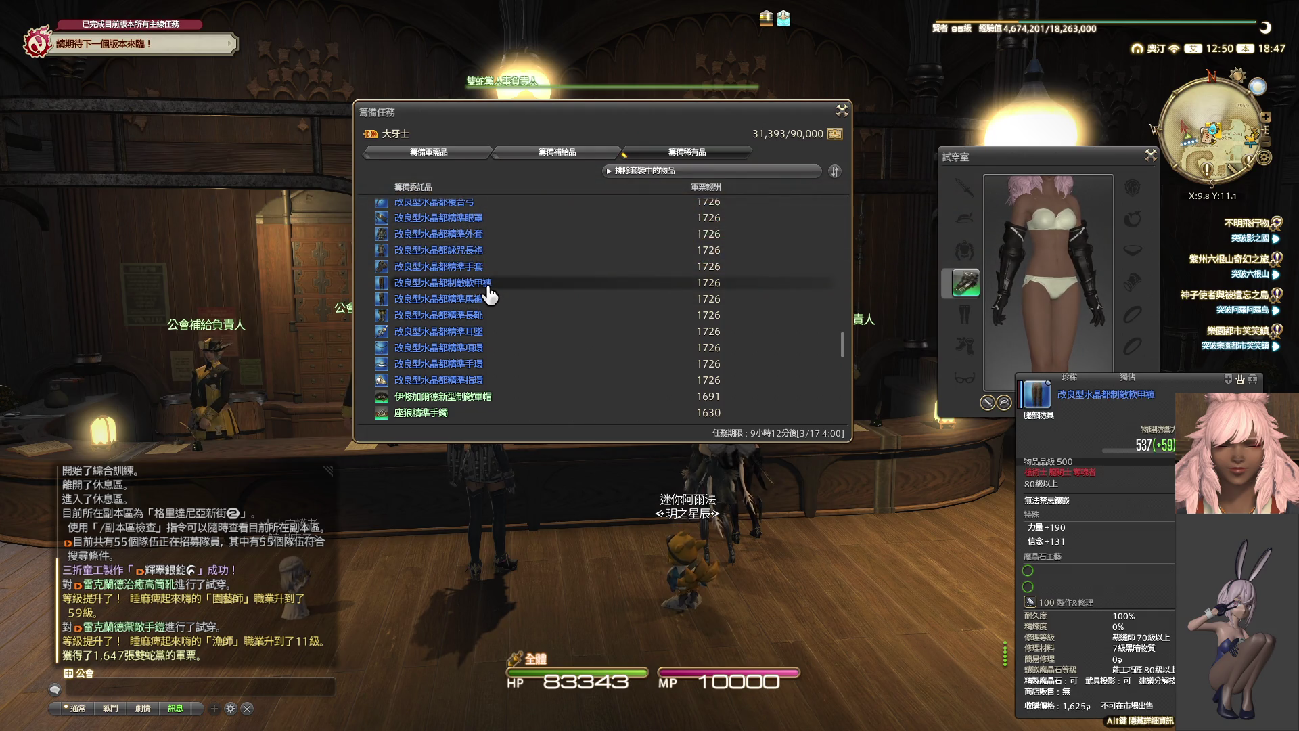
{"action": "left_click", "coordinate": [488, 287]}
{"action": "left_click", "coordinate": [584, 223]}
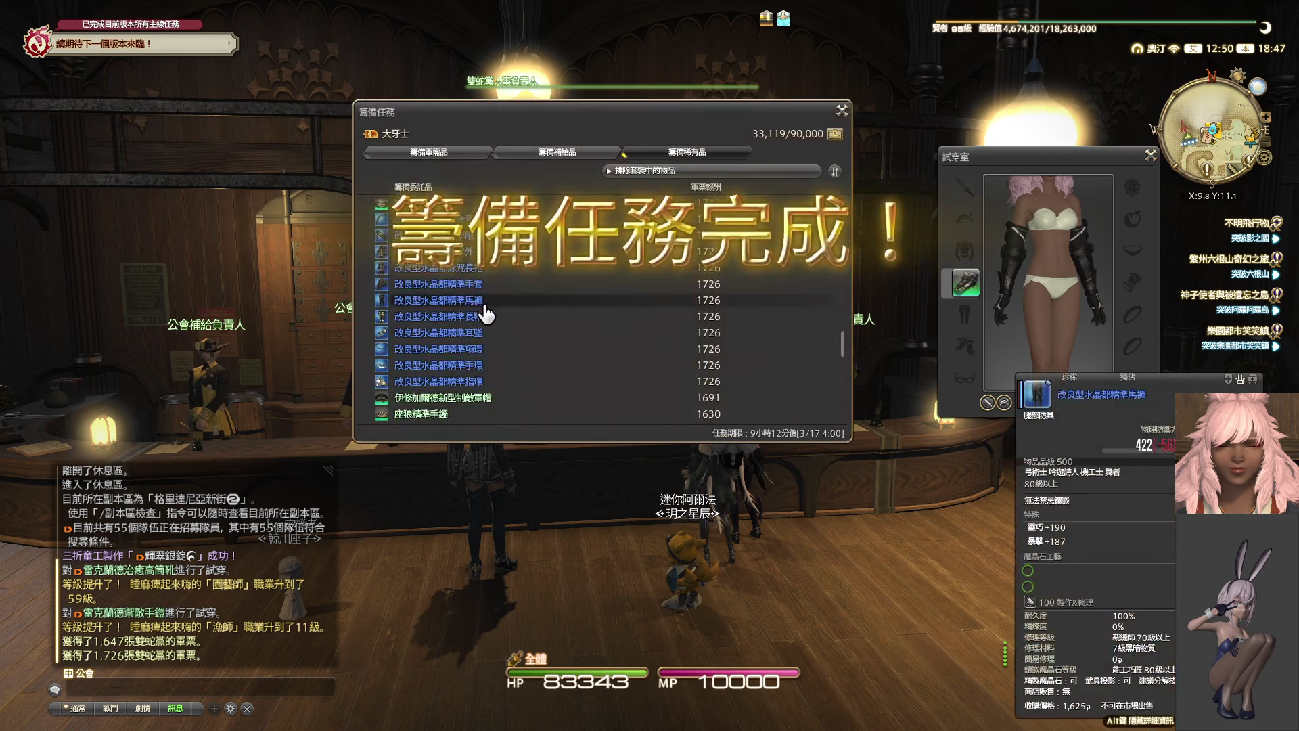
- Close the supply list, end the officer's conversation, and close the try-on preview
{"action": "scroll", "coordinate": [488, 312], "scroll_direction": "up", "scroll_amount": 3}
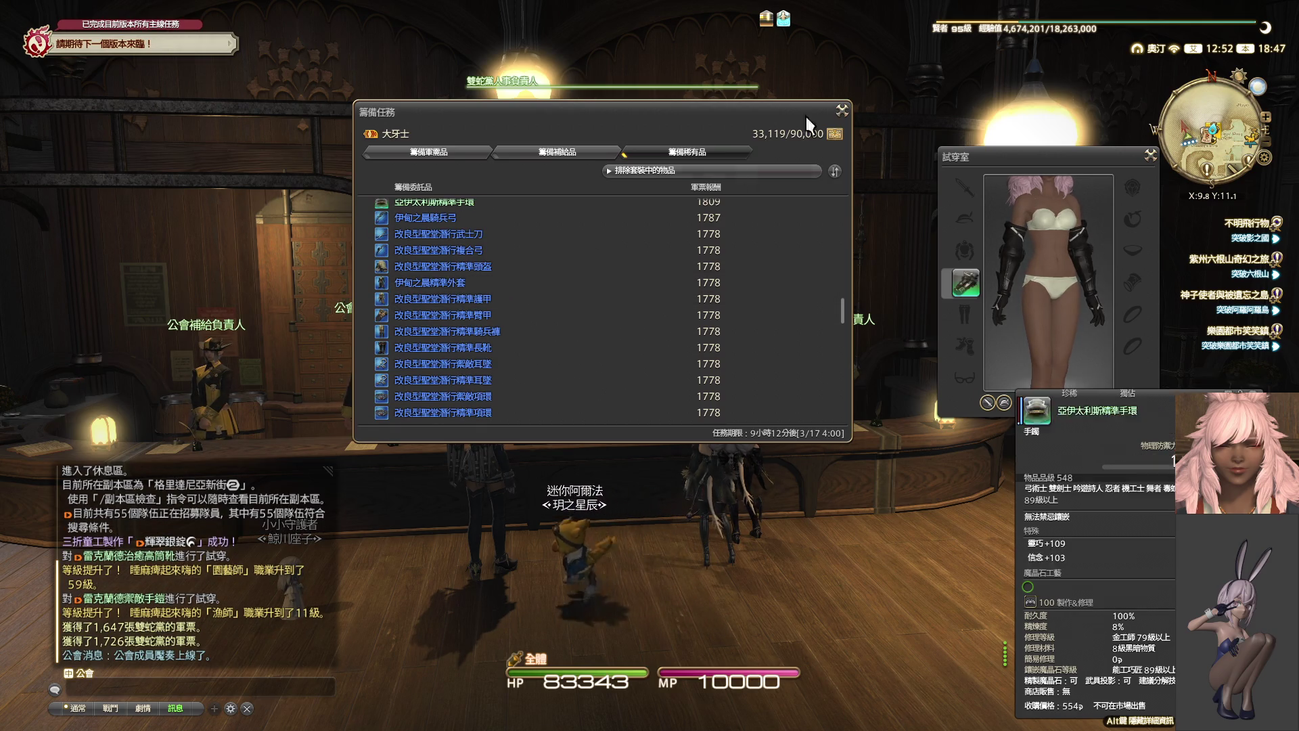
{"action": "left_click", "coordinate": [842, 110]}
{"action": "left_click", "coordinate": [594, 406]}
{"action": "left_click_drag", "start_coordinate": [591, 393], "coordinate": [1156, 164]}
{"action": "left_click", "coordinate": [1151, 157]}
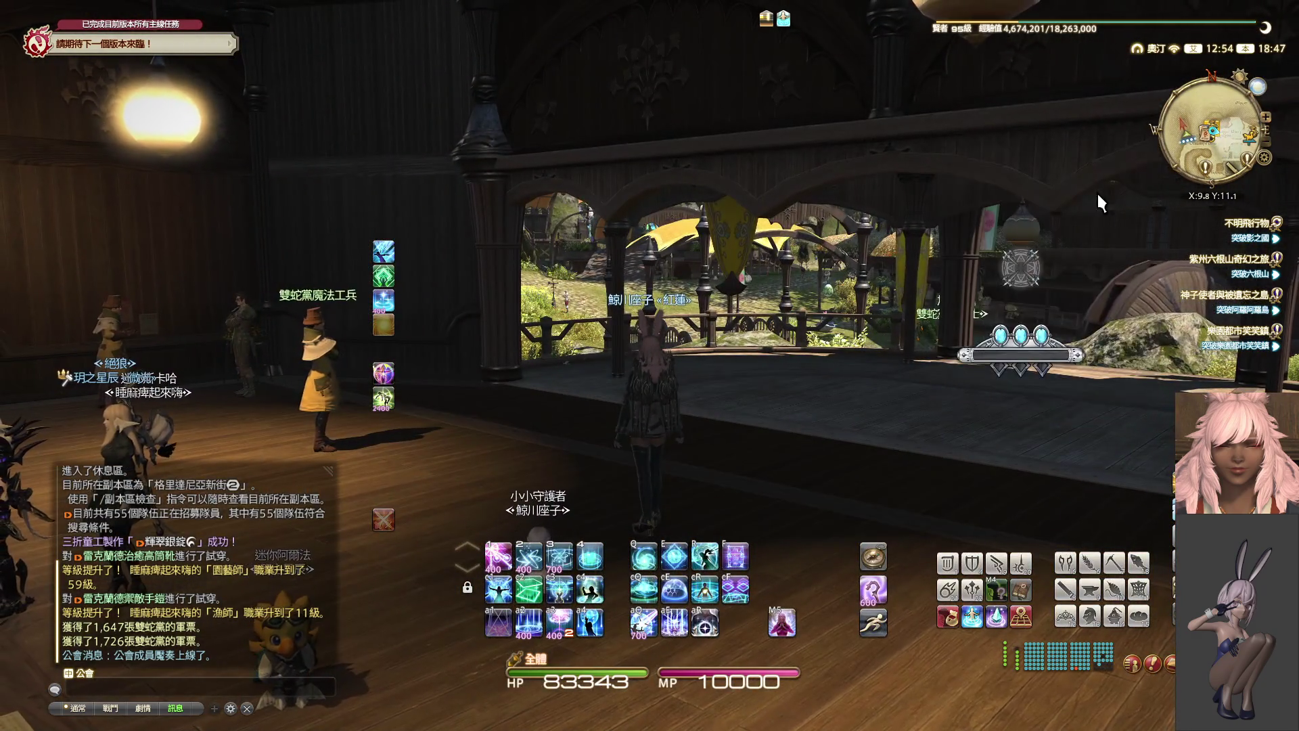
- Compare the Duty Finder roulettes and apply for the 主線任務 Main Scenario roulette
{"action": "key", "text": "u"}
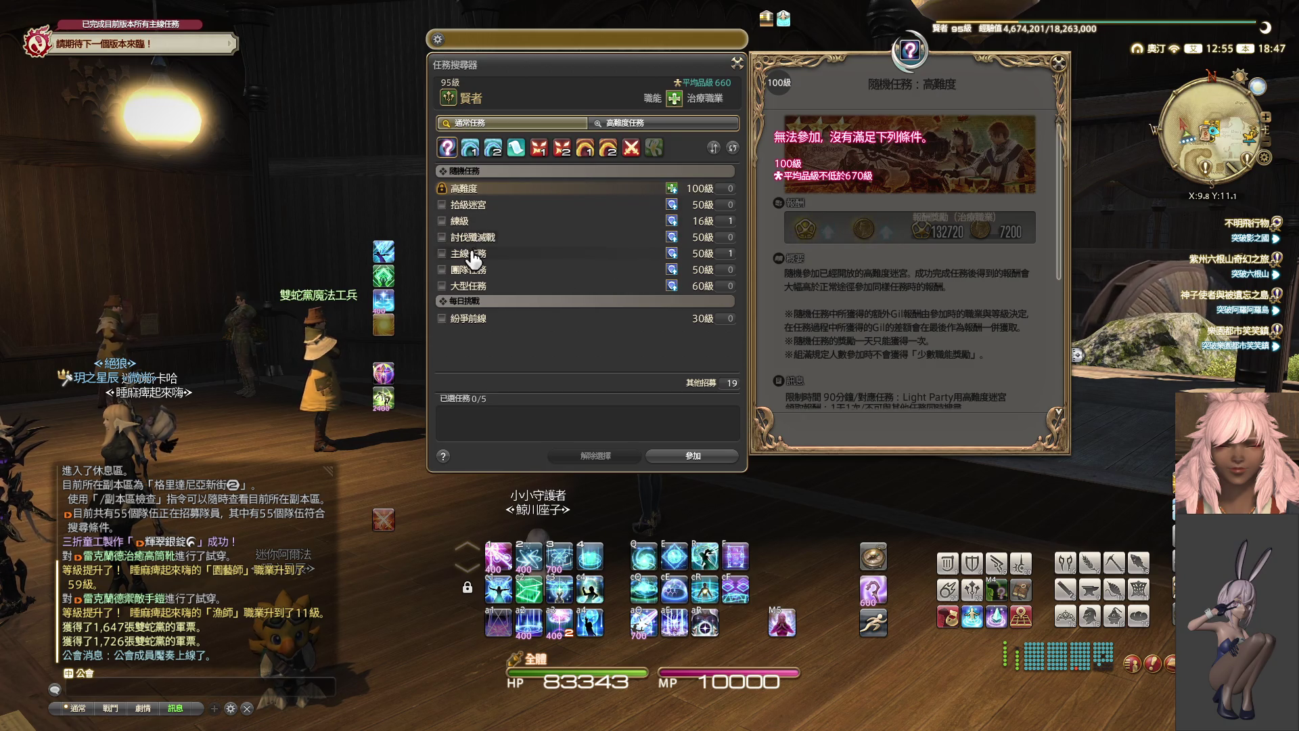
{"action": "left_click", "coordinate": [474, 269]}
{"action": "left_click", "coordinate": [482, 238]}
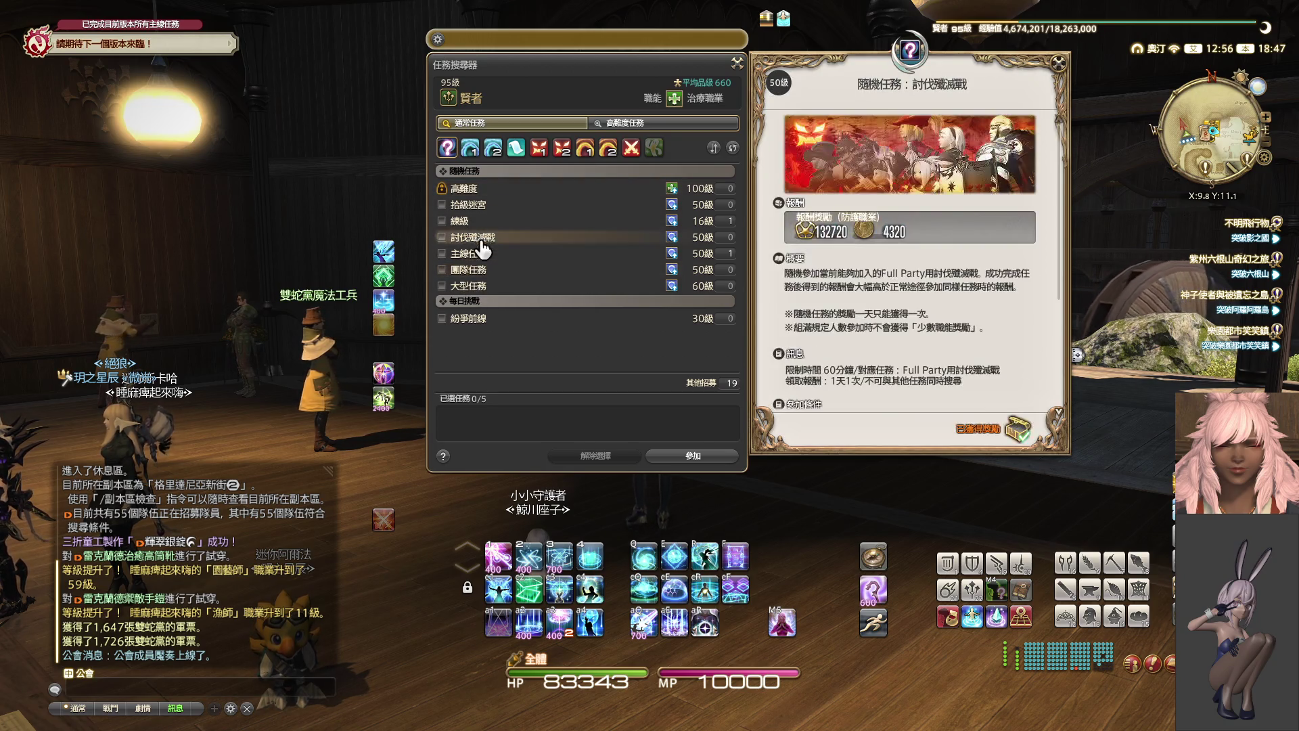
{"action": "left_click", "coordinate": [478, 286]}
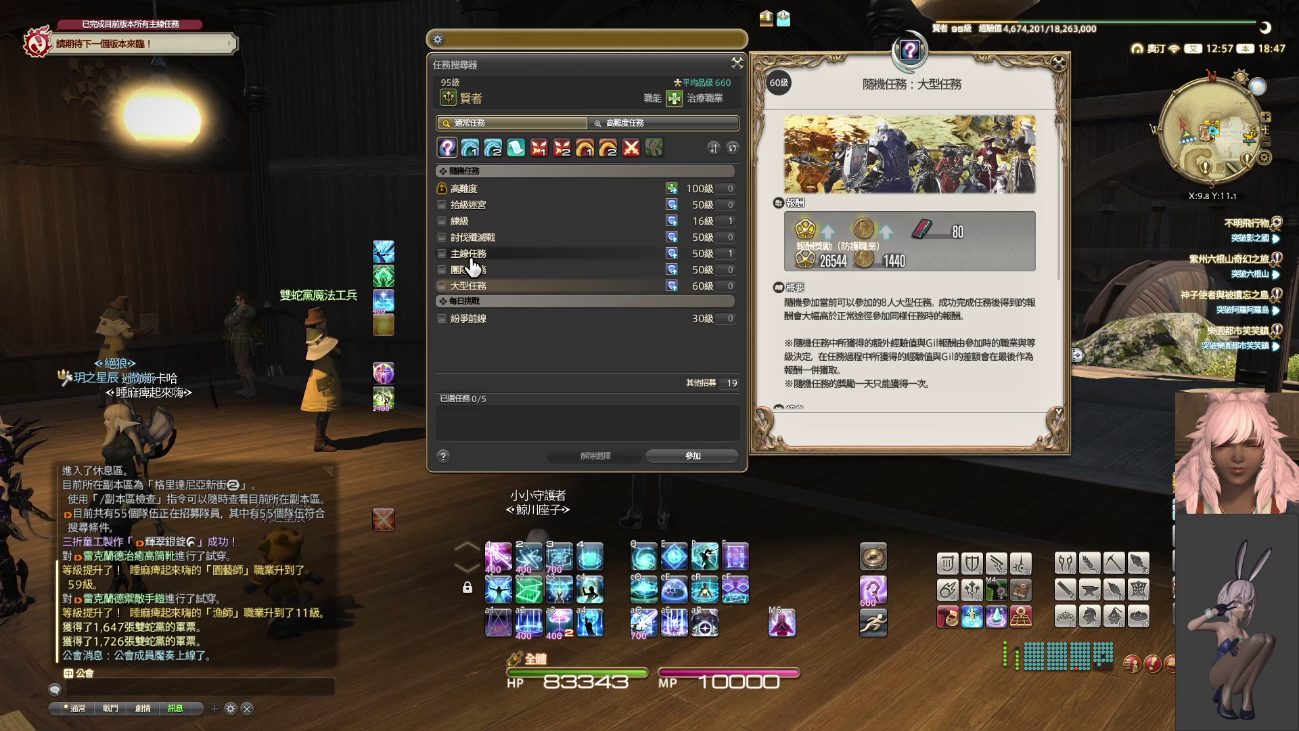
{"action": "left_click", "coordinate": [474, 255]}
{"action": "left_click", "coordinate": [473, 224]}
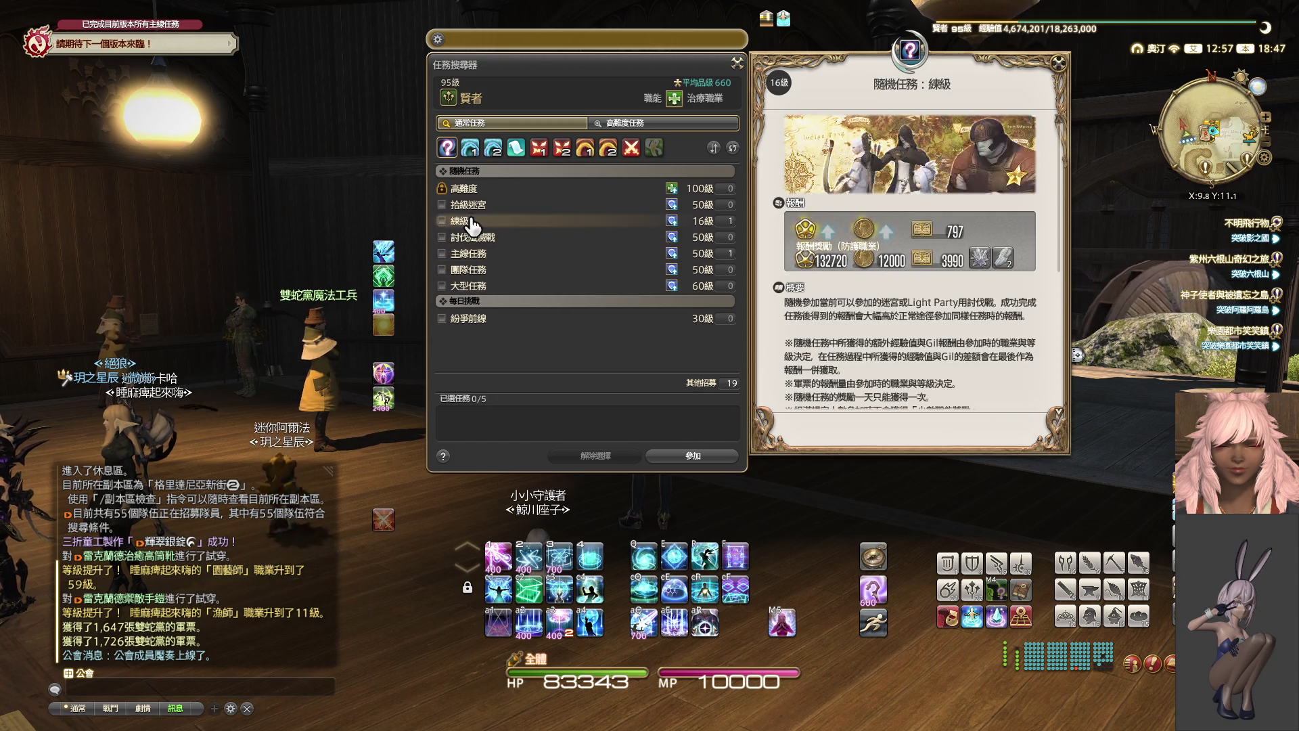
{"action": "left_click", "coordinate": [487, 257]}
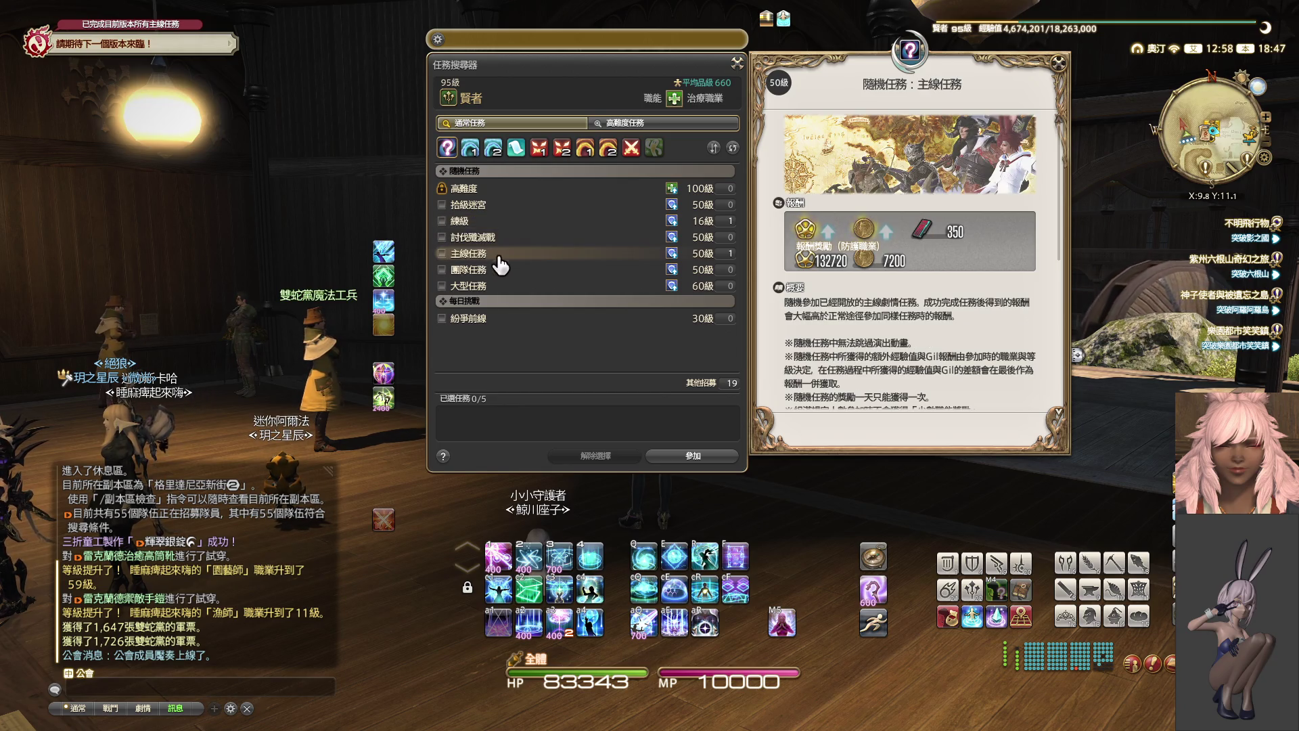
{"action": "left_click", "coordinate": [705, 459]}
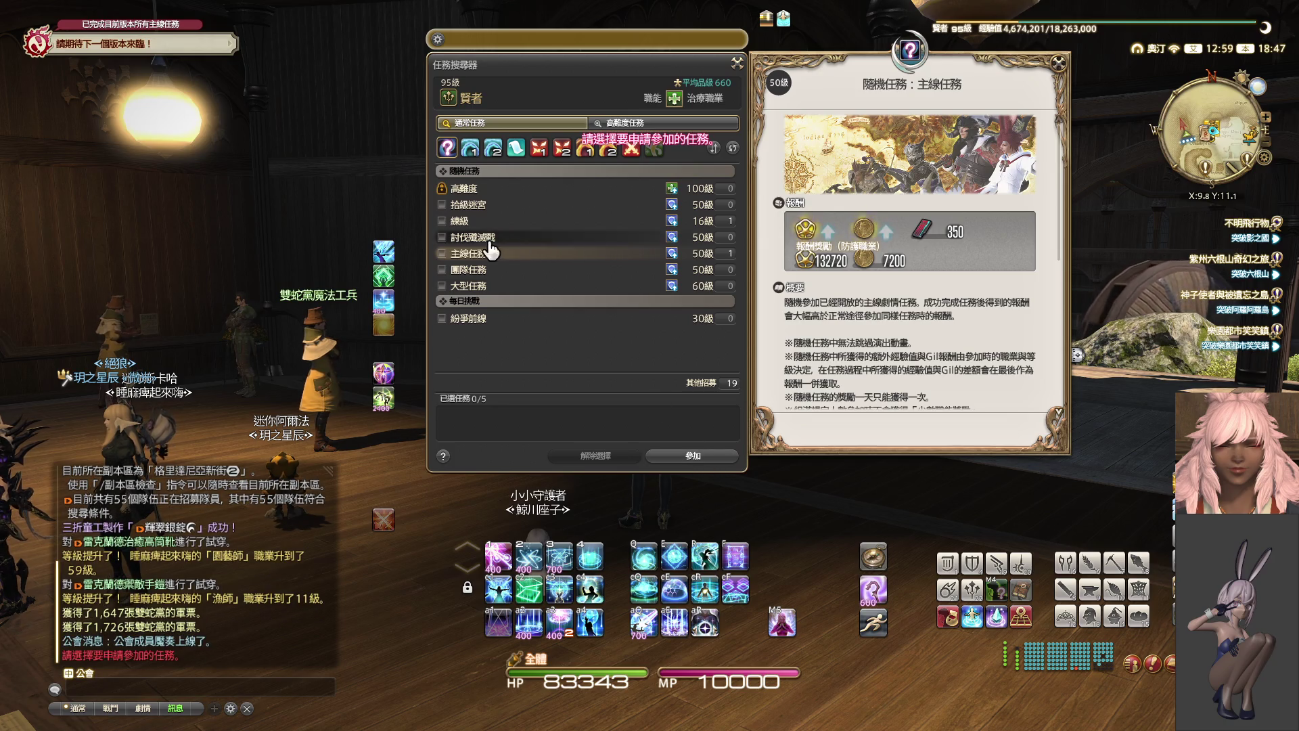
{"action": "left_click", "coordinate": [693, 456]}
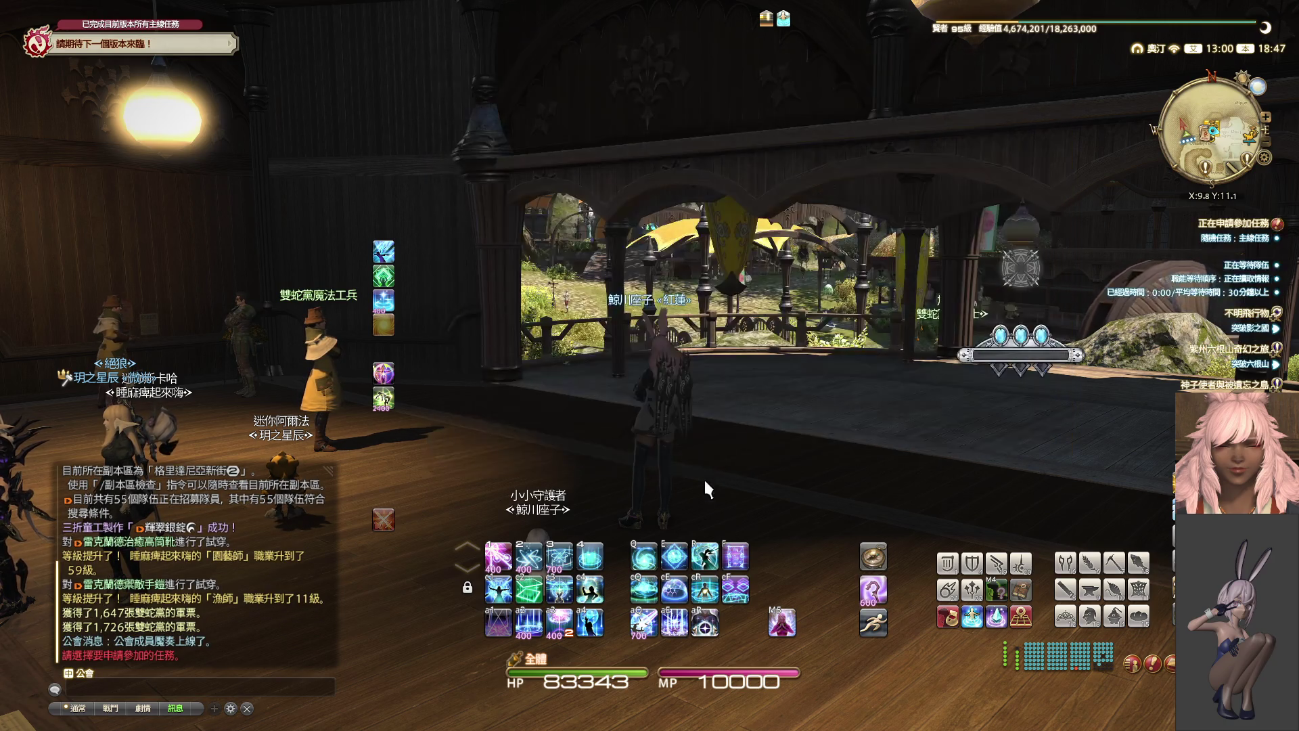
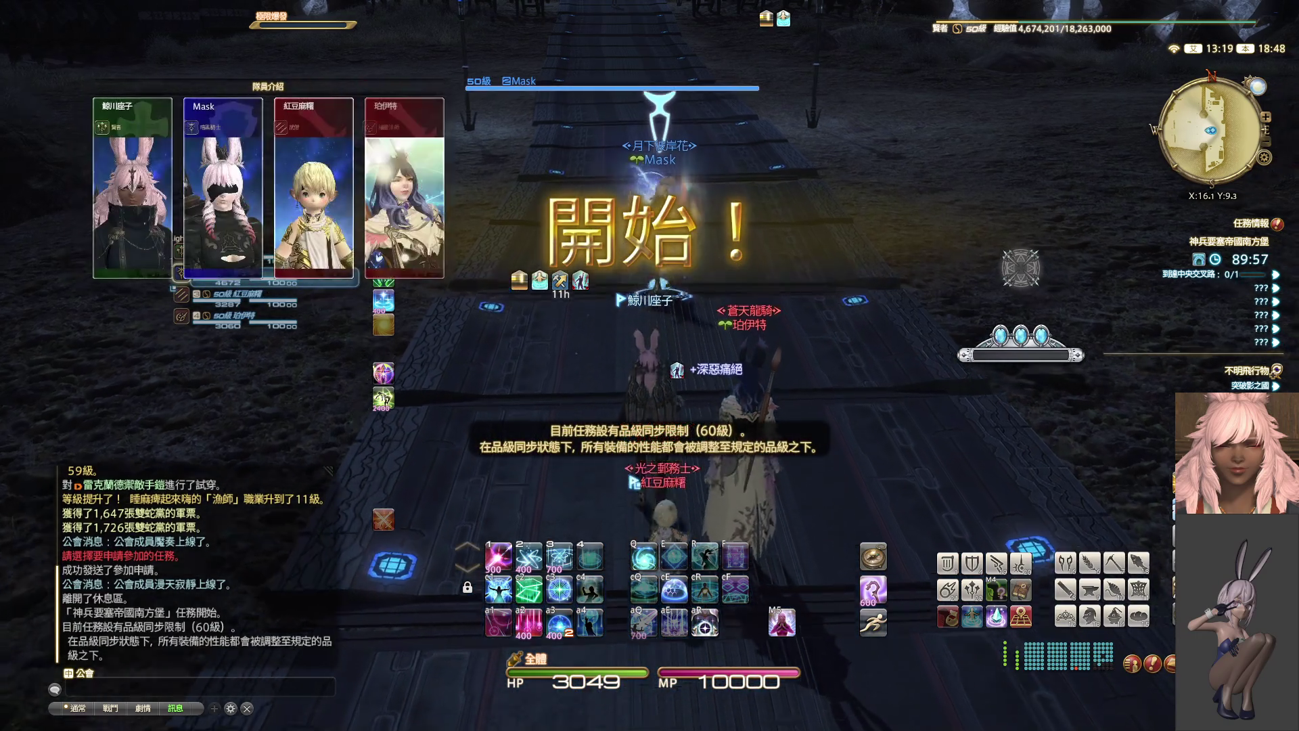
- Advance toward the pack, link Kardia to the tank and shield it with Eukrasian Diagnosis
{"action": "key", "text": "w"}
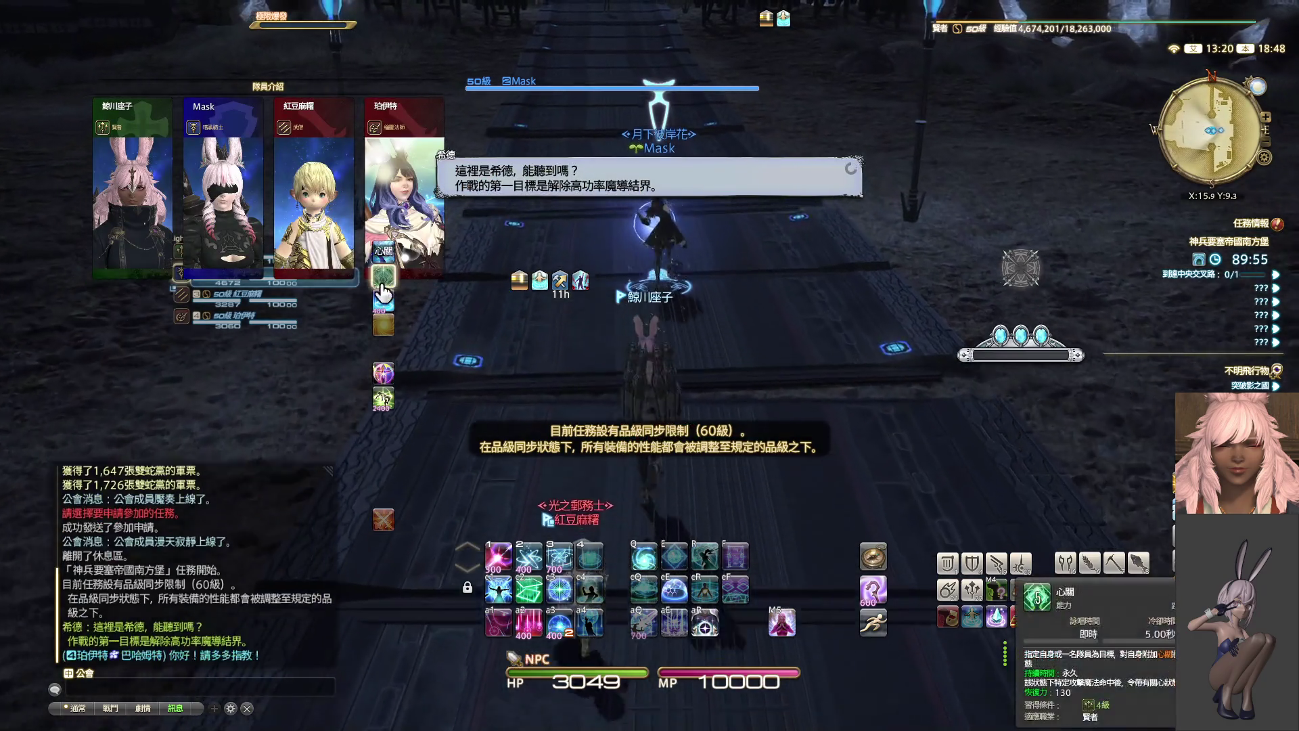
{"action": "left_click", "coordinate": [383, 284]}
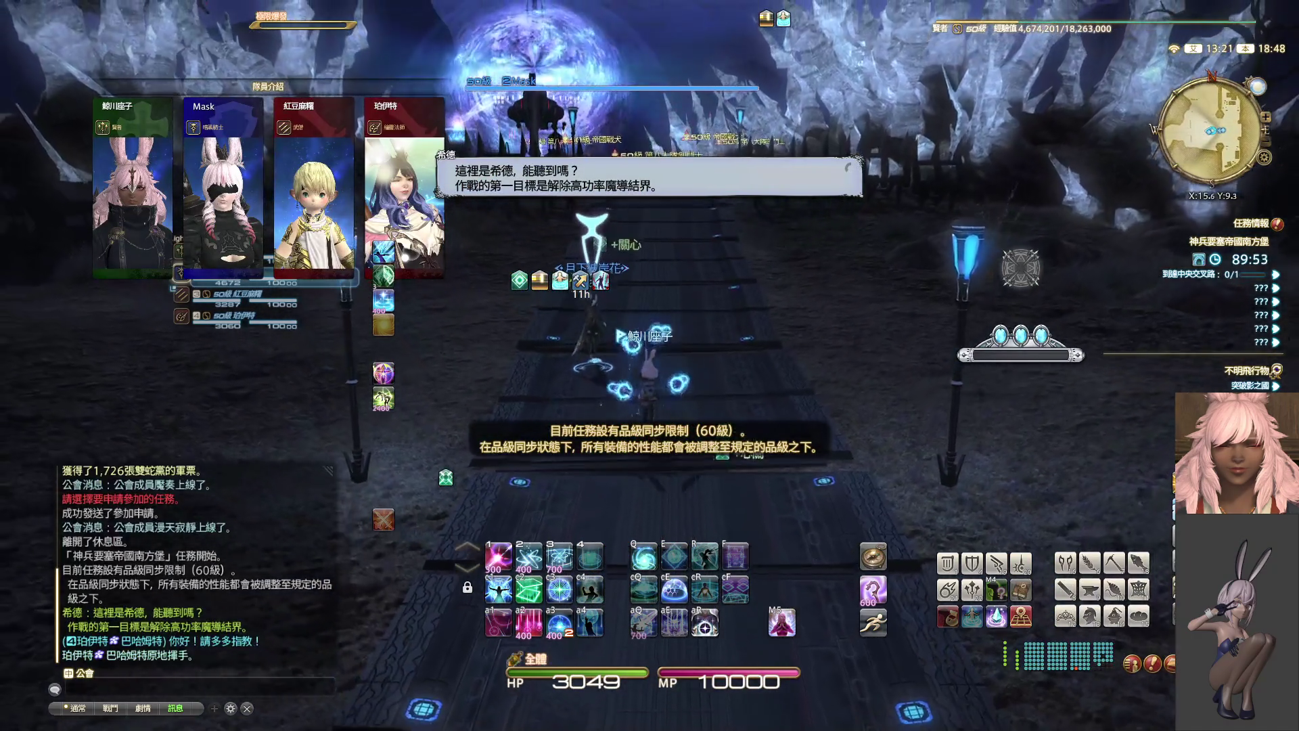
{"action": "key", "text": "w"}
{"action": "key", "text": "e"}
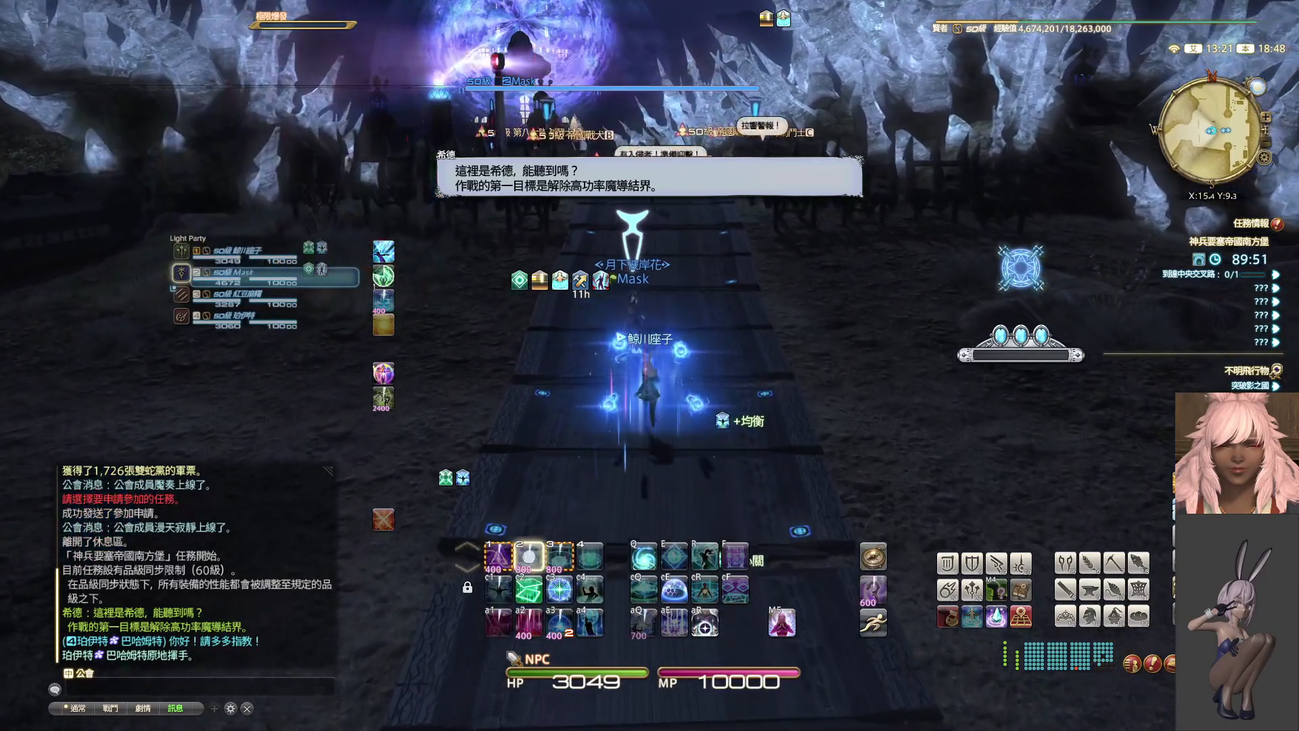
{"action": "key", "text": "1"}
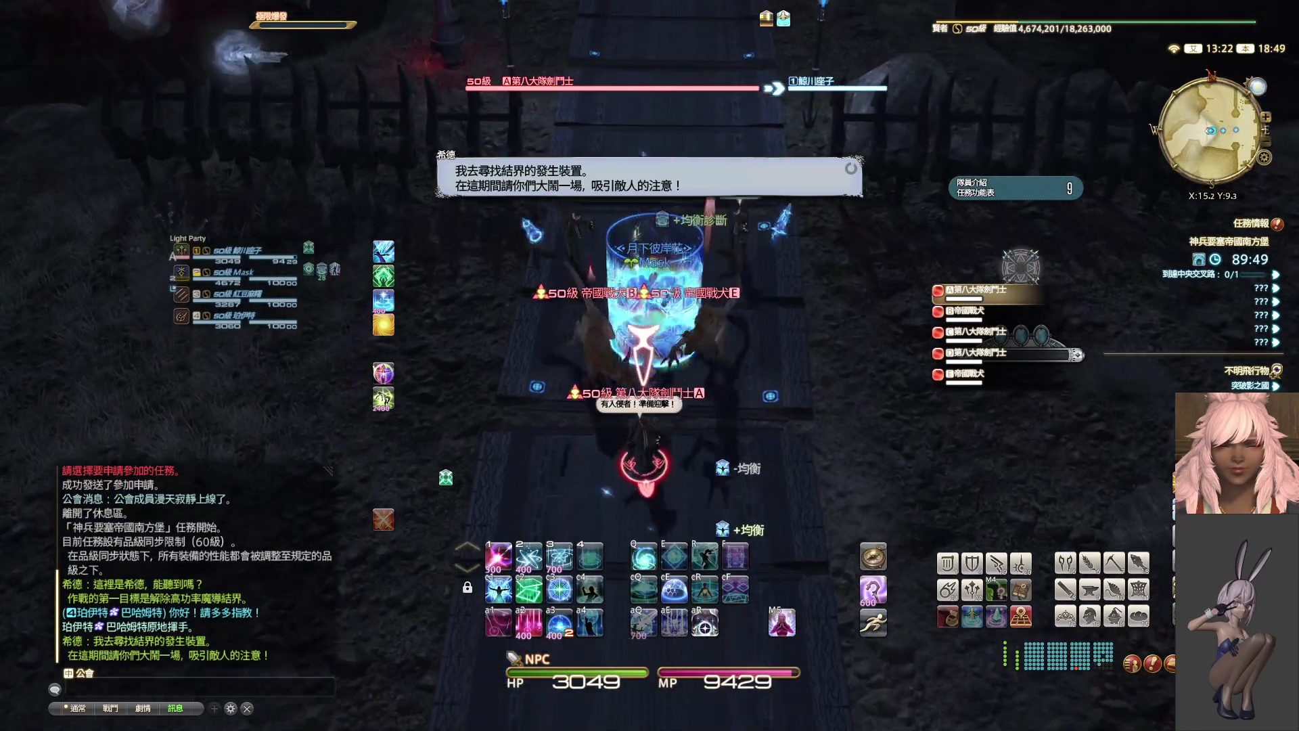
- Blast the imperial soldiers and hounds with repeated Dyskrasia and apply a damage-over-time
{"action": "key", "text": "2"}
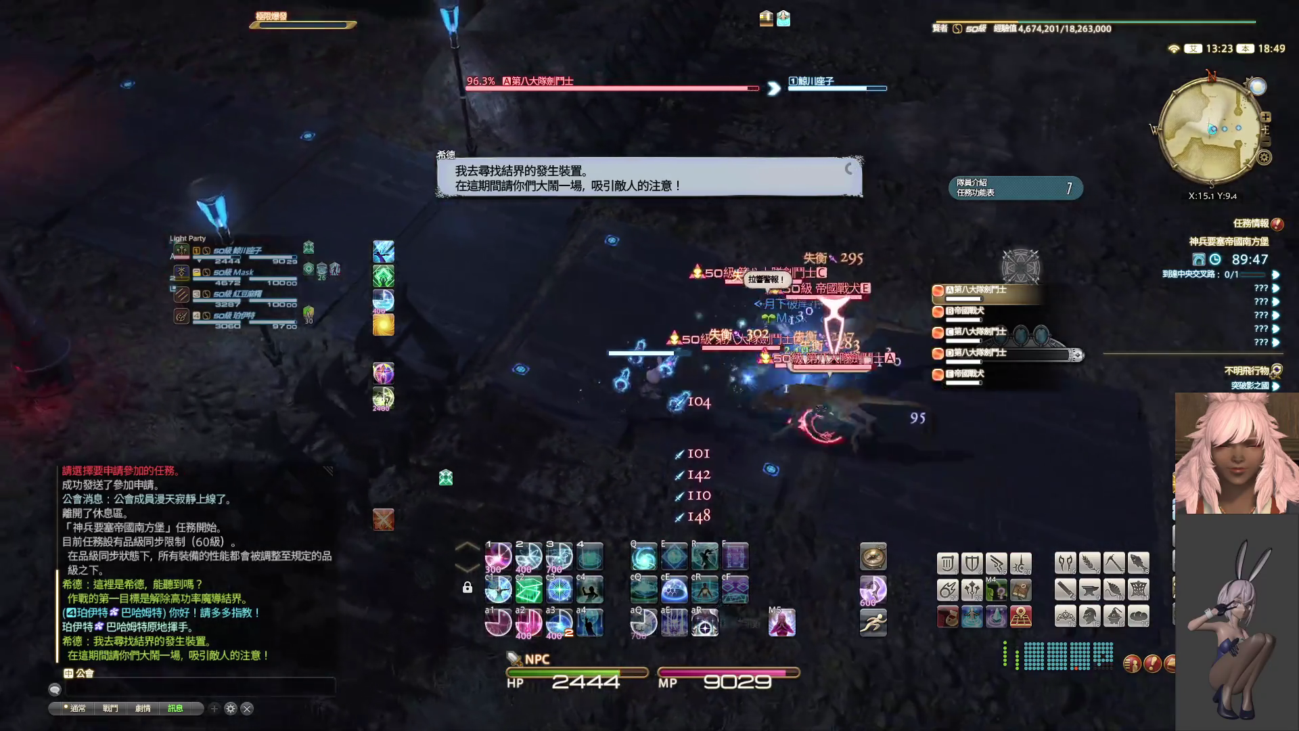
{"action": "key", "text": "2"}
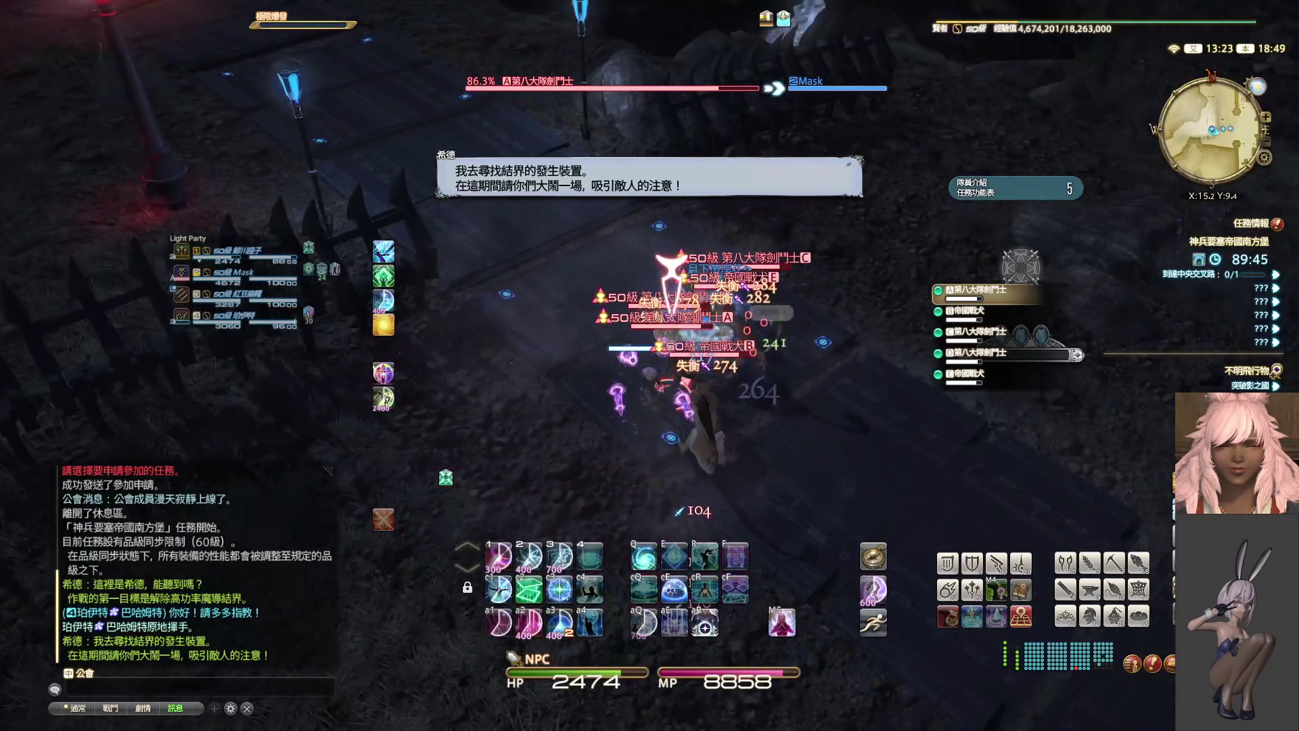
{"action": "key", "text": "2"}
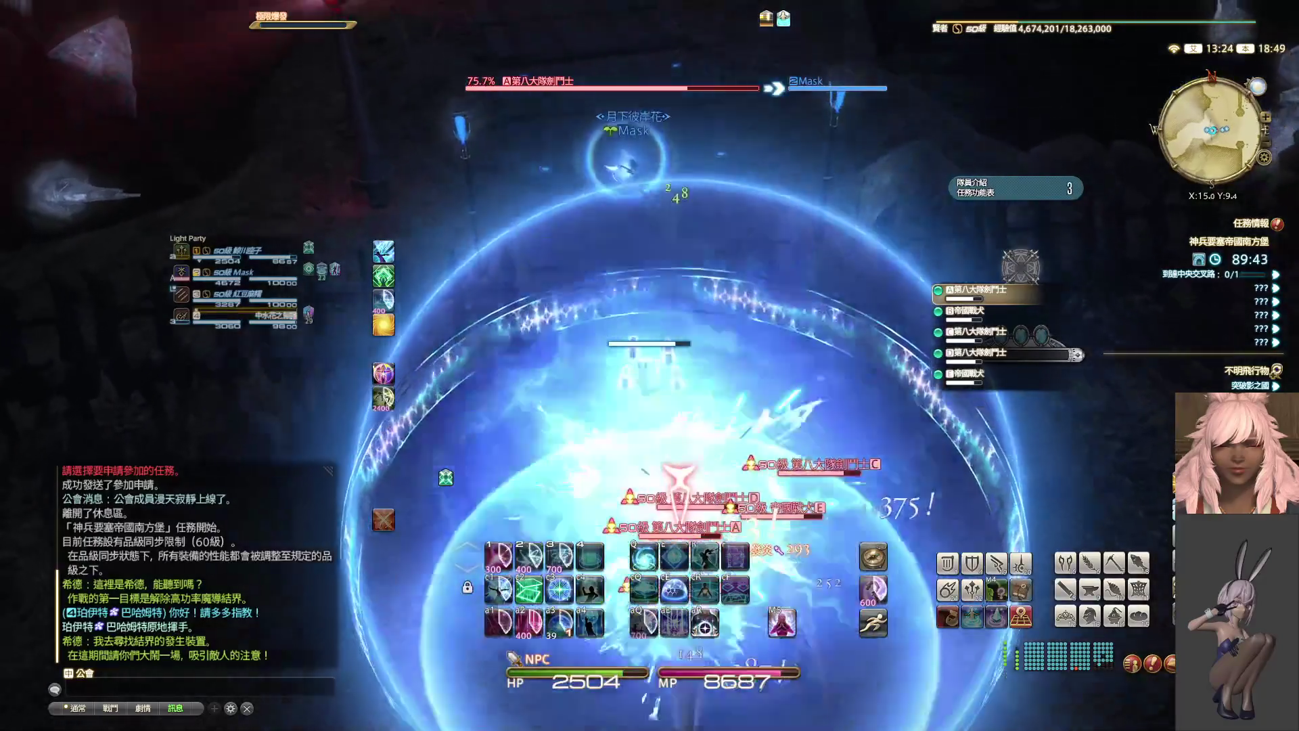
{"action": "key", "text": "2"}
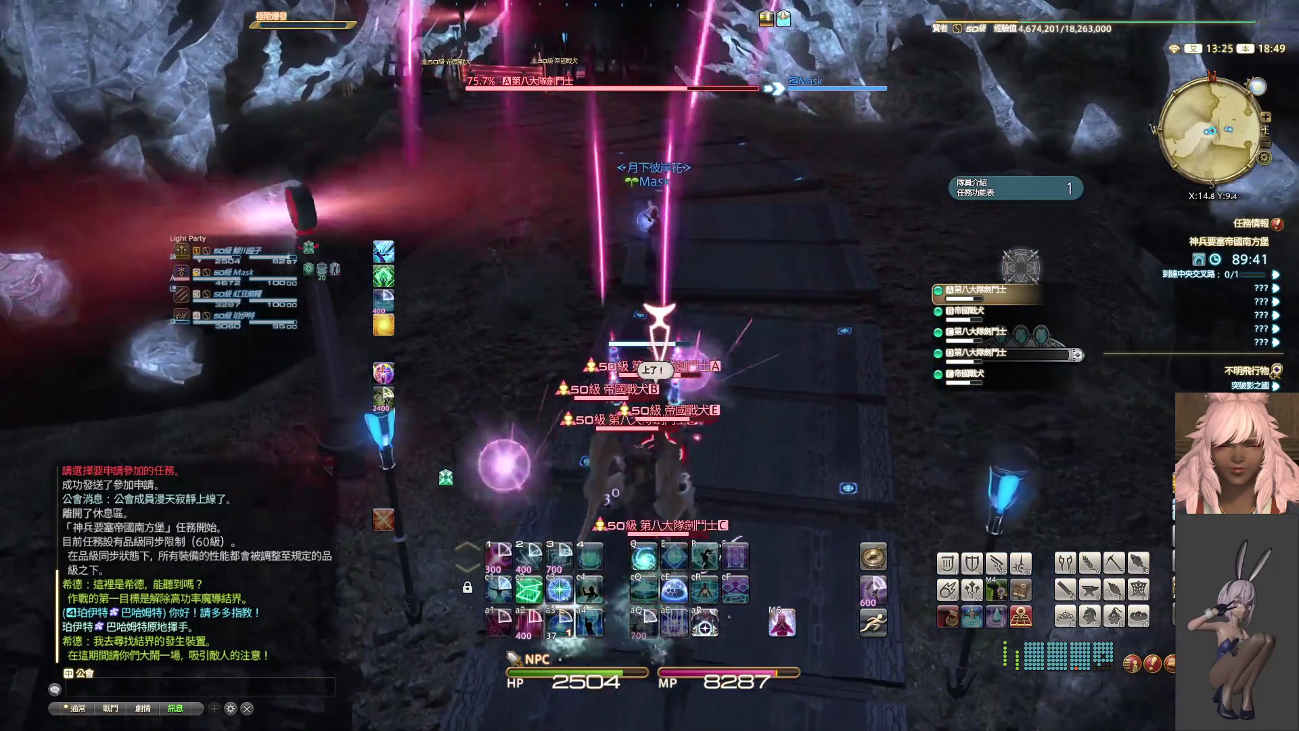
{"action": "key", "text": "2"}
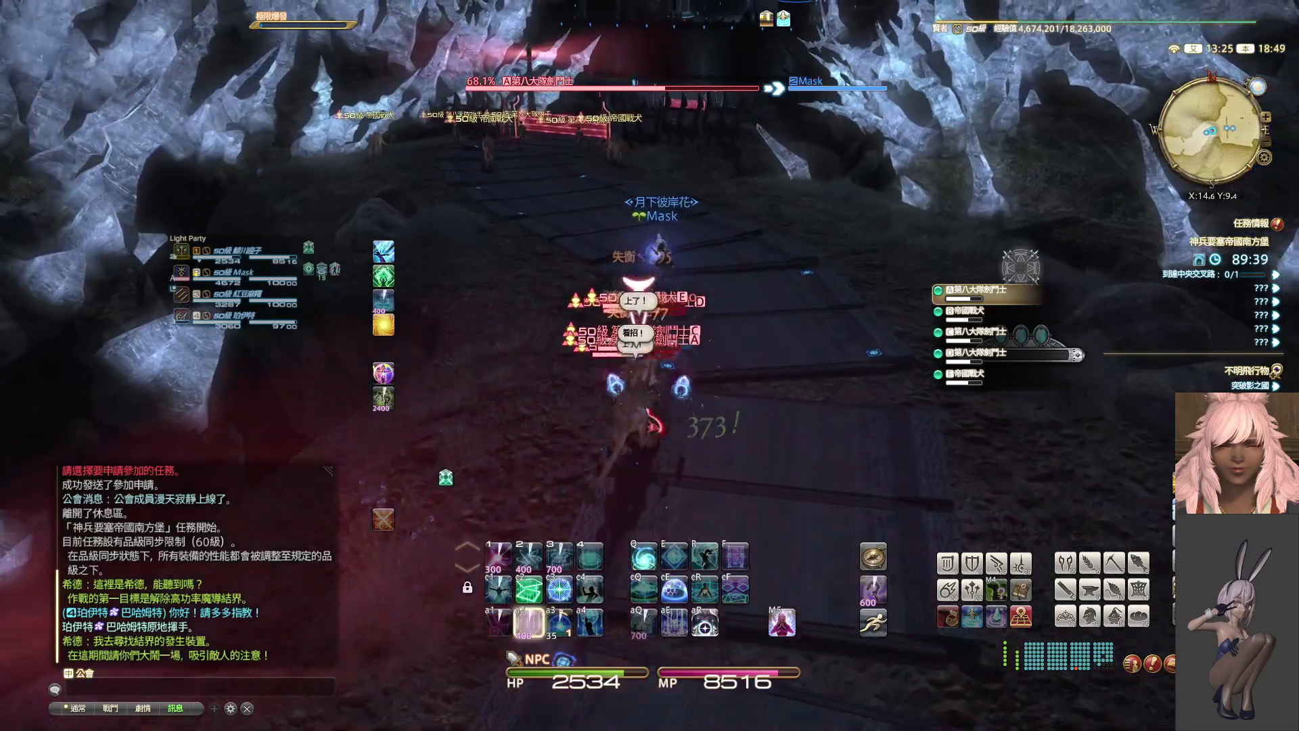
{"action": "key", "text": "2"}
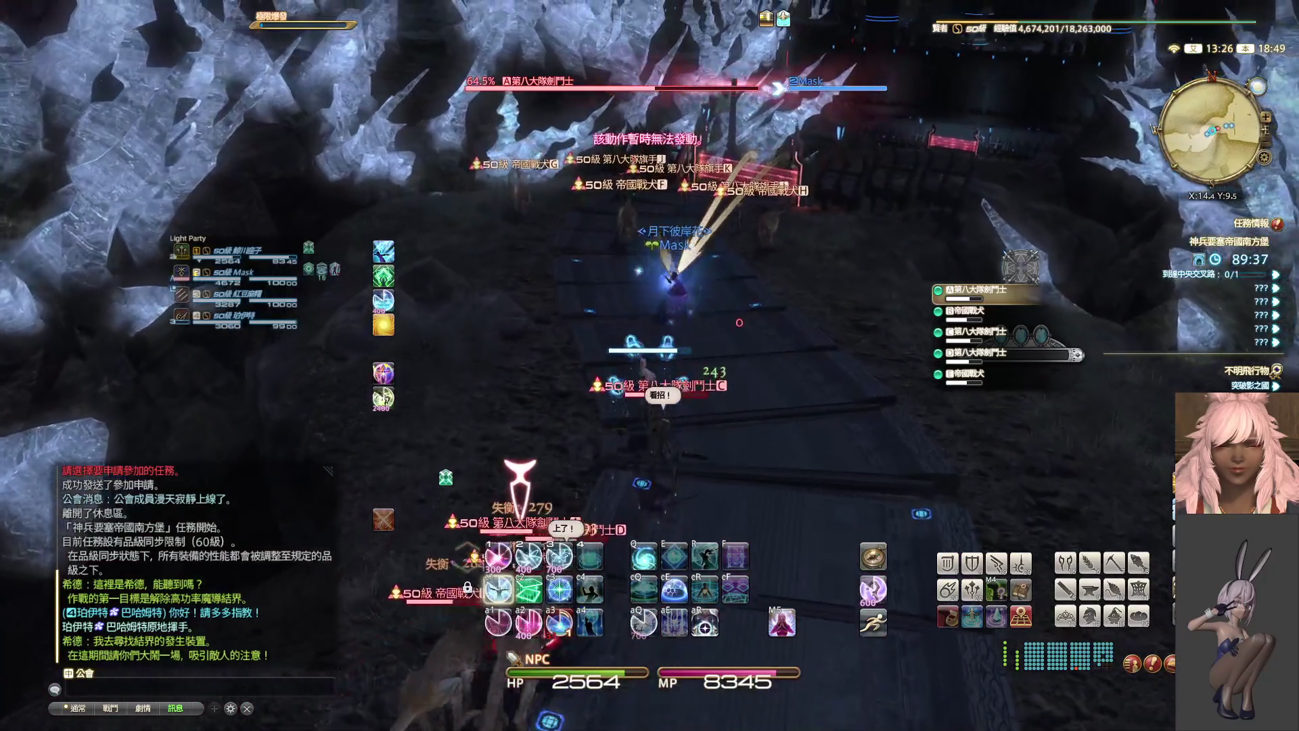
{"action": "key", "text": "2"}
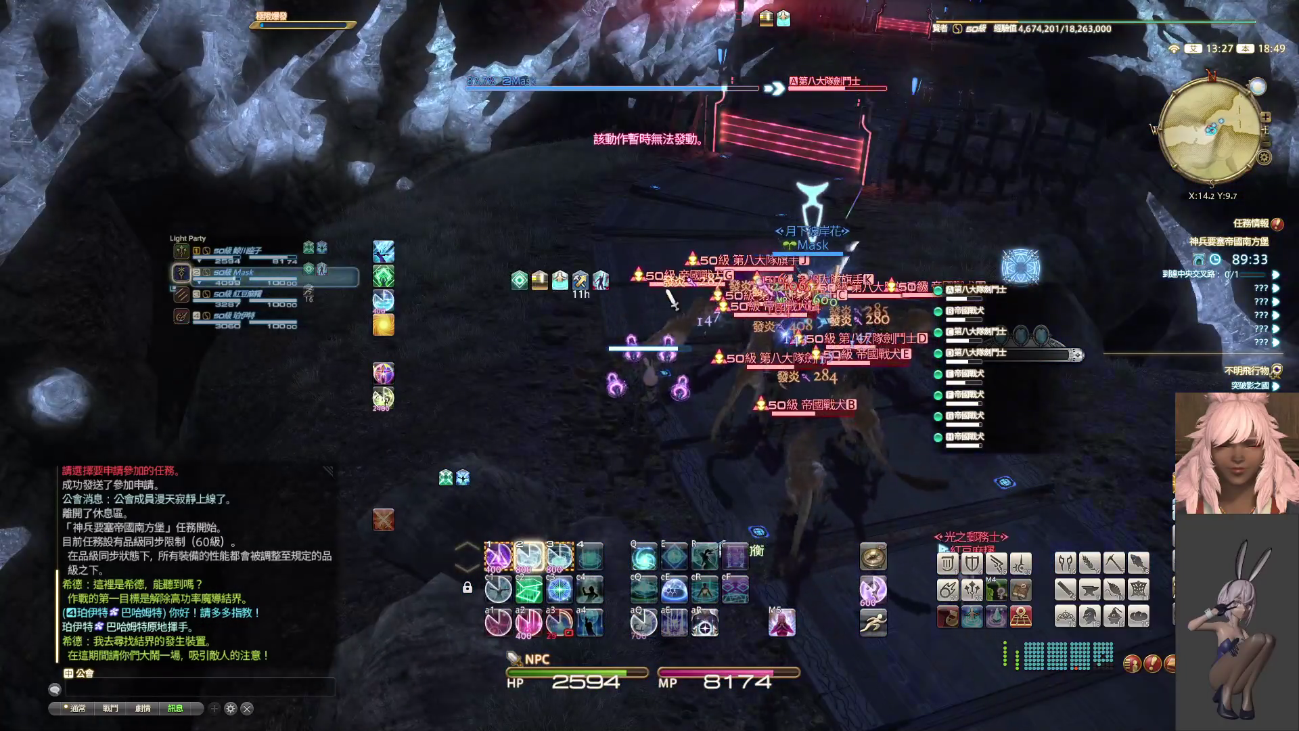
{"action": "key", "text": "d"}
- Work through the 第八大隊旗手 standard-bearers J, I and K while reshielding the tank
{"action": "key", "text": "Tab"}
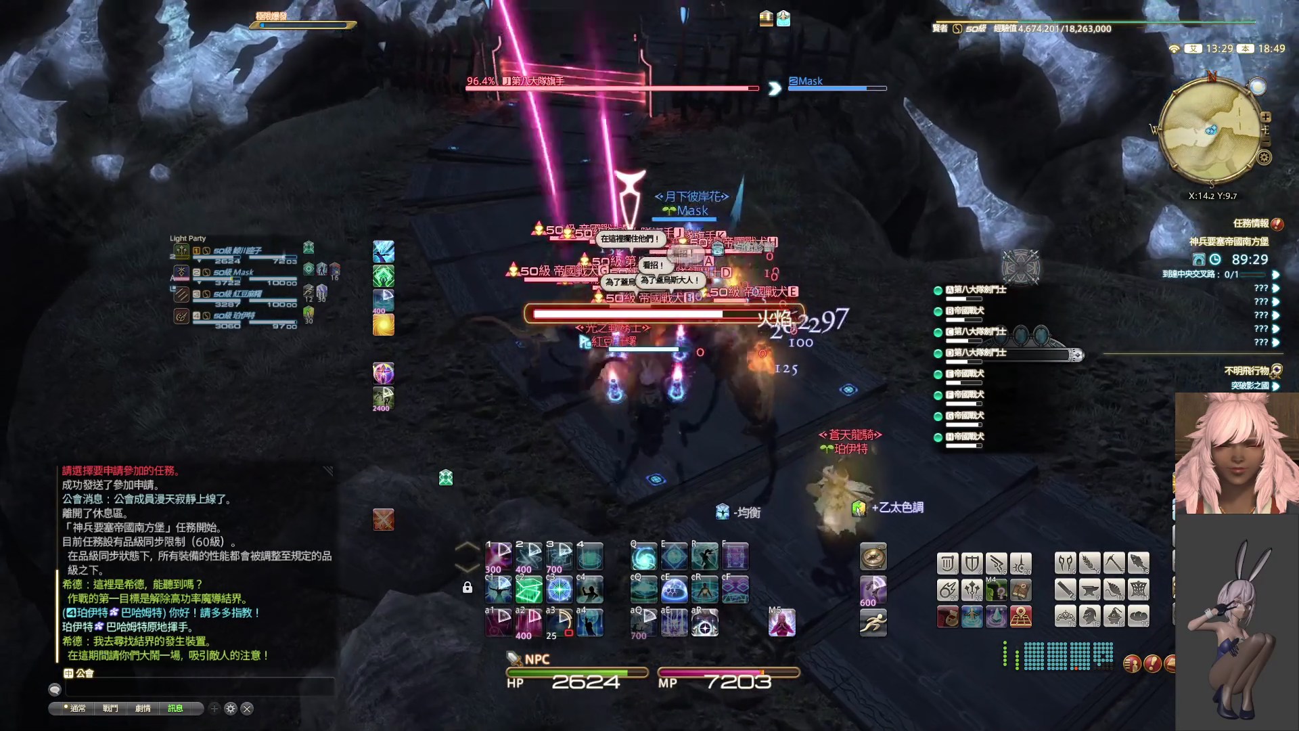
{"action": "key", "text": "1"}
{"action": "key", "text": "alt+2"}
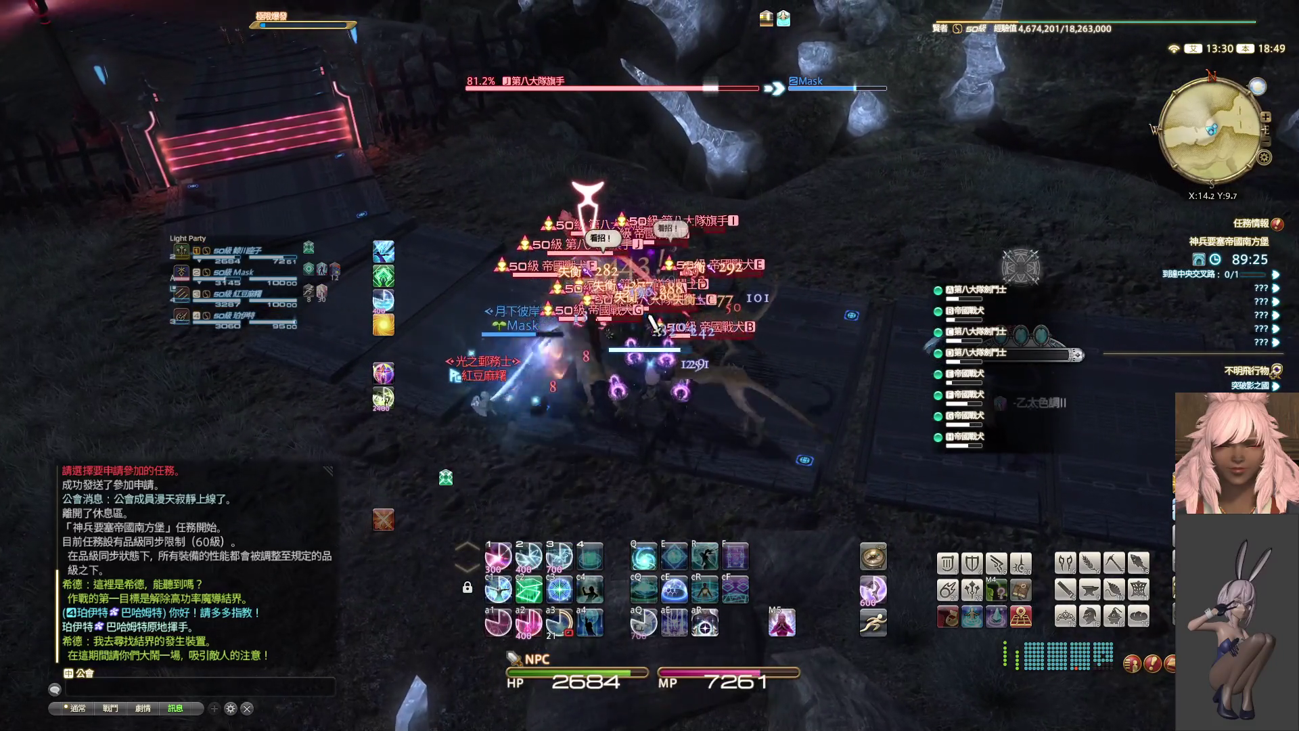
{"action": "key", "text": "1"}
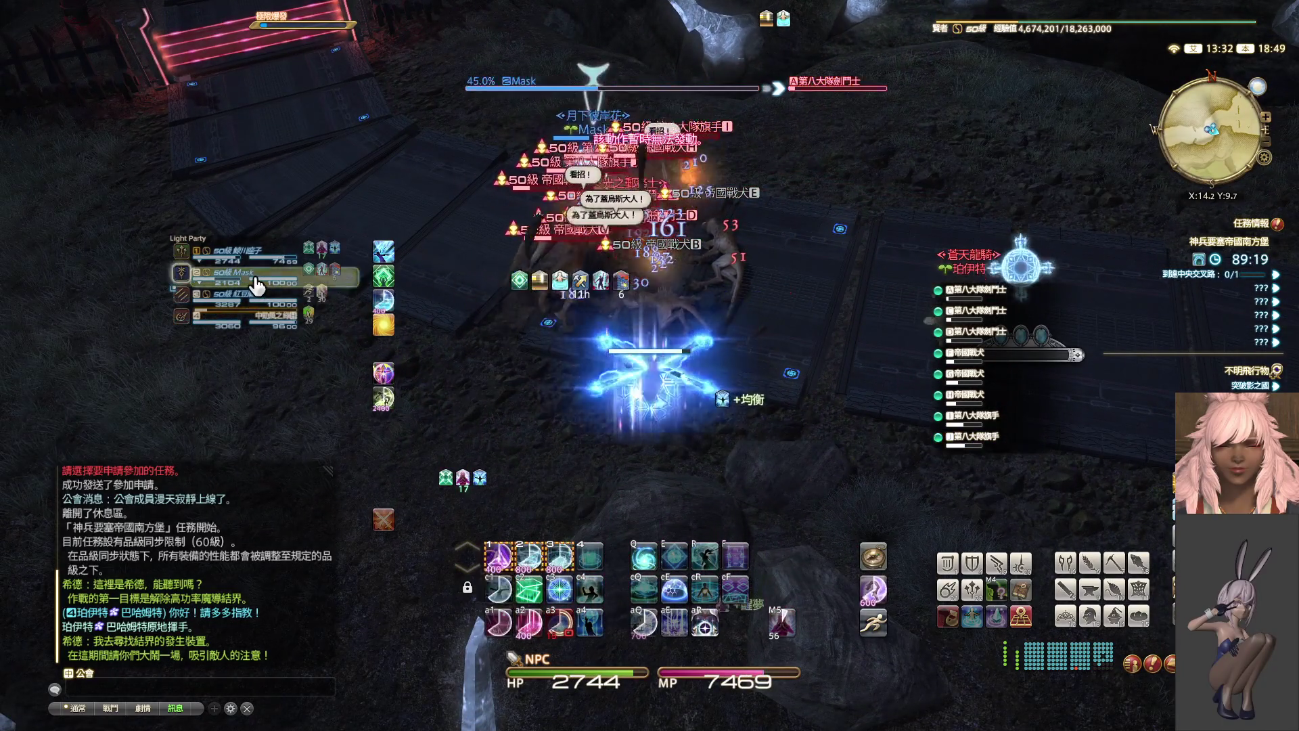
{"action": "key", "text": "q"}
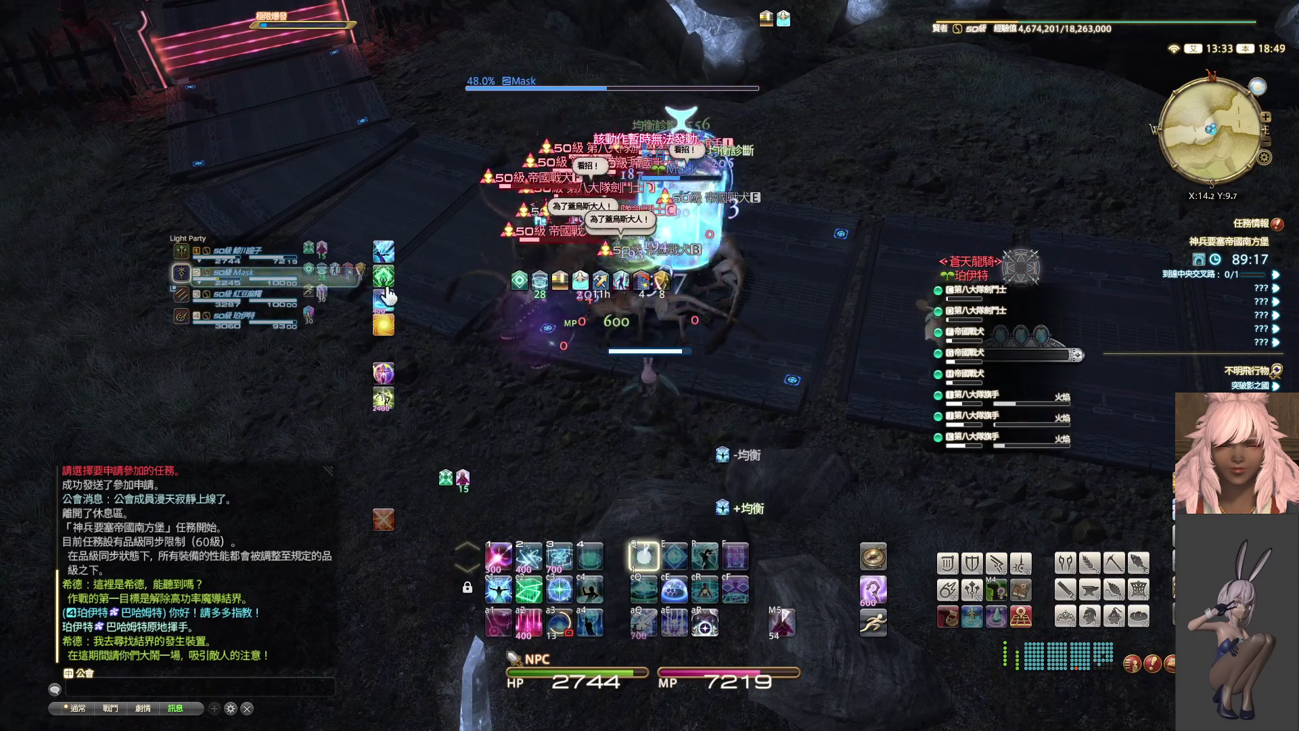
{"action": "key", "text": "Tab"}
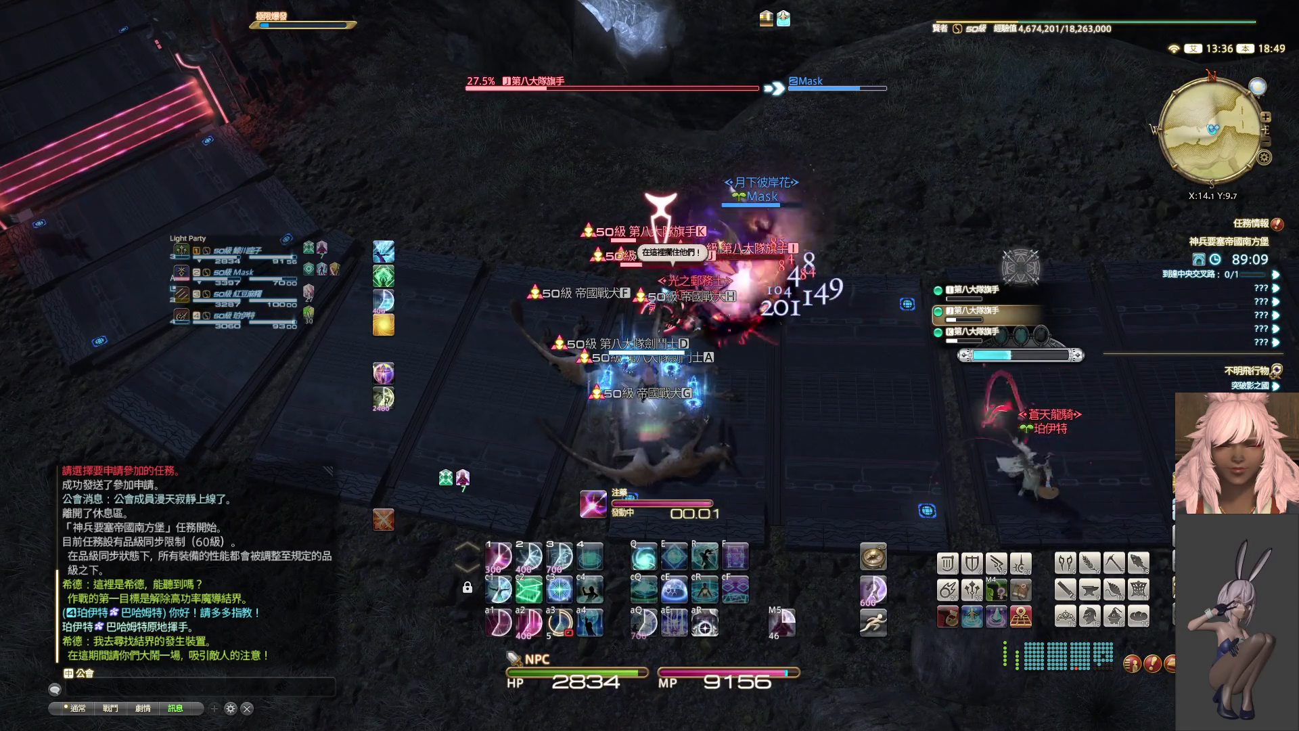
{"action": "key", "text": "alt+2"}
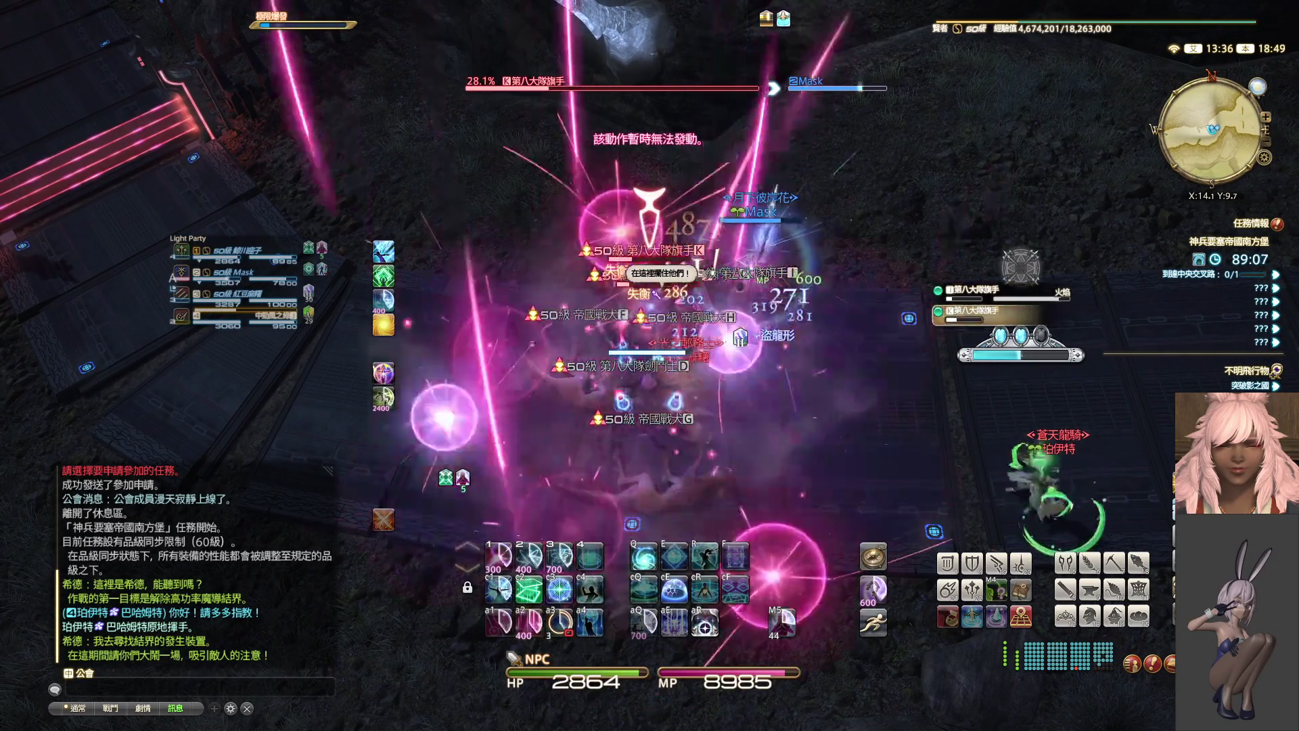
{"action": "key", "text": "Tab"}
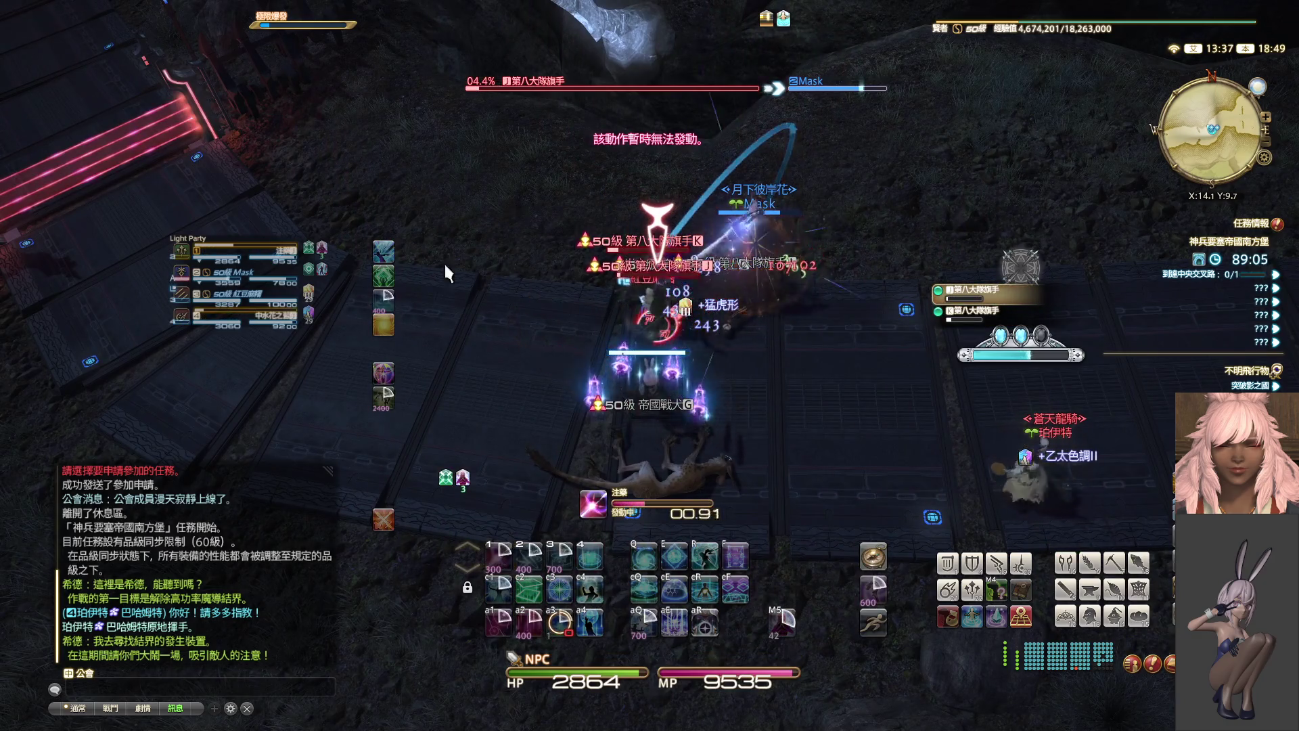
{"action": "left_click", "coordinate": [295, 279]}
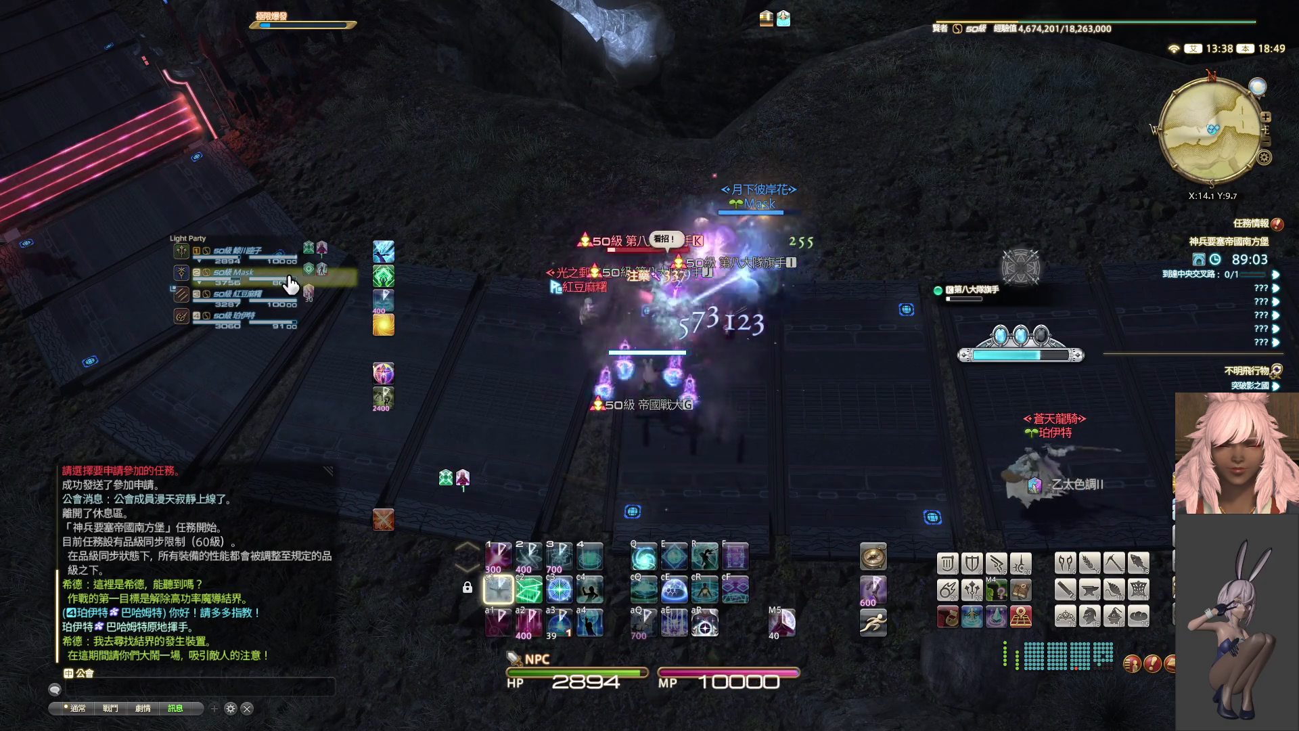
- Turn toward the new pack and put barriers on yourself and the tank
{"action": "left_click_drag", "start_coordinate": [643, 302], "coordinate": [487, 302]}
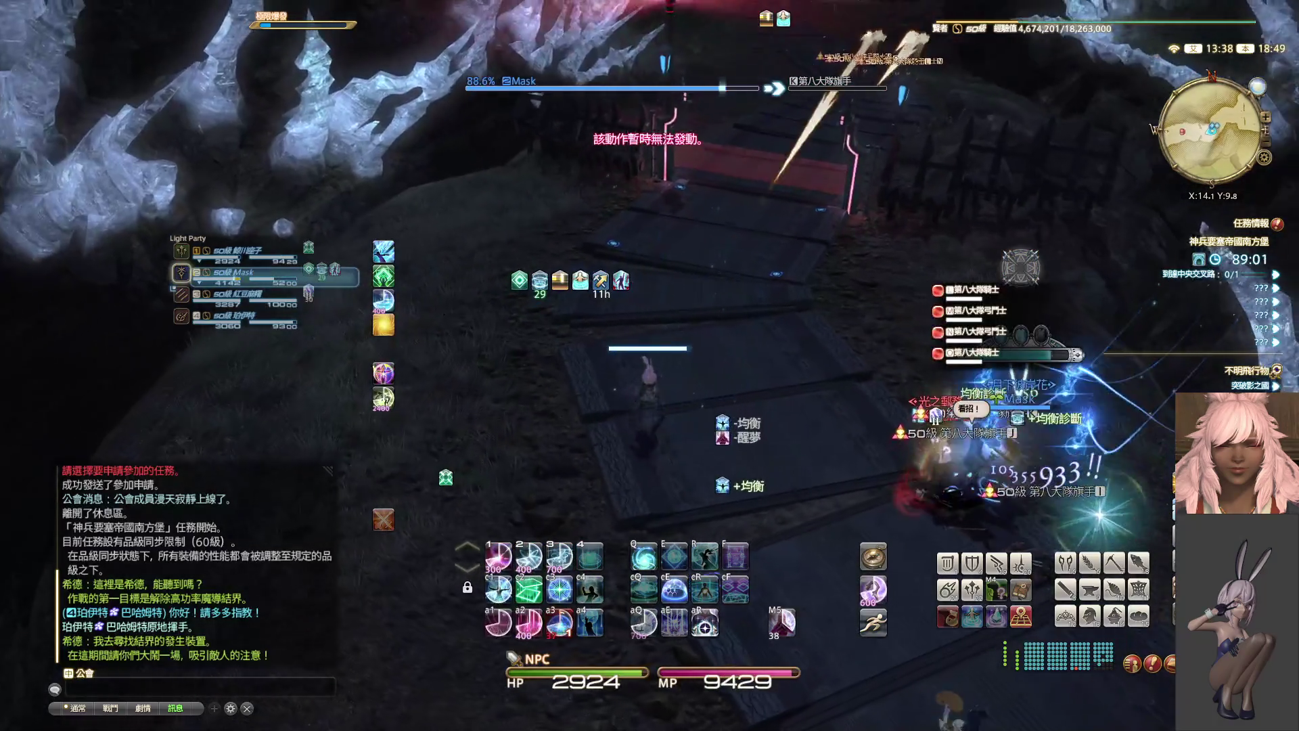
{"action": "mouse_move", "coordinate": [690, 308]}
{"action": "left_mouse_down"}
{"action": "mouse_move", "coordinate": [785, 298]}
{"action": "mouse_move", "coordinate": [362, 290]}
{"action": "left_mouse_up"}
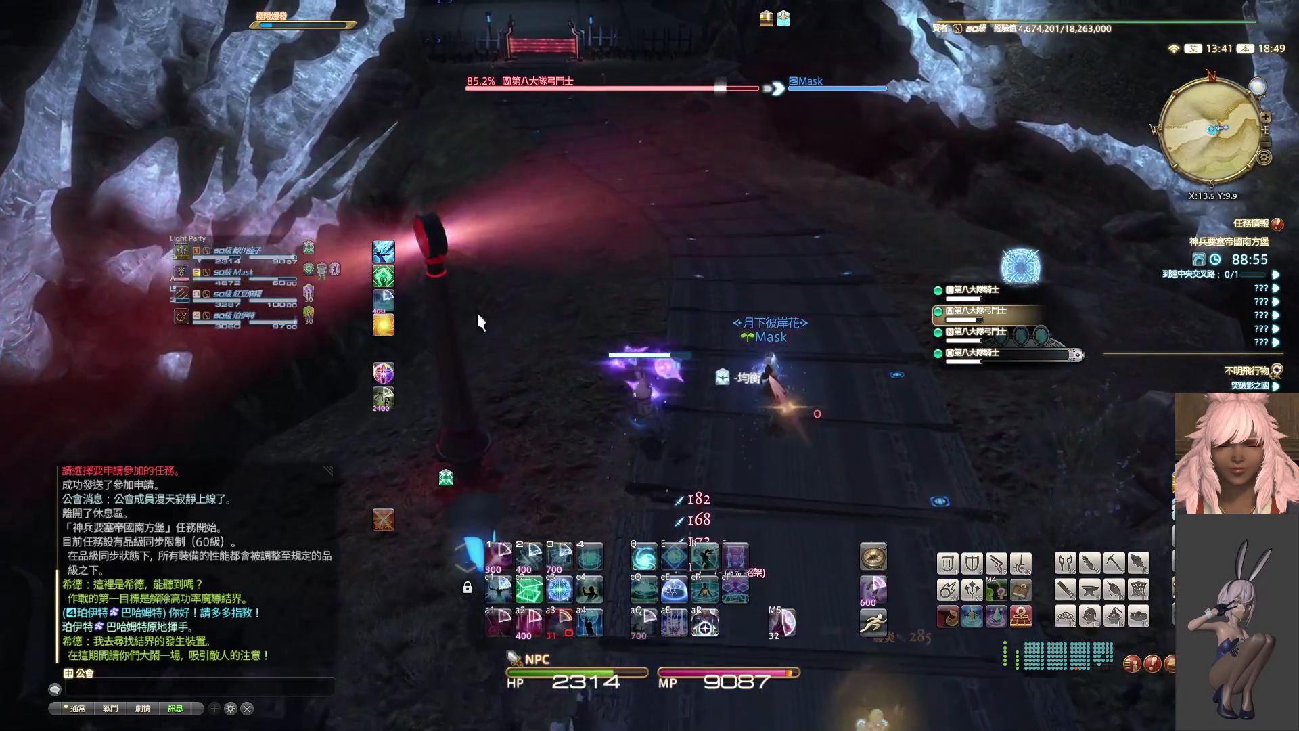
{"action": "left_click_drag", "start_coordinate": [476, 310], "coordinate": [846, 312]}
{"action": "key", "text": "2"}
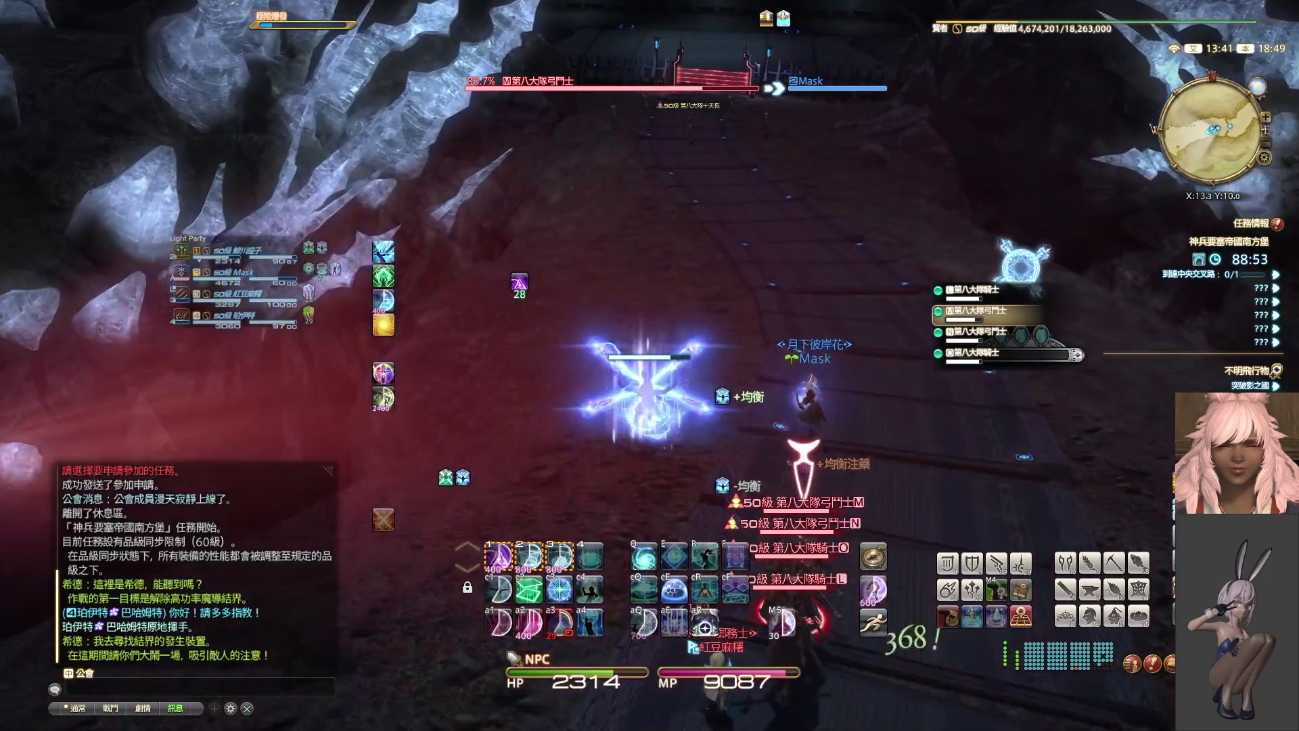
{"action": "key", "text": "ctrl+1"}
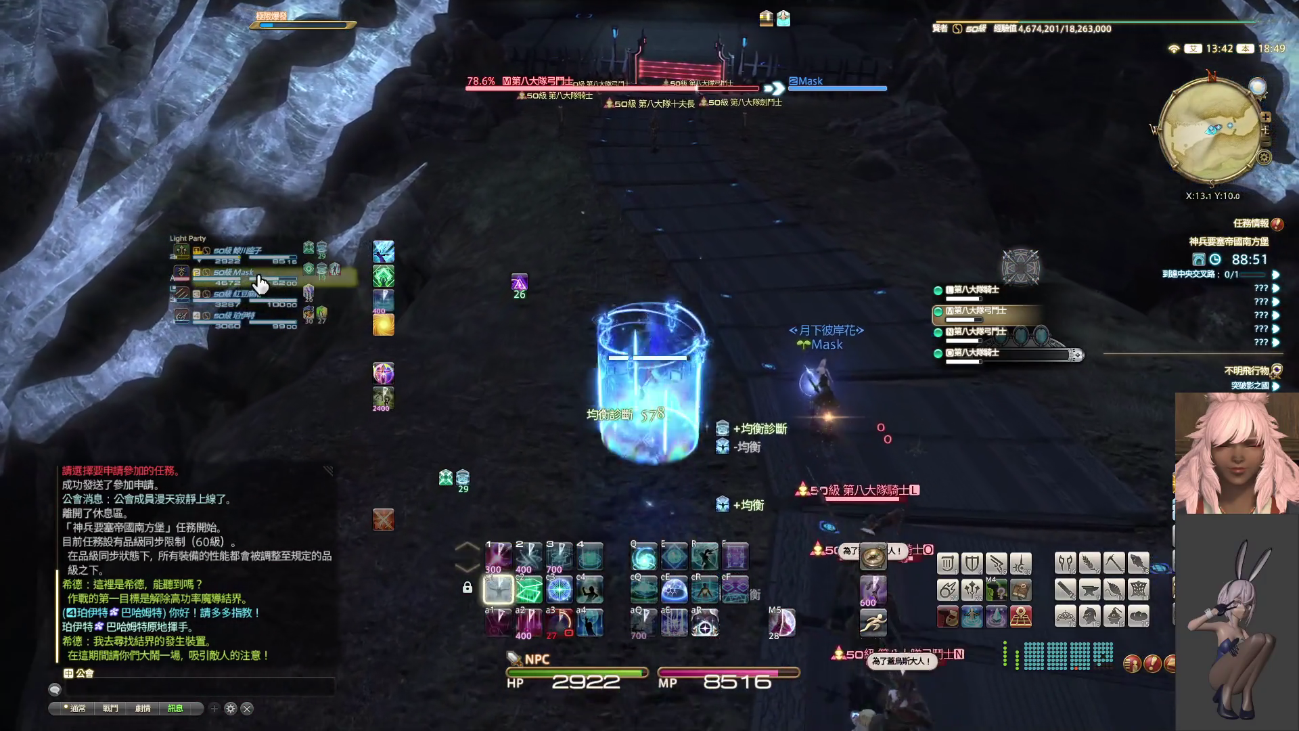
{"action": "key", "text": "ctrl+1"}
{"action": "left_click_drag", "start_coordinate": [259, 283], "coordinate": [731, 291]}
- Hit the pack with Dyskrasia and shield the tank with Eukrasian Diagnosis
{"action": "key", "text": "alt+2"}
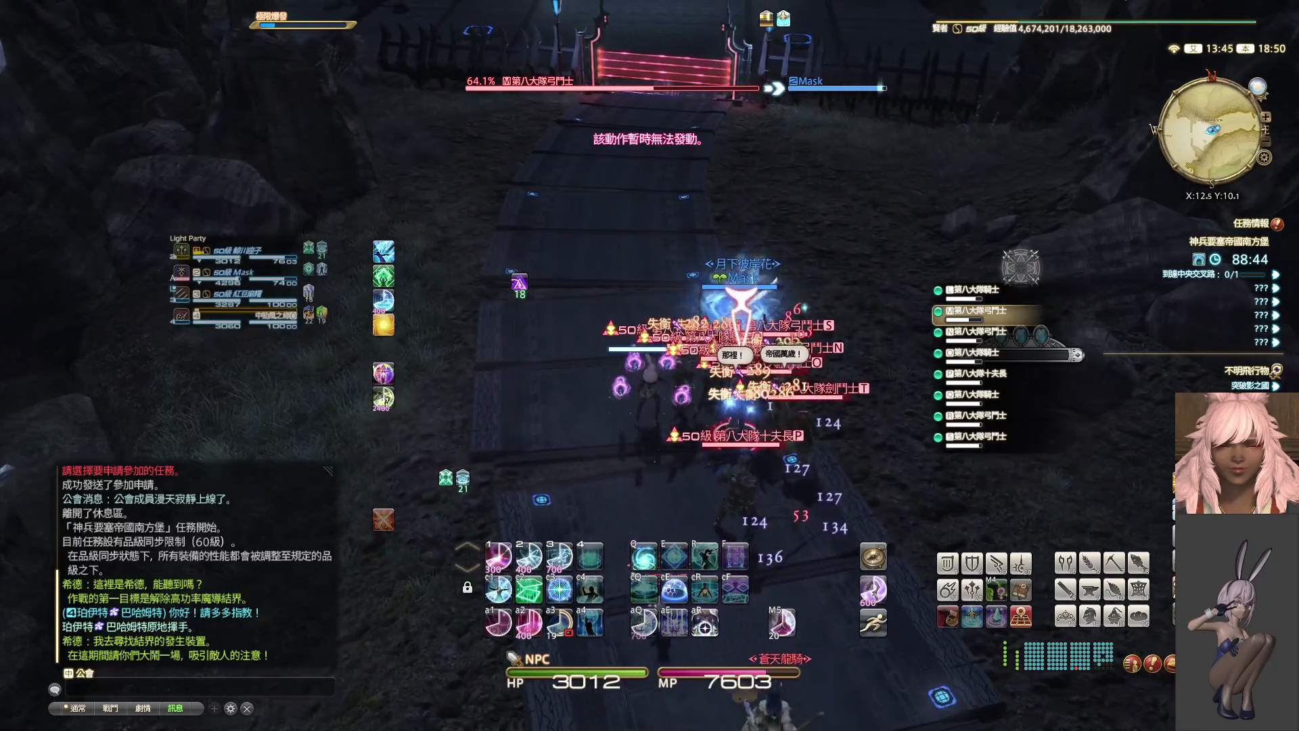
{"action": "key", "text": "ctrl+1"}
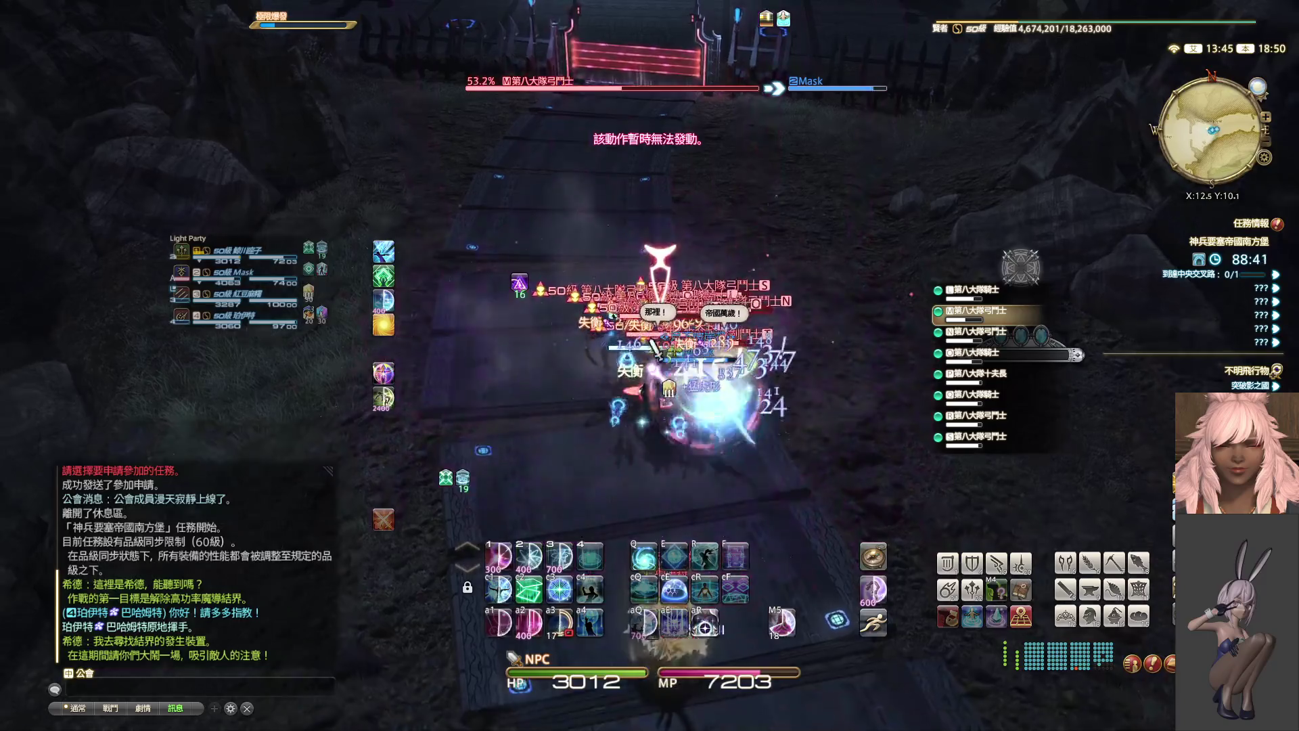
{"action": "left_click", "coordinate": [273, 283]}
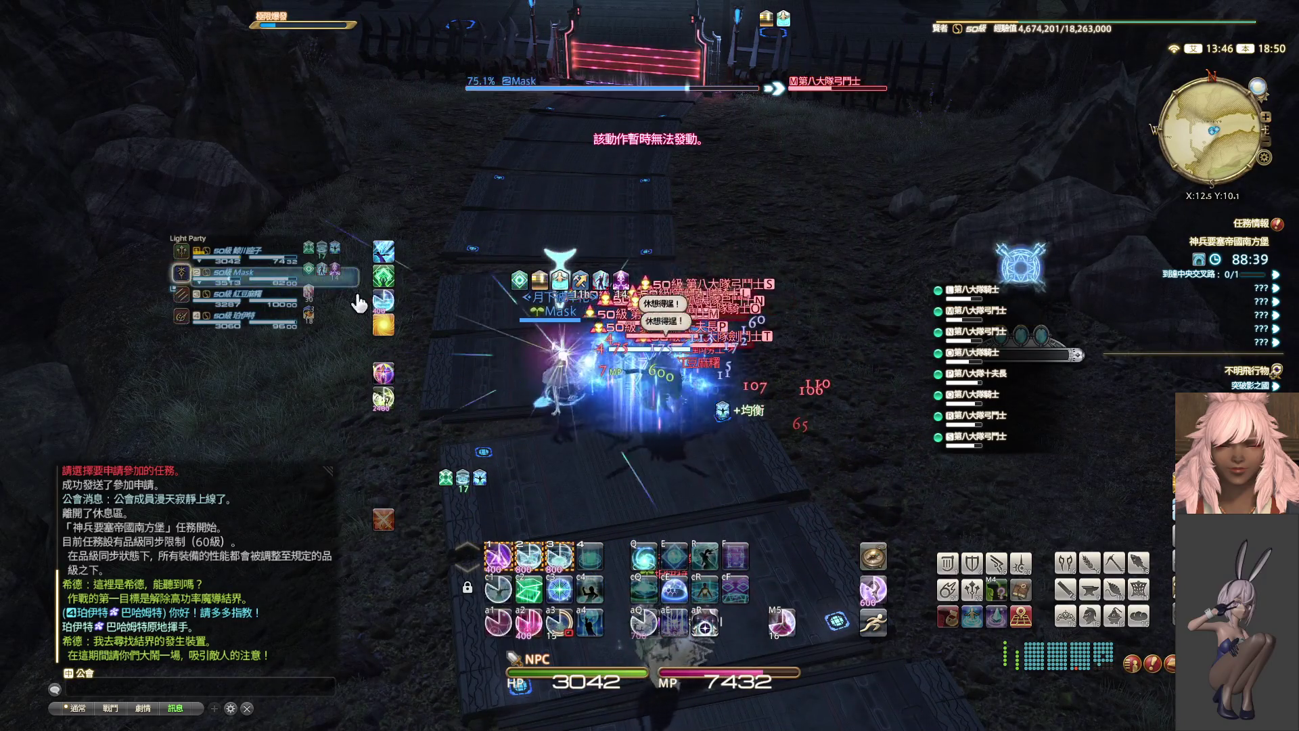
{"action": "key", "text": "2"}
{"action": "key", "text": "alt+2"}
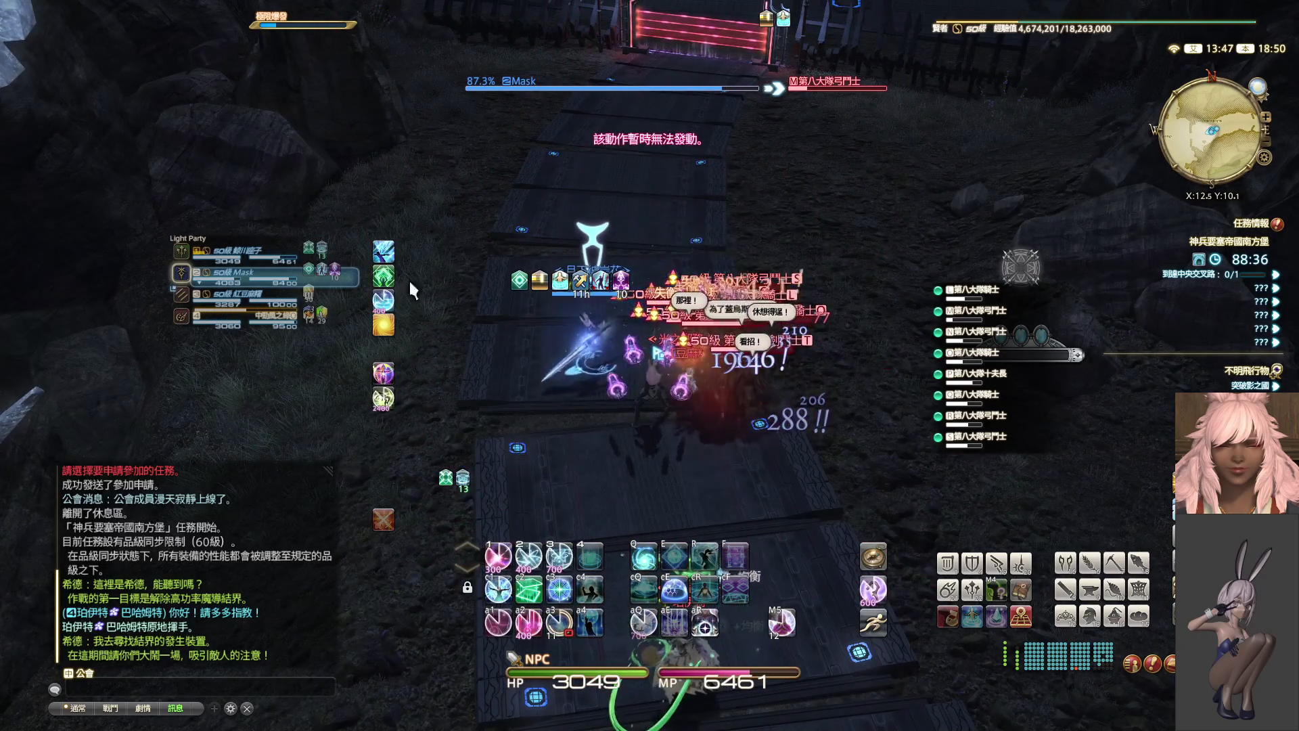
{"action": "key", "text": "2"}
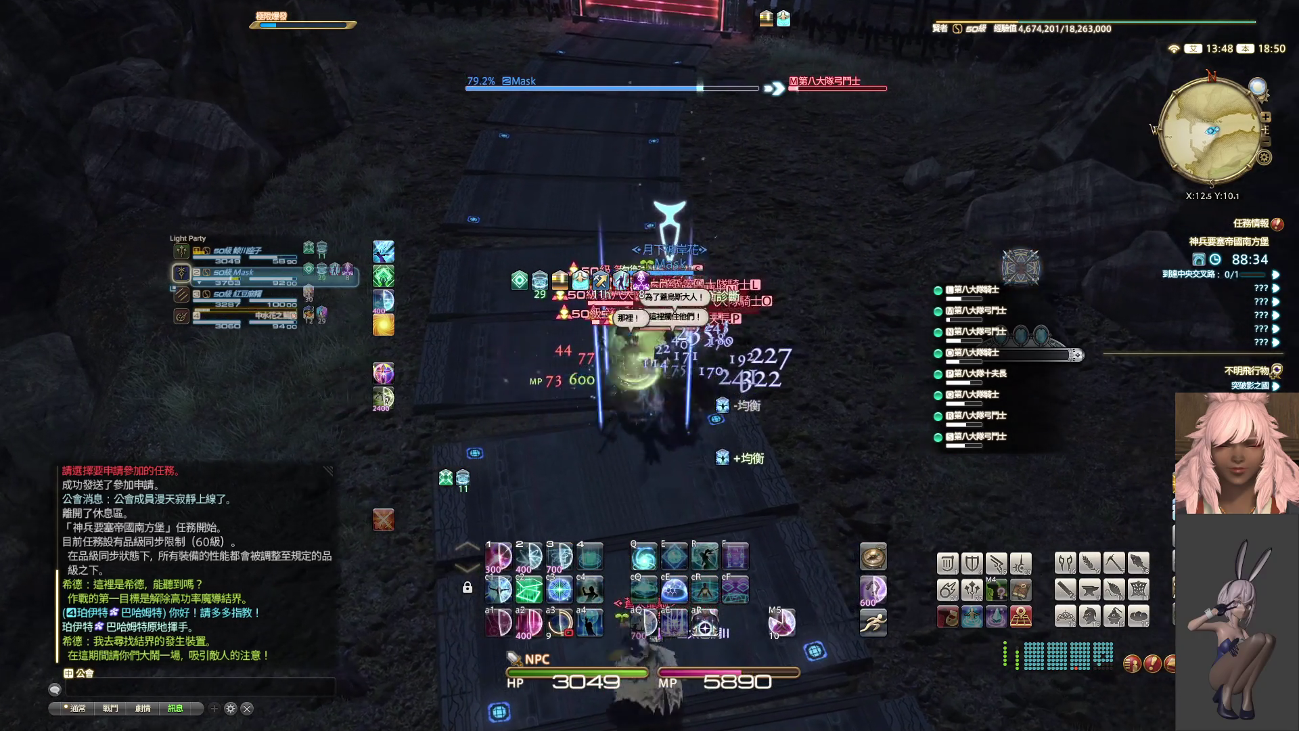
- Target the 第八大隊騎士 and finish the knight pack with repeated area attacks
{"action": "key", "text": "Tab"}
{"action": "key", "text": "alt+2"}
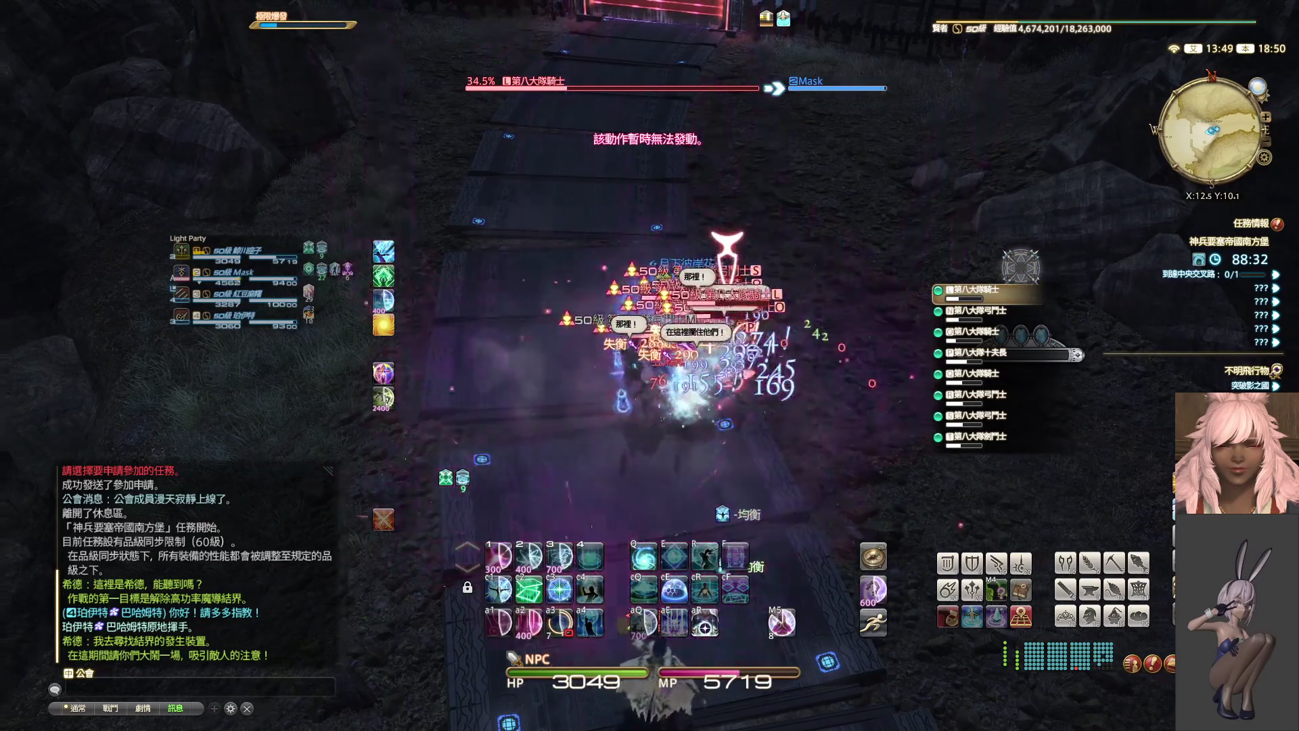
{"action": "key", "text": "alt+2"}
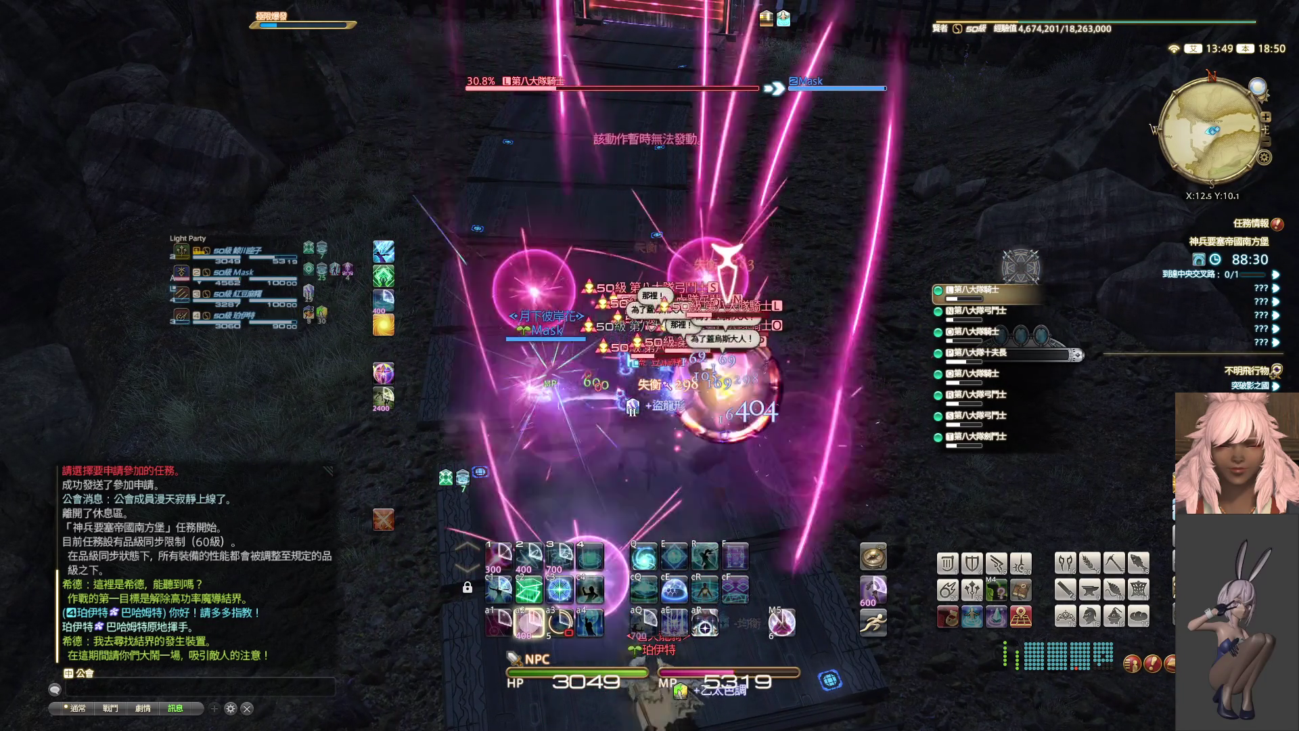
{"action": "key", "text": "alt+2"}
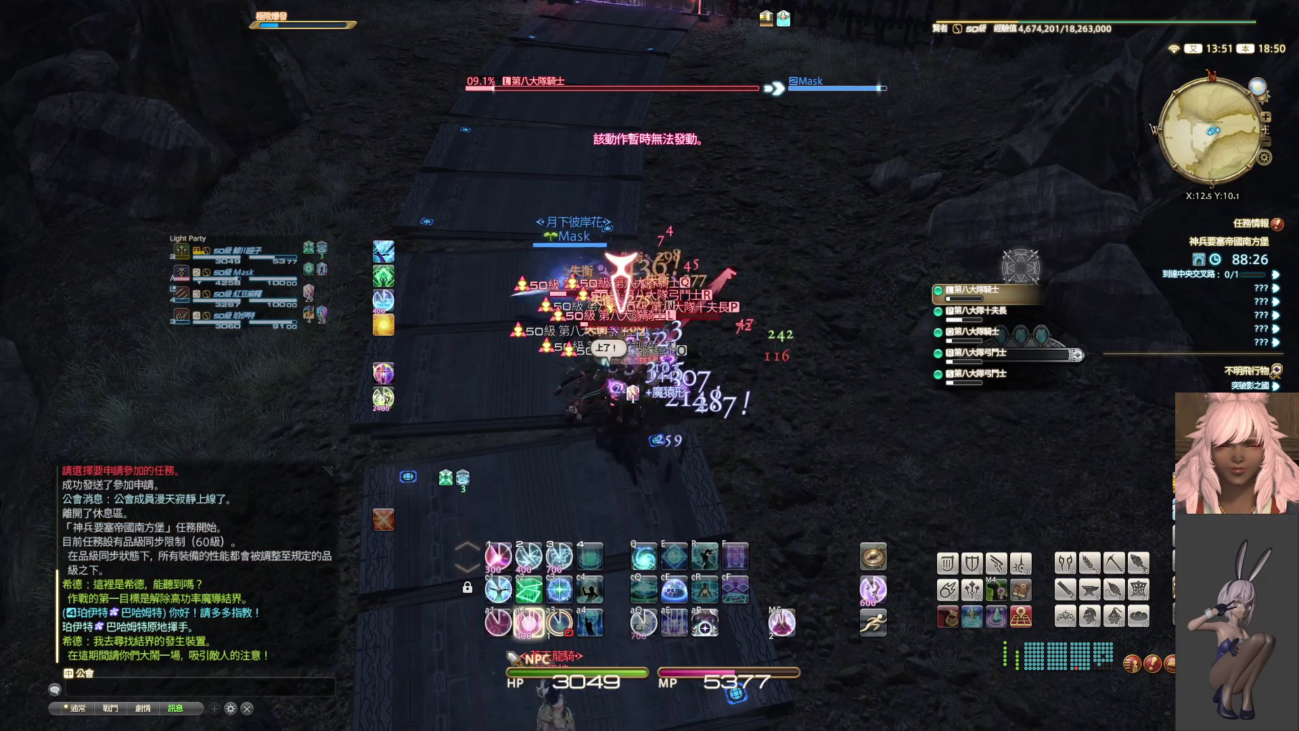
{"action": "key", "text": "alt+2"}
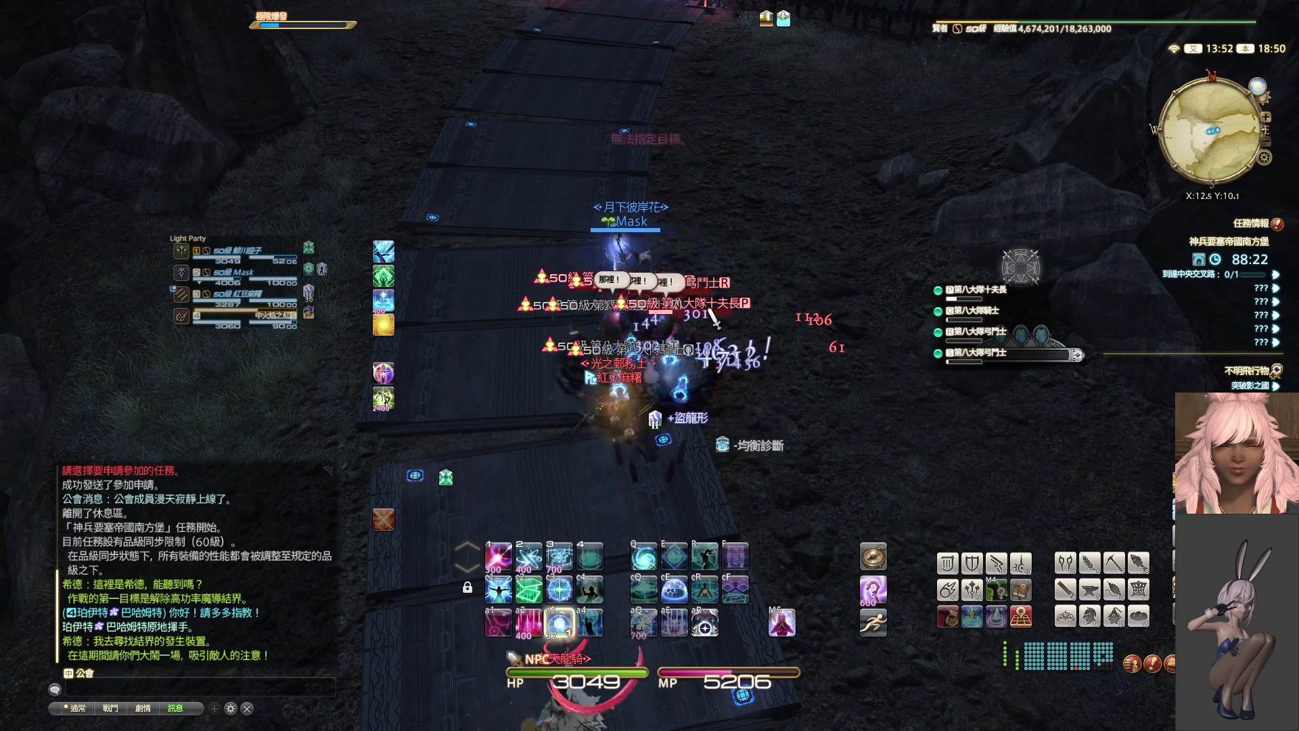
{"action": "key", "text": "alt+2"}
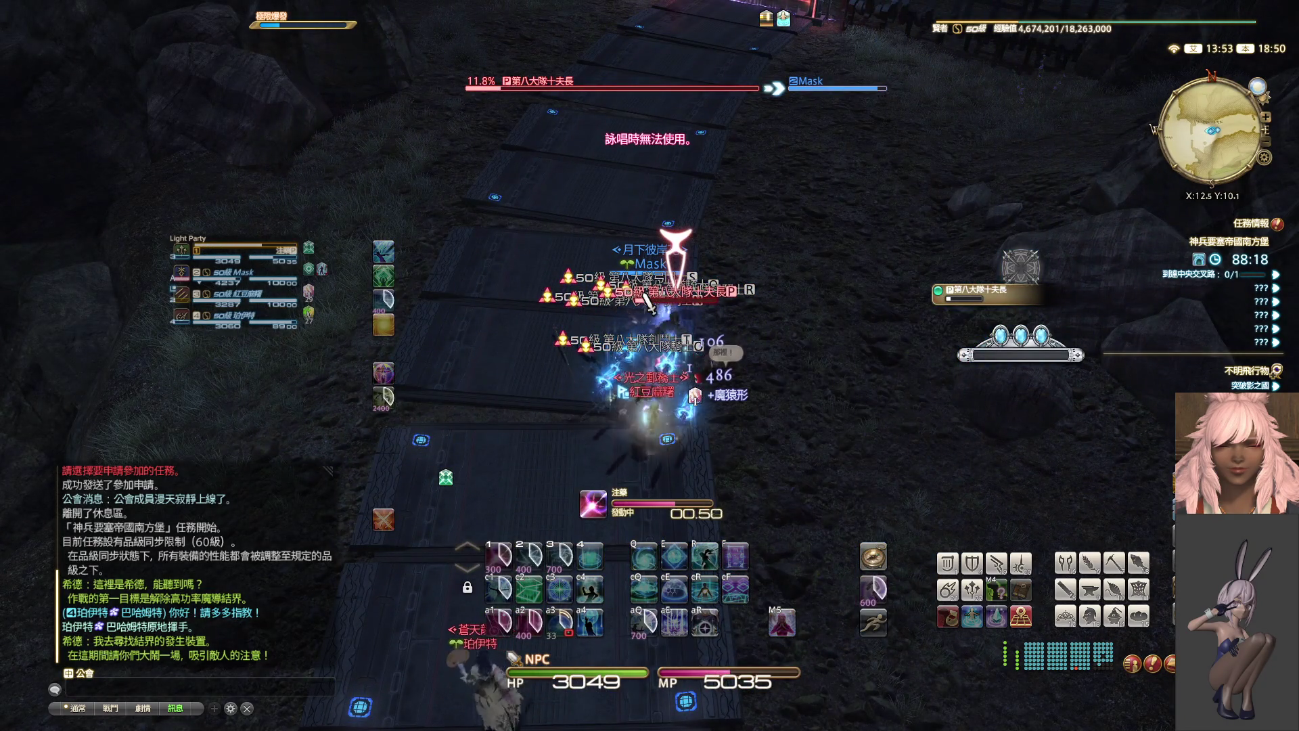
- Shield a party member and head toward the blockade gate
{"action": "mouse_move", "coordinate": [641, 291]}
{"action": "left_mouse_down"}
{"action": "mouse_move", "coordinate": [595, 285]}
{"action": "mouse_move", "coordinate": [612, 306]}
{"action": "mouse_move", "coordinate": [665, 306]}
{"action": "left_mouse_up"}
{"action": "key", "text": "2"}
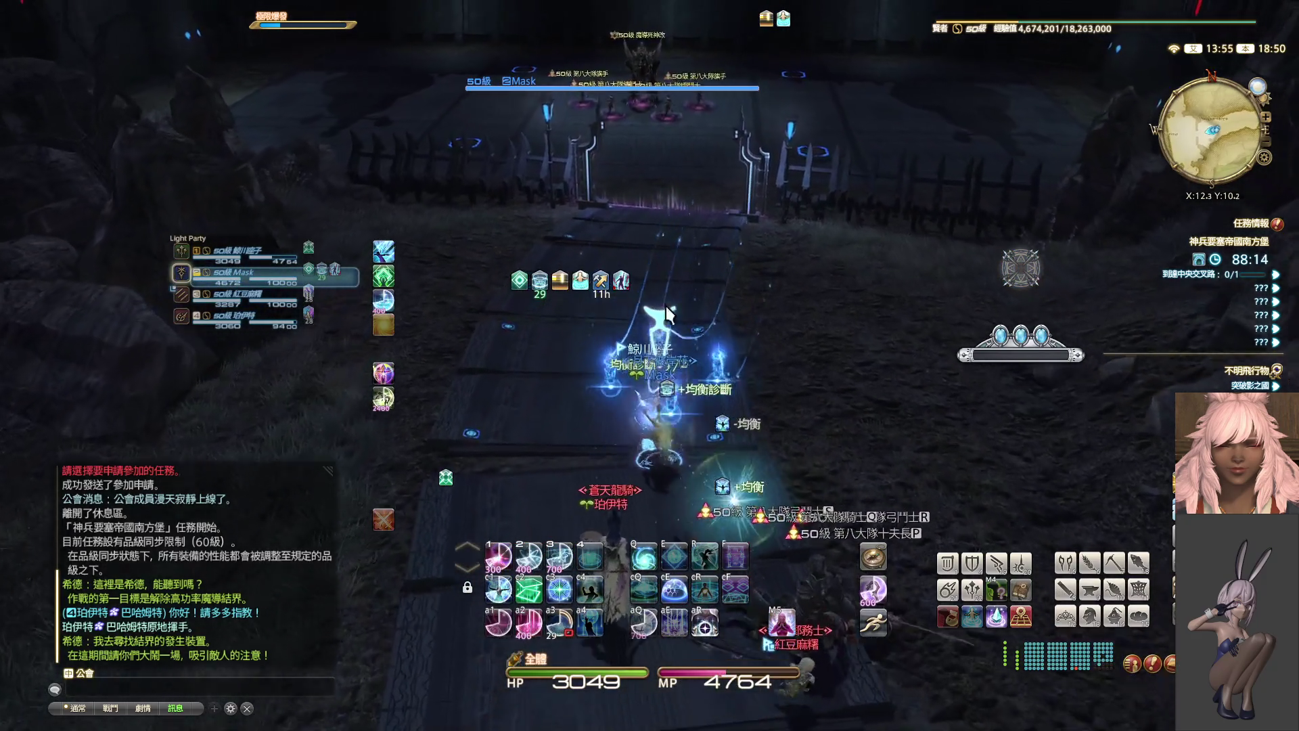
{"action": "key", "text": "w"}
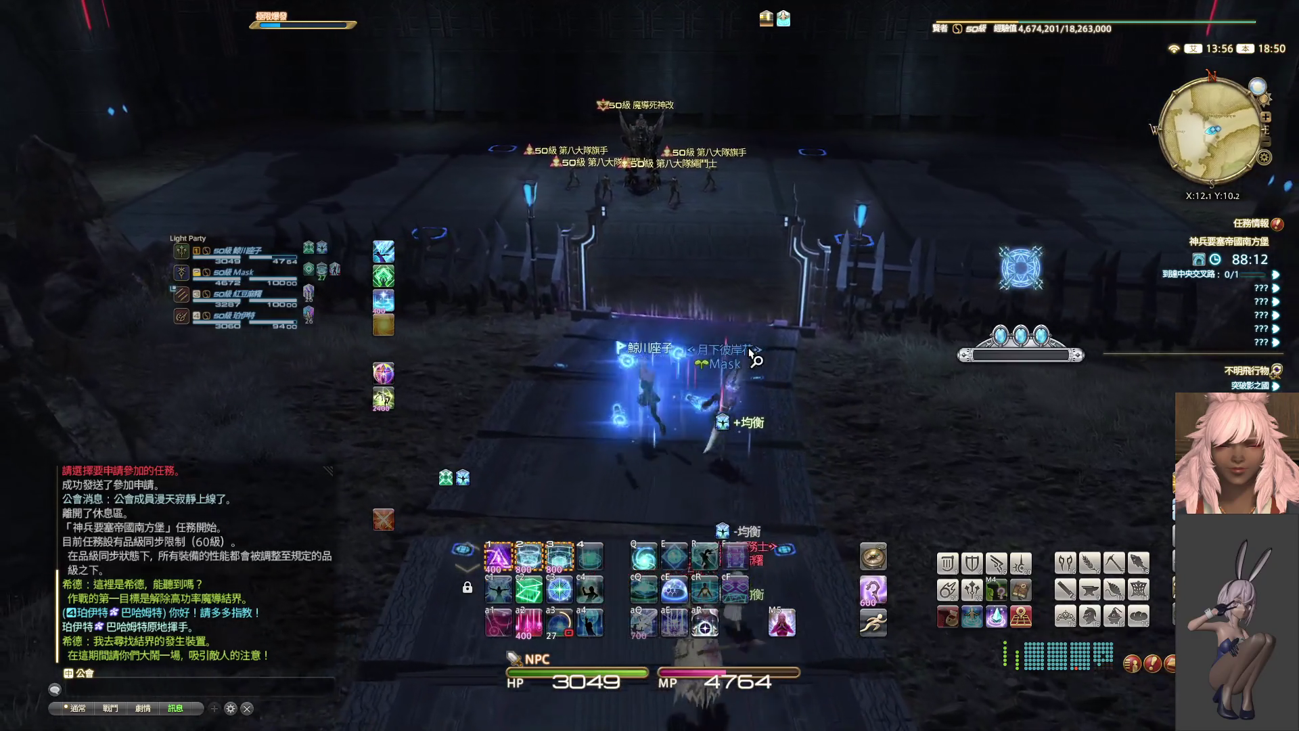
- Recover MP, run through the gate and hit 魔導死神改 and its escort with repeated Dyskrasia
{"action": "left_click", "coordinate": [675, 164]}
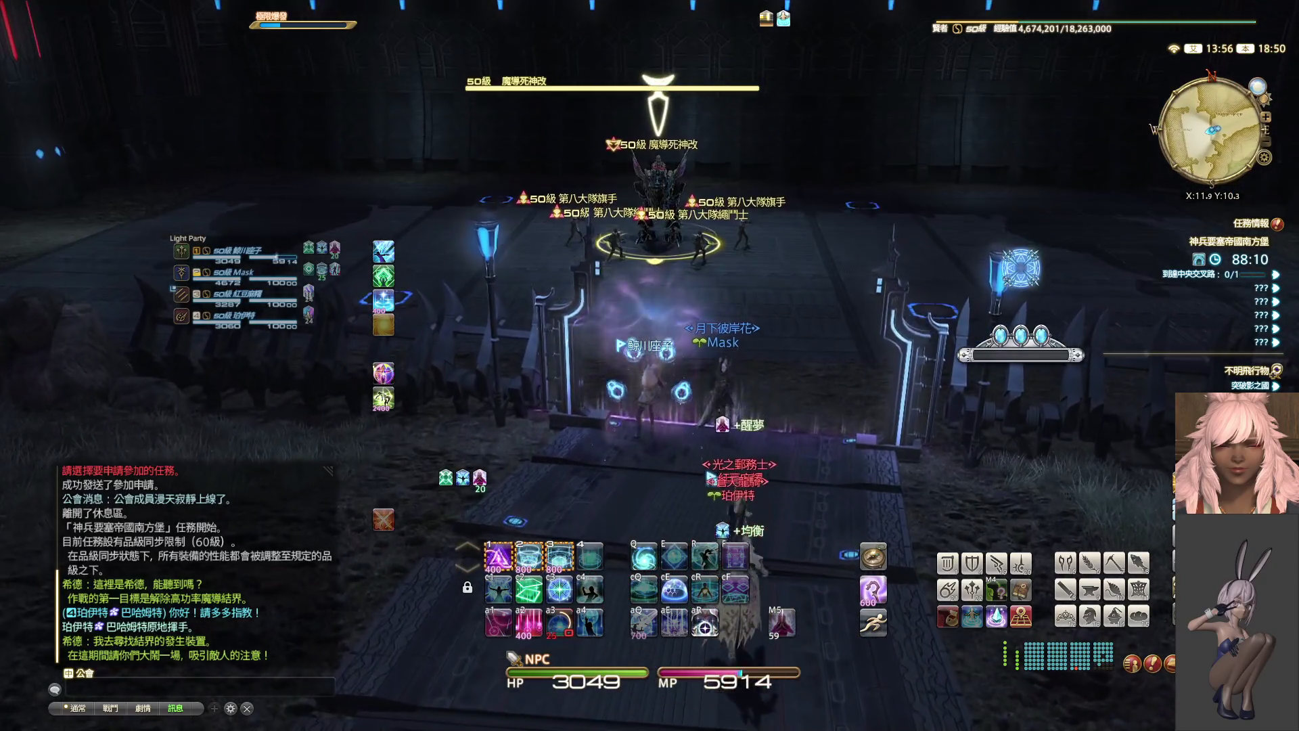
{"action": "key", "text": "w"}
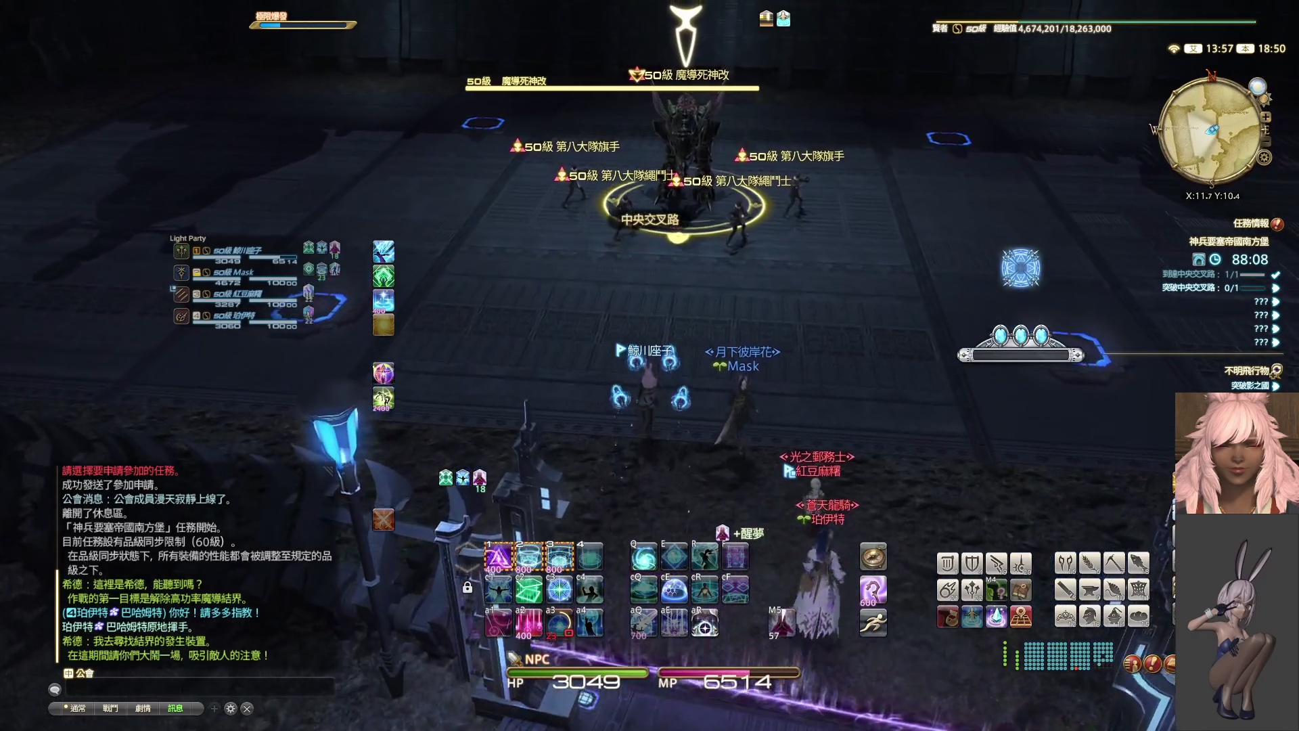
{"action": "key", "text": "w"}
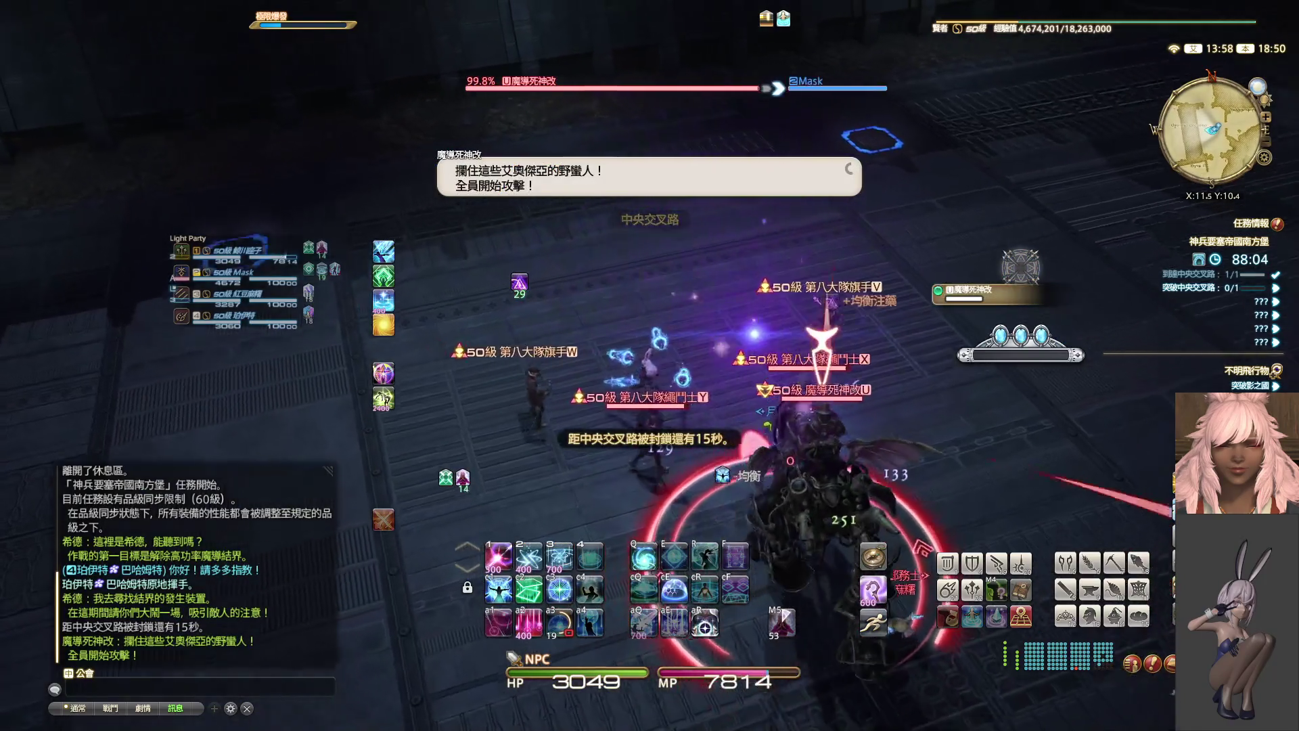
{"action": "key", "text": "2"}
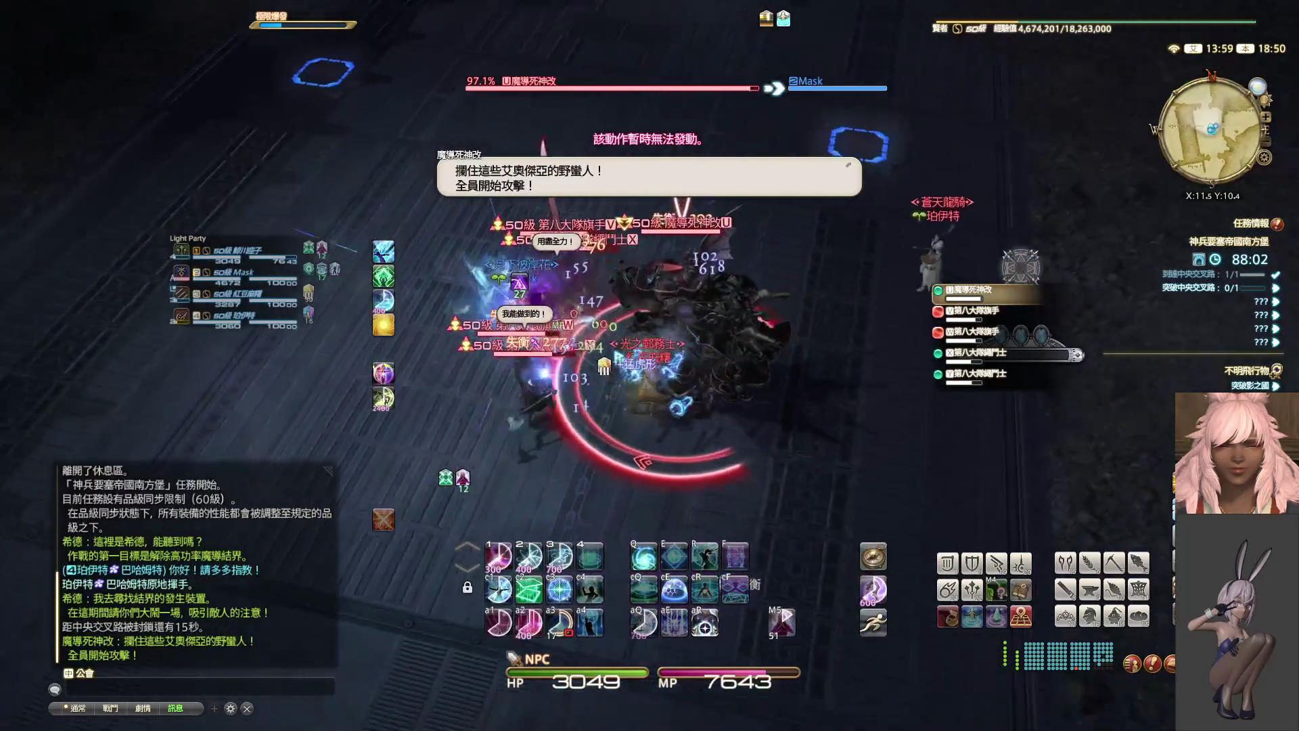
{"action": "key", "text": "alt+2"}
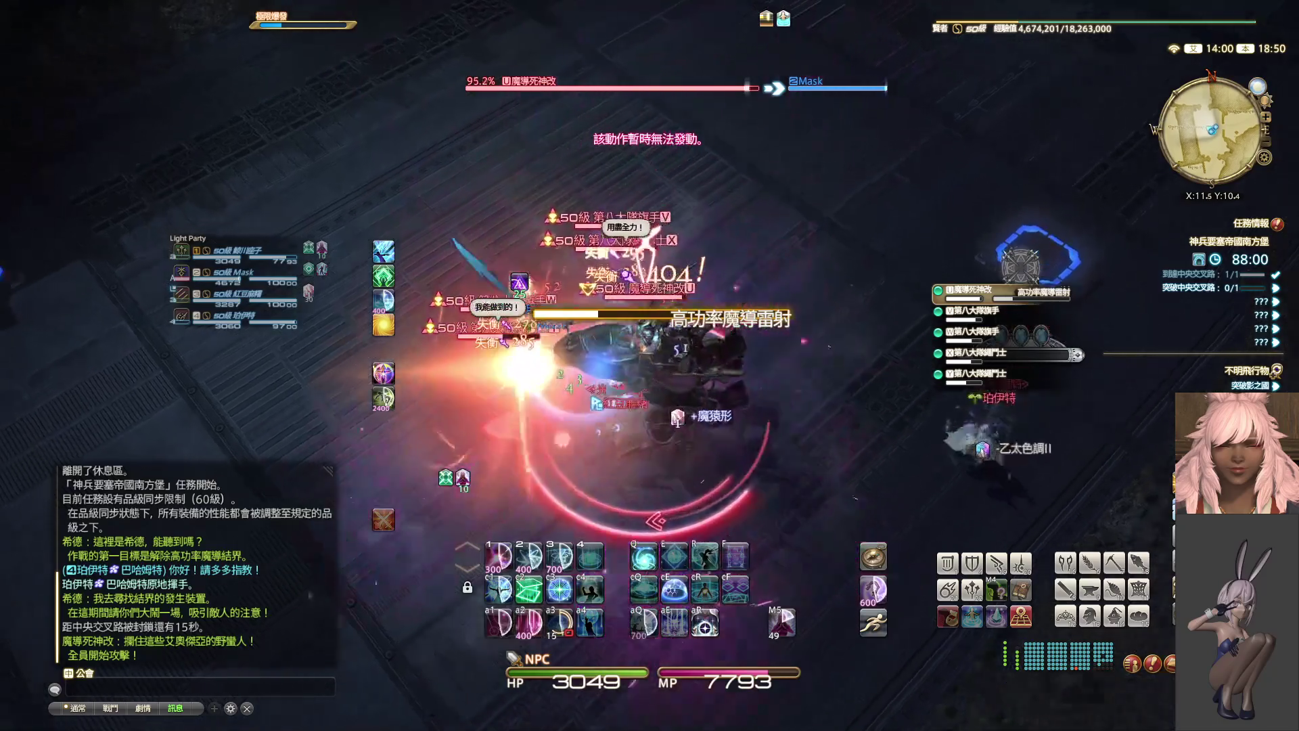
{"action": "key", "text": "alt+2"}
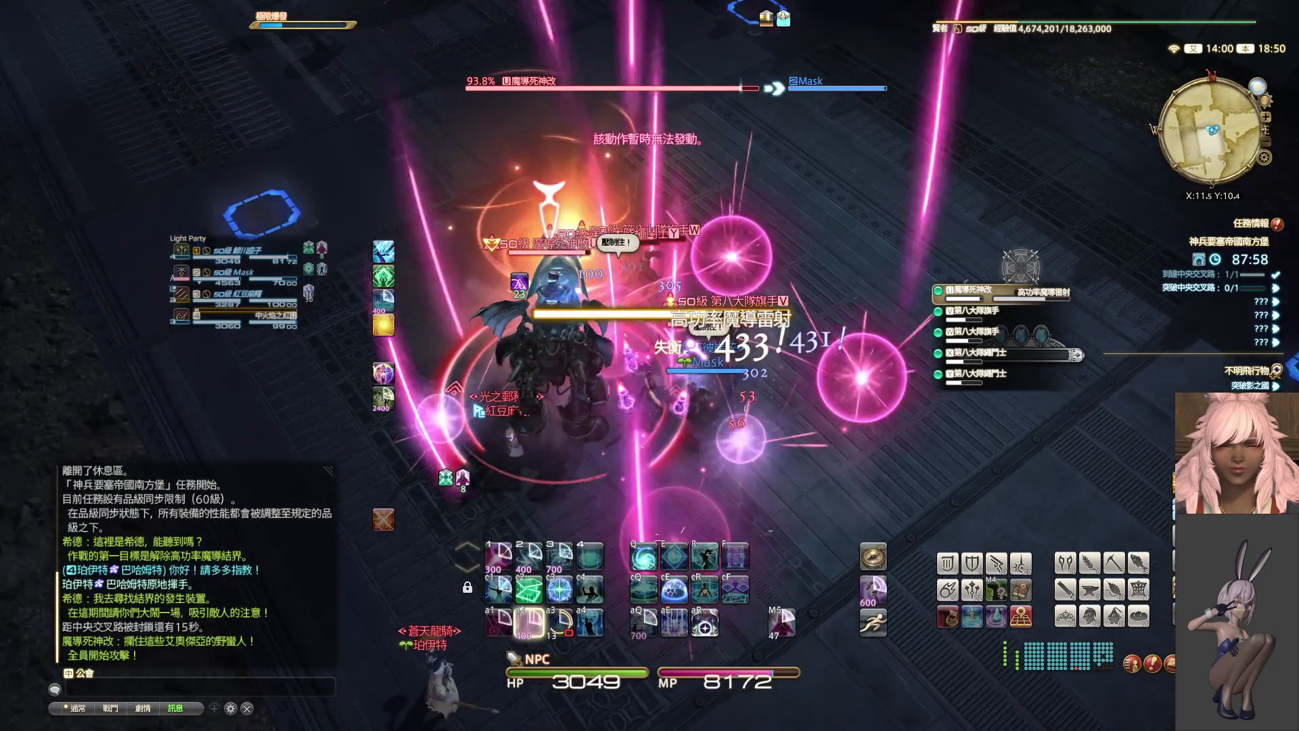
{"action": "key", "text": "alt+2"}
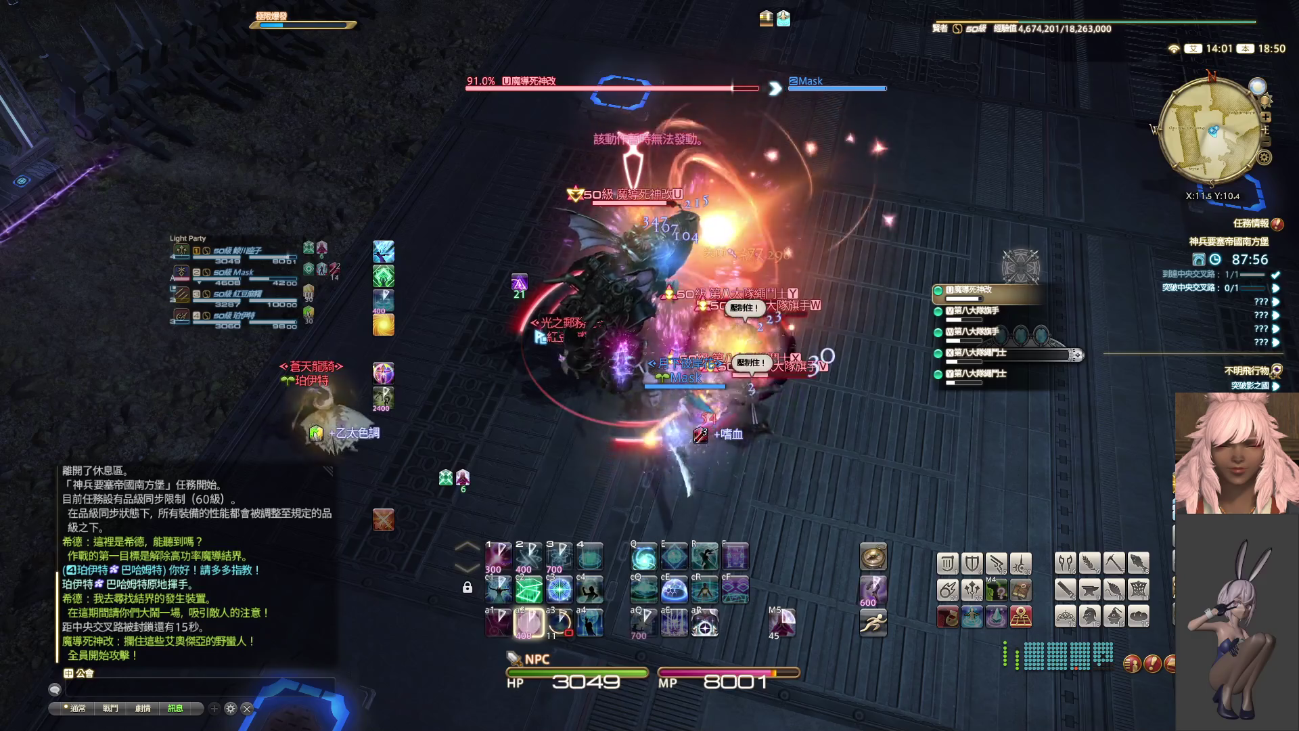
{"action": "key", "text": "alt+2"}
{"action": "key", "text": "alt+2"}
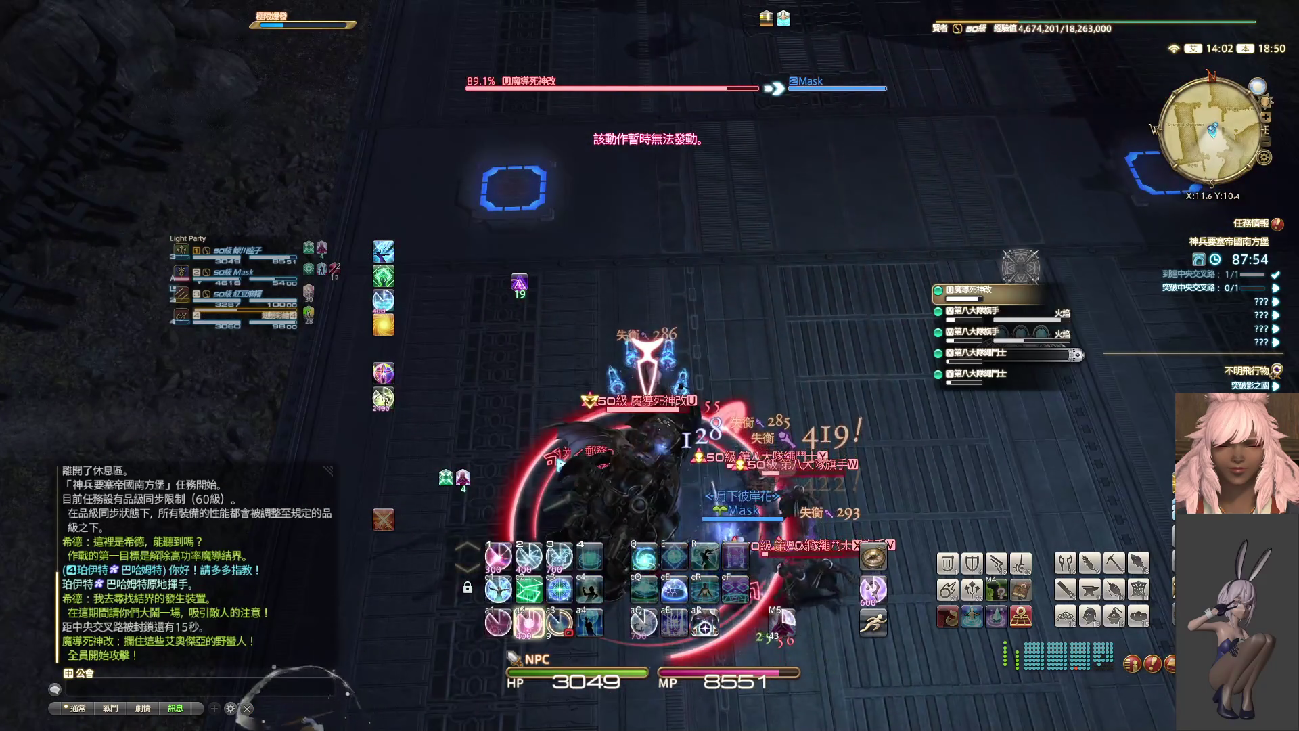
{"action": "key", "text": "alt+2"}
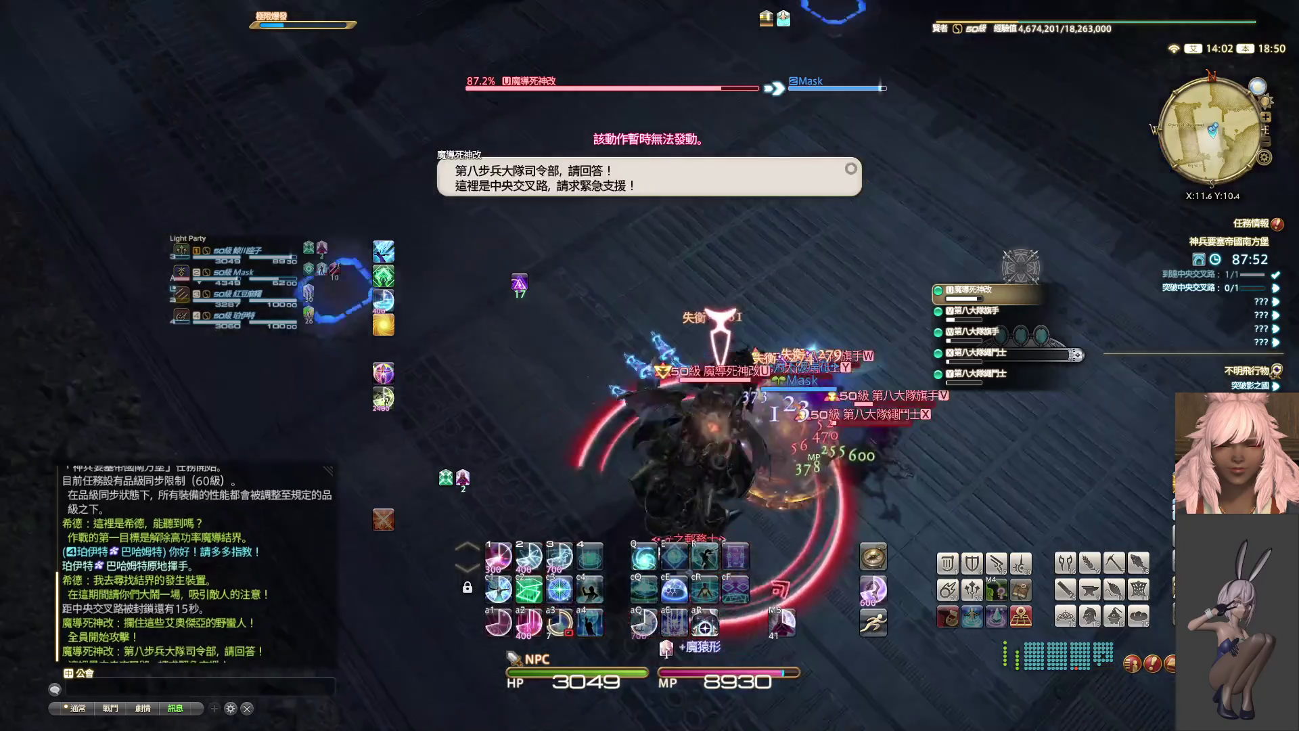
{"action": "key", "text": "alt+2"}
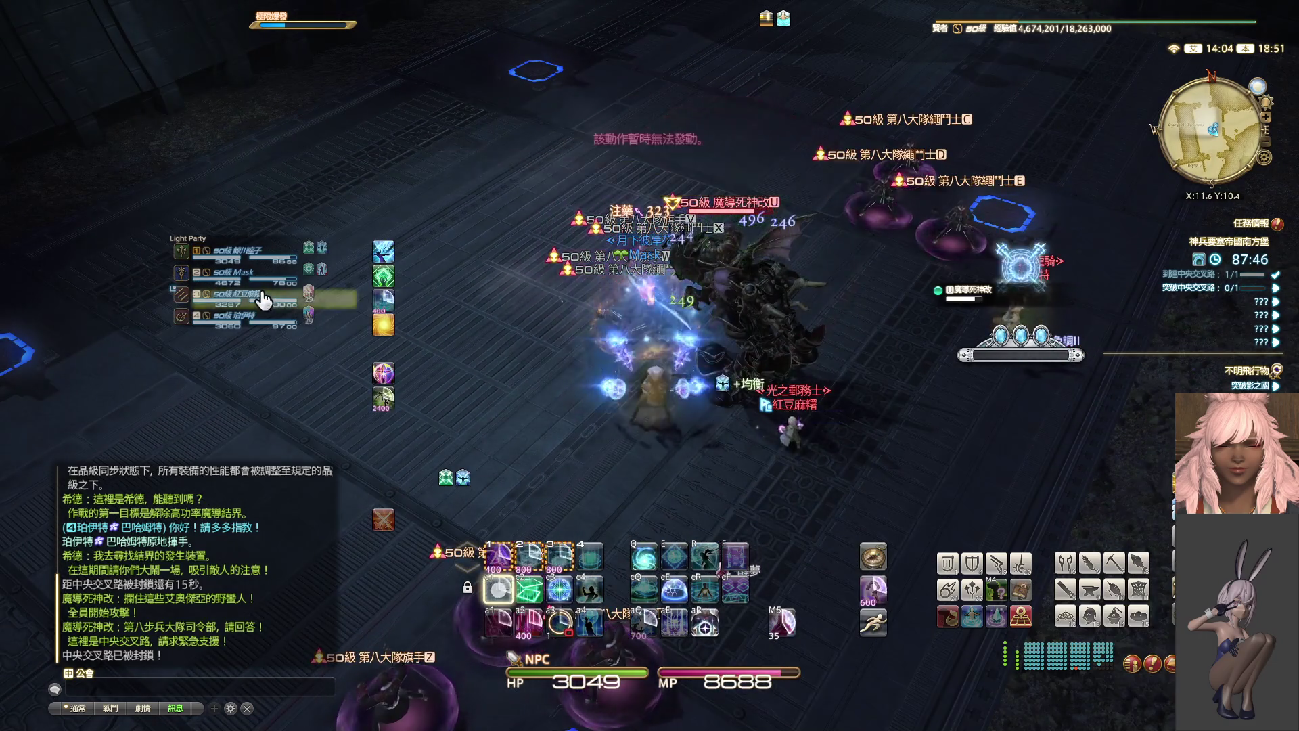
- Target the 第八大隊旗手B, hit nearby enemies, and shield the party with Eukrasian Prognosis
{"action": "key", "text": "Tab"}
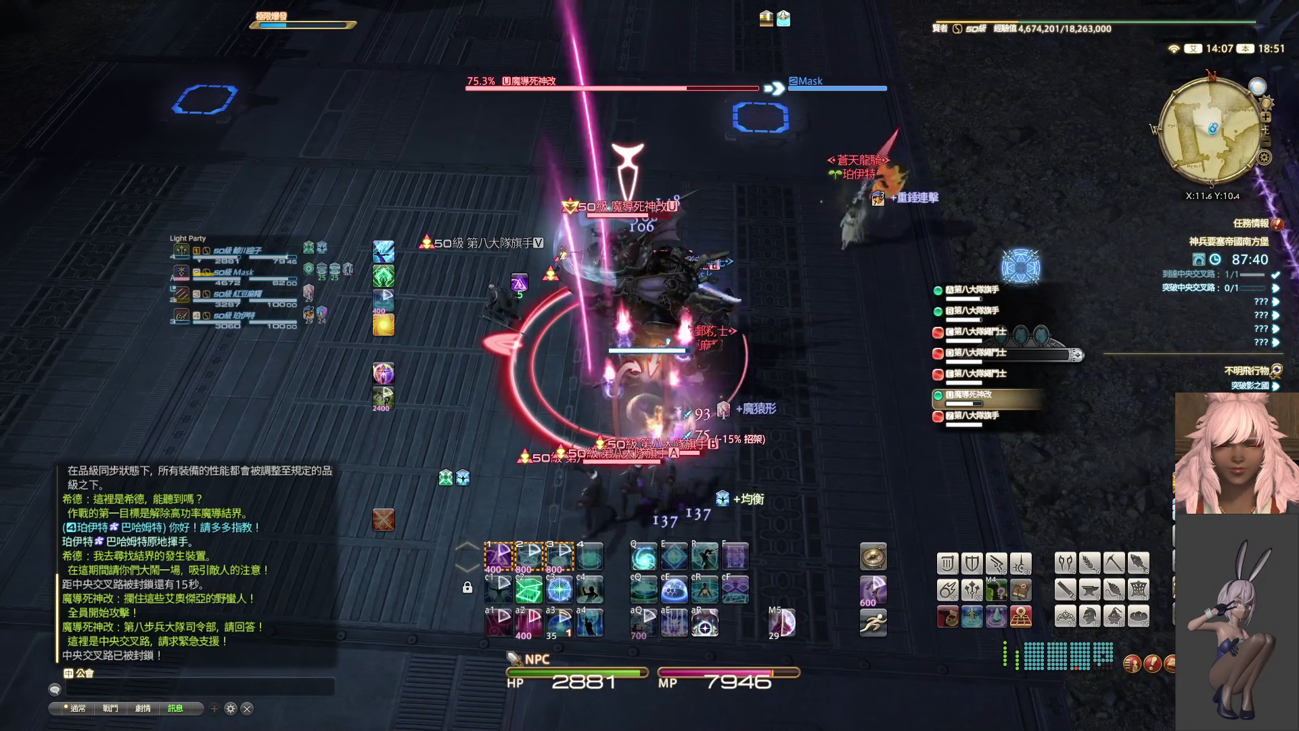
{"action": "key", "text": "4"}
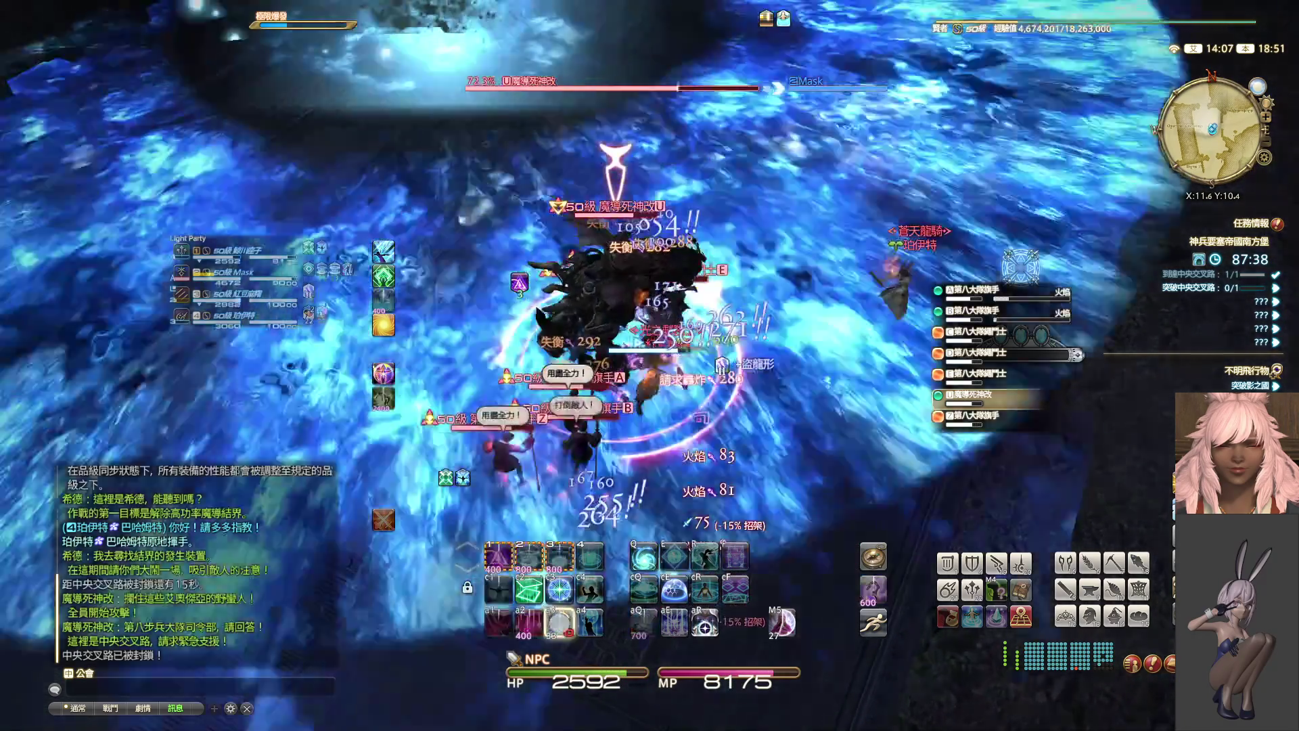
{"action": "key", "text": "4"}
{"action": "key", "text": "4"}
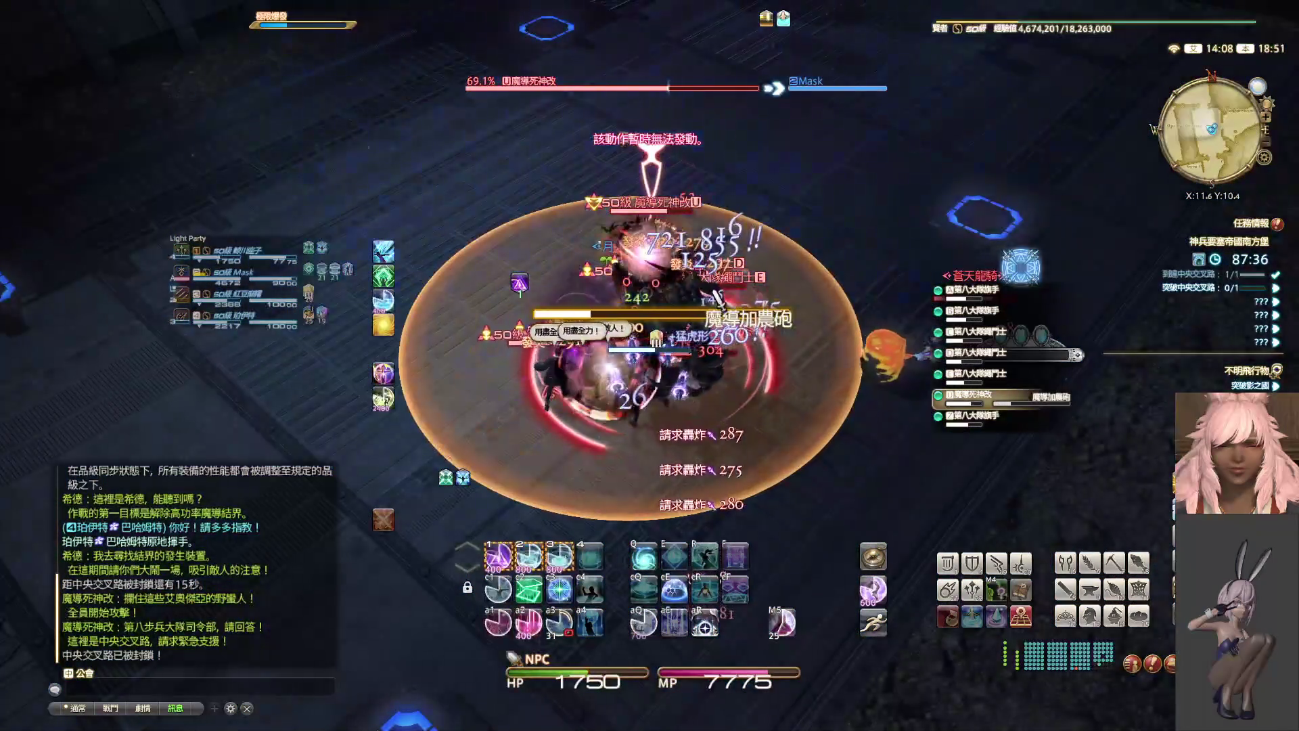
{"action": "key", "text": "e"}
{"action": "key", "text": "3"}
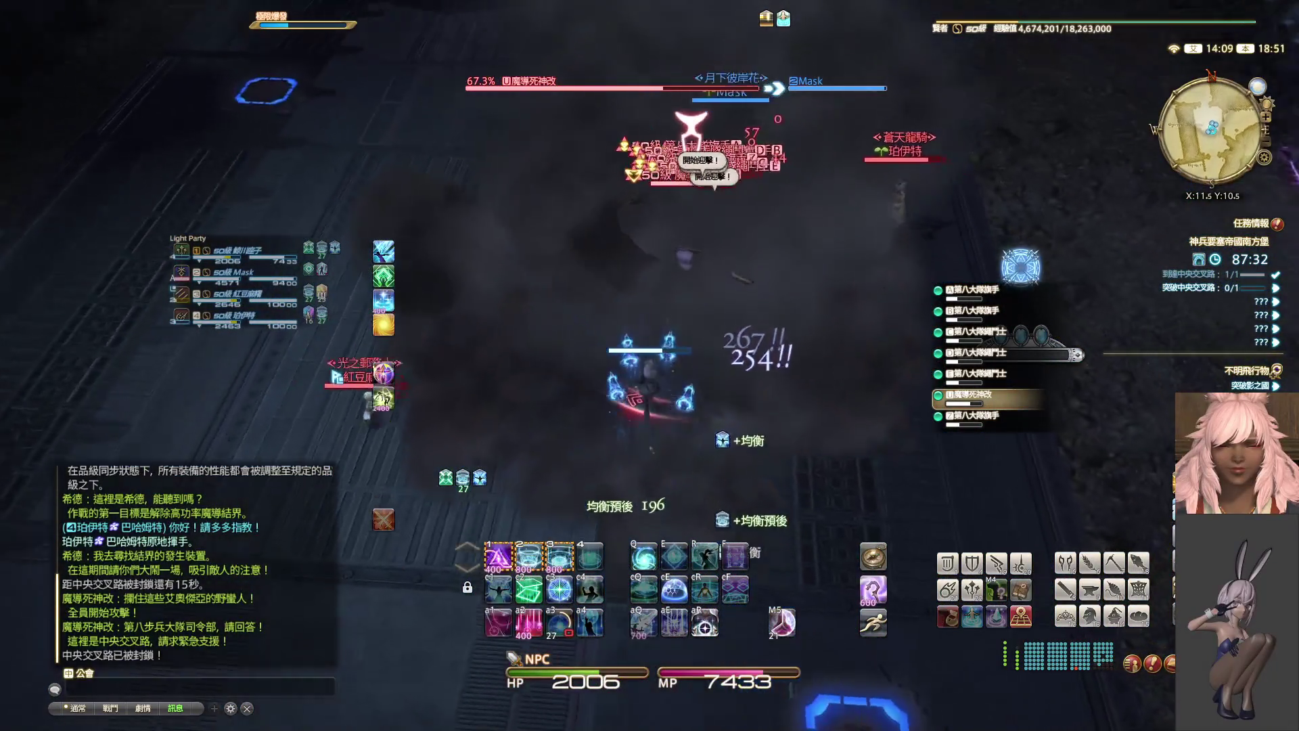
{"action": "key", "text": "alt+2"}
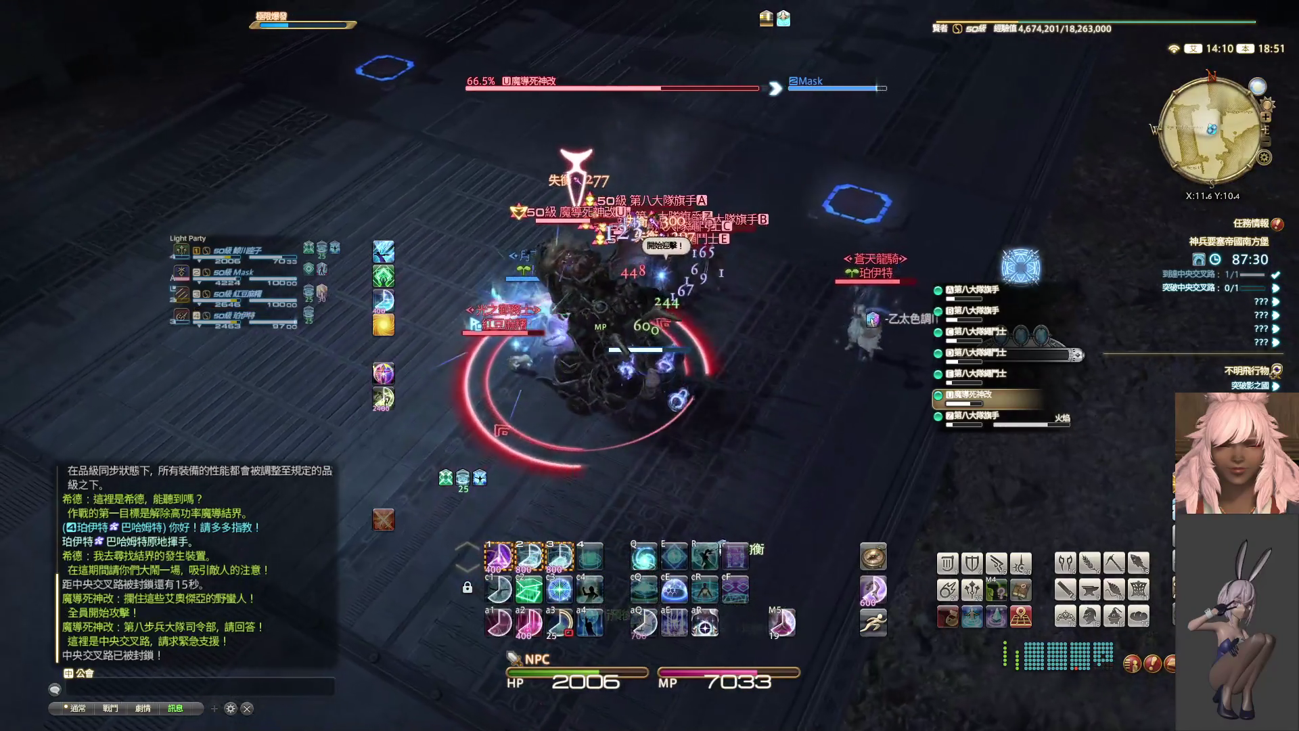
{"action": "key", "text": "3"}
{"action": "key", "text": "2"}
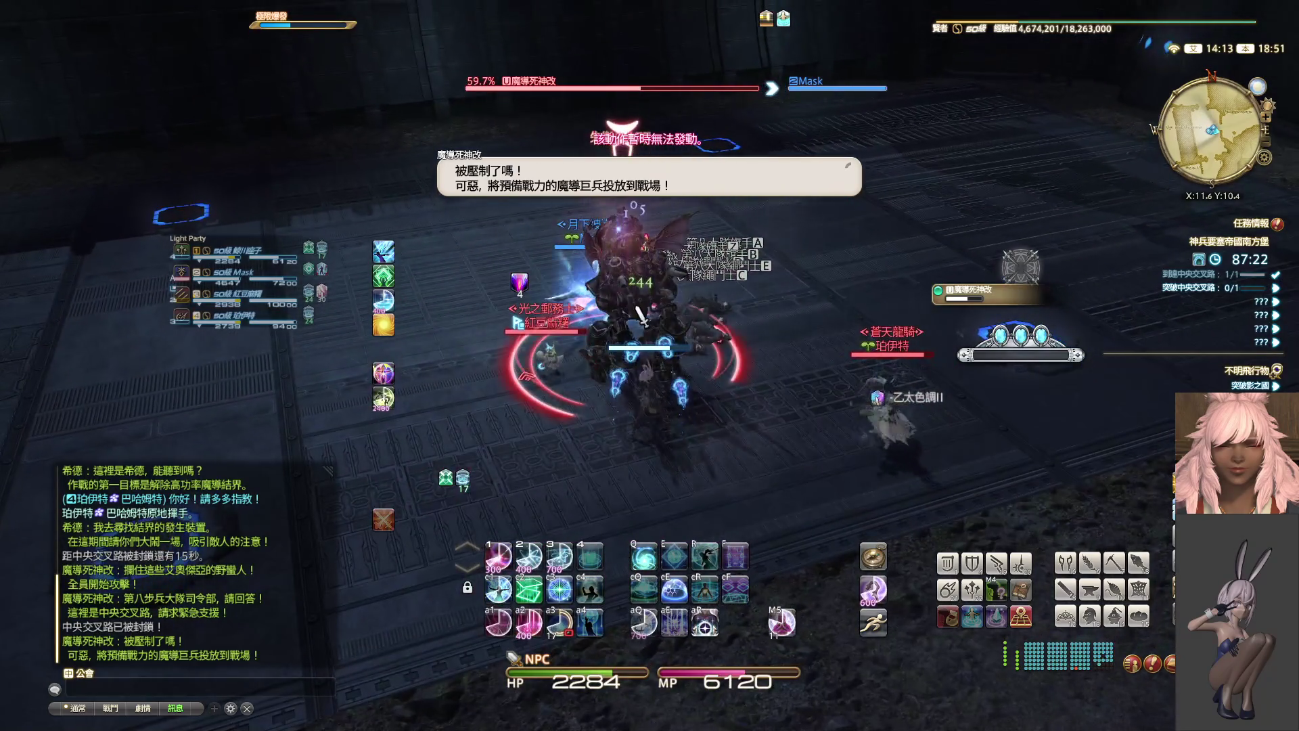
- Keep Dosis and Eukrasian Dosis on the boss beside both 魔导巨兵 adds, dropping it to 26.0%
{"action": "left_click_drag", "start_coordinate": [675, 335], "coordinate": [769, 352]}
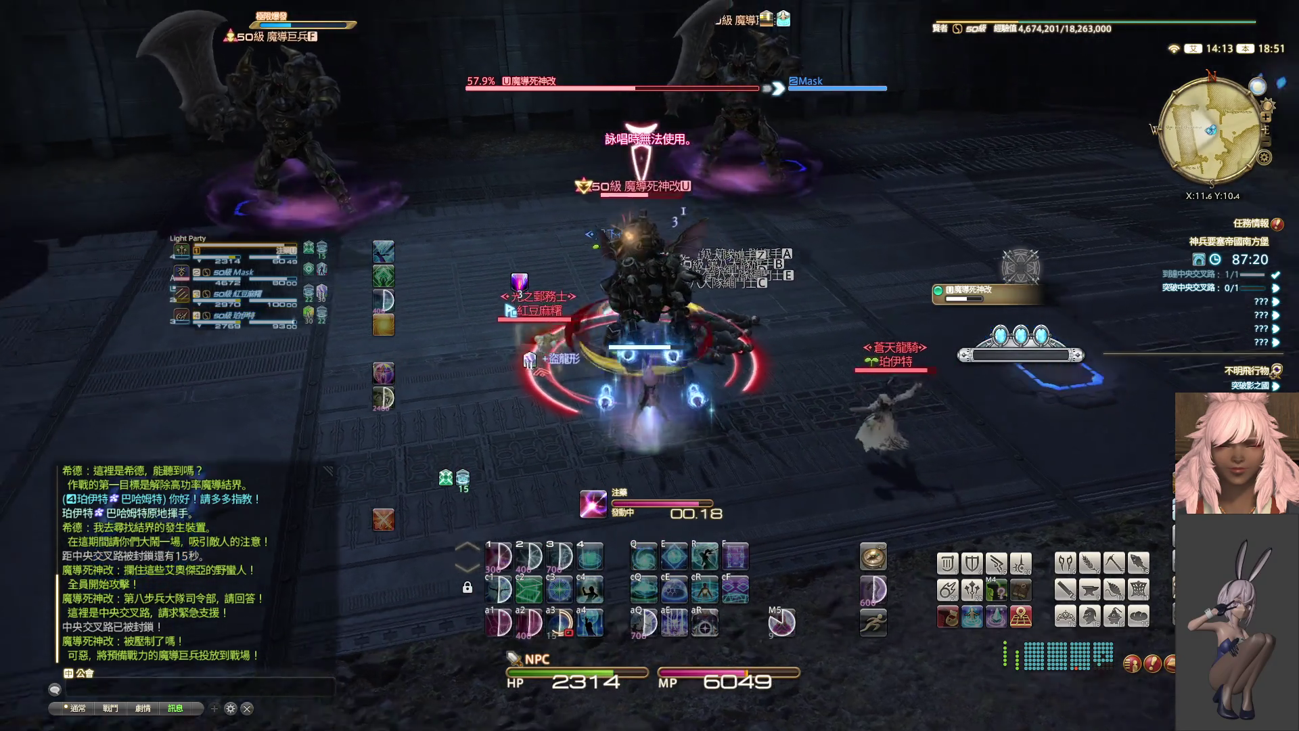
{"action": "key", "text": "1"}
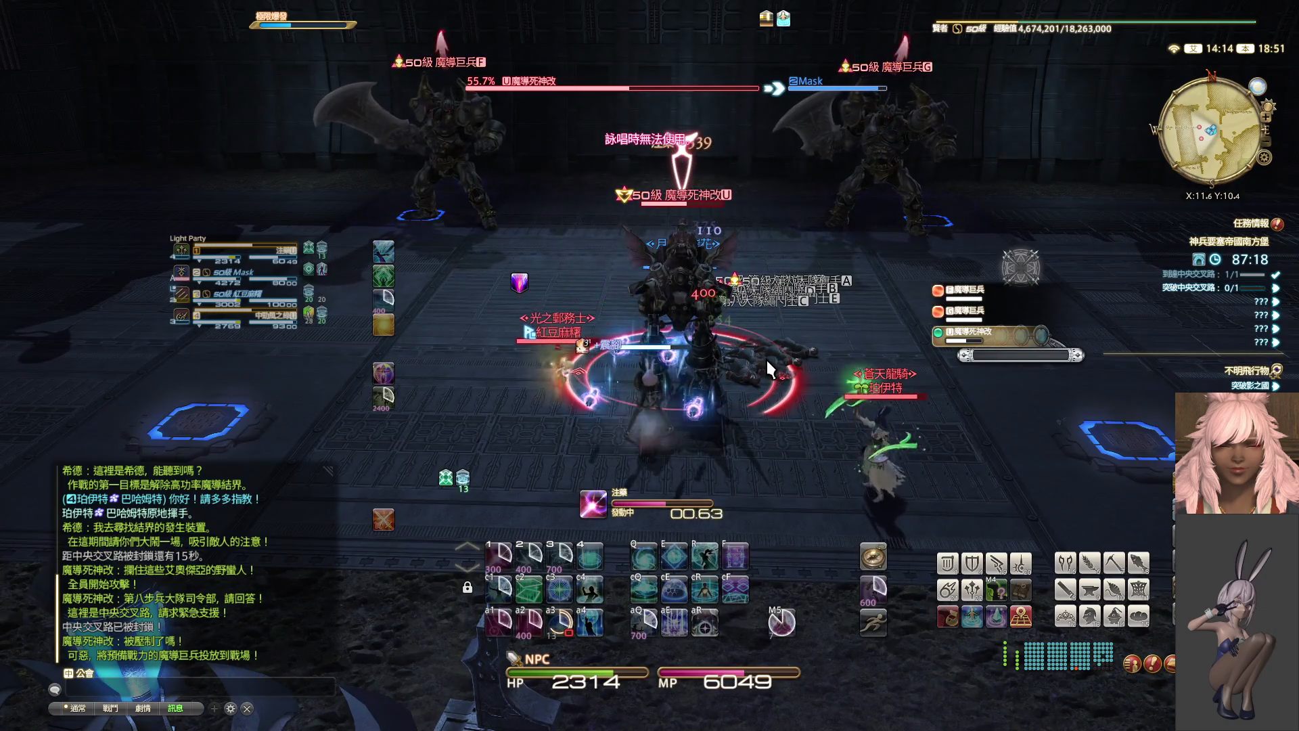
{"action": "key", "text": "1"}
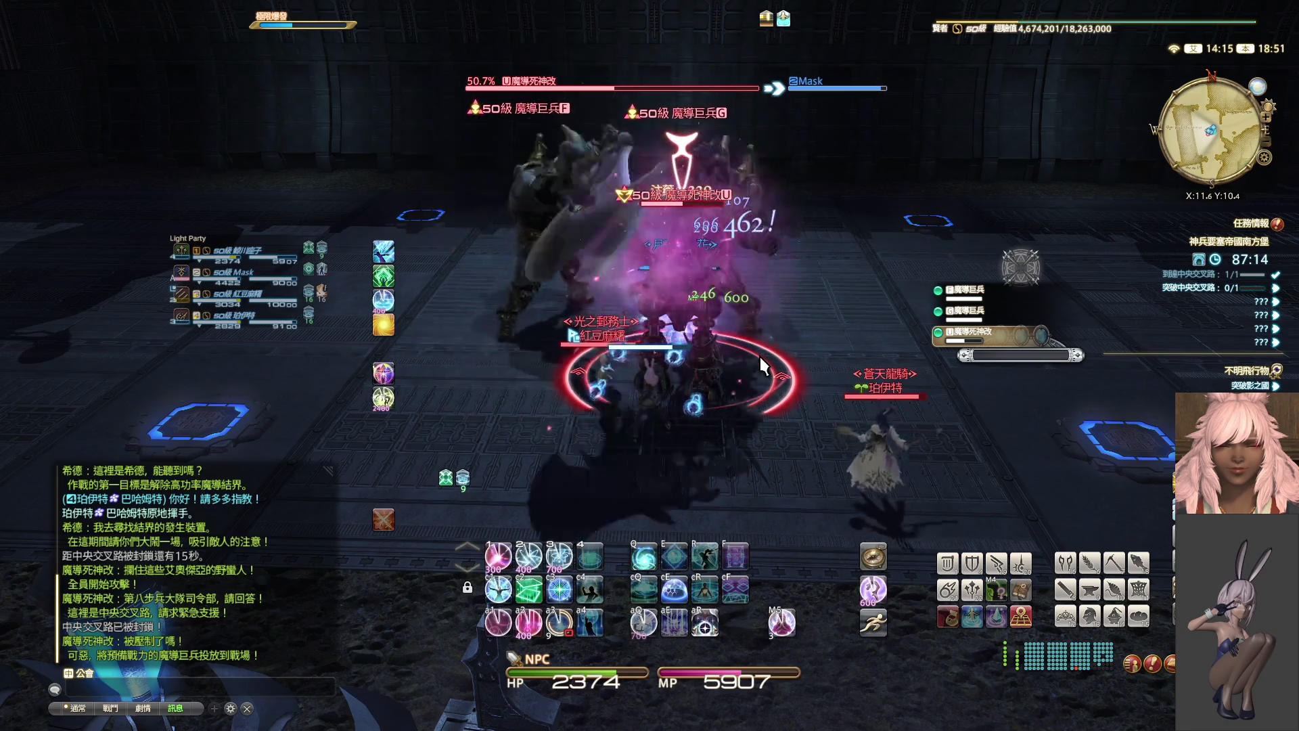
{"action": "key", "text": "ctrl+3"}
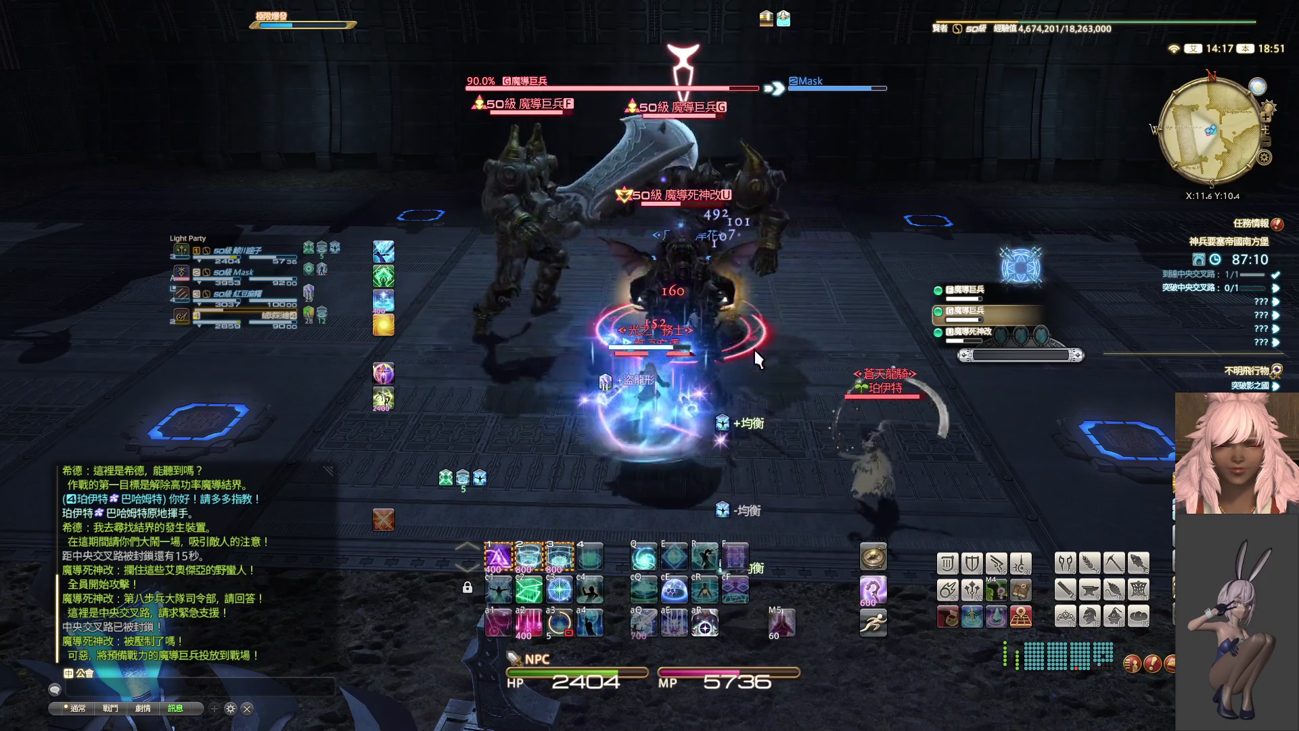
{"action": "key", "text": "1"}
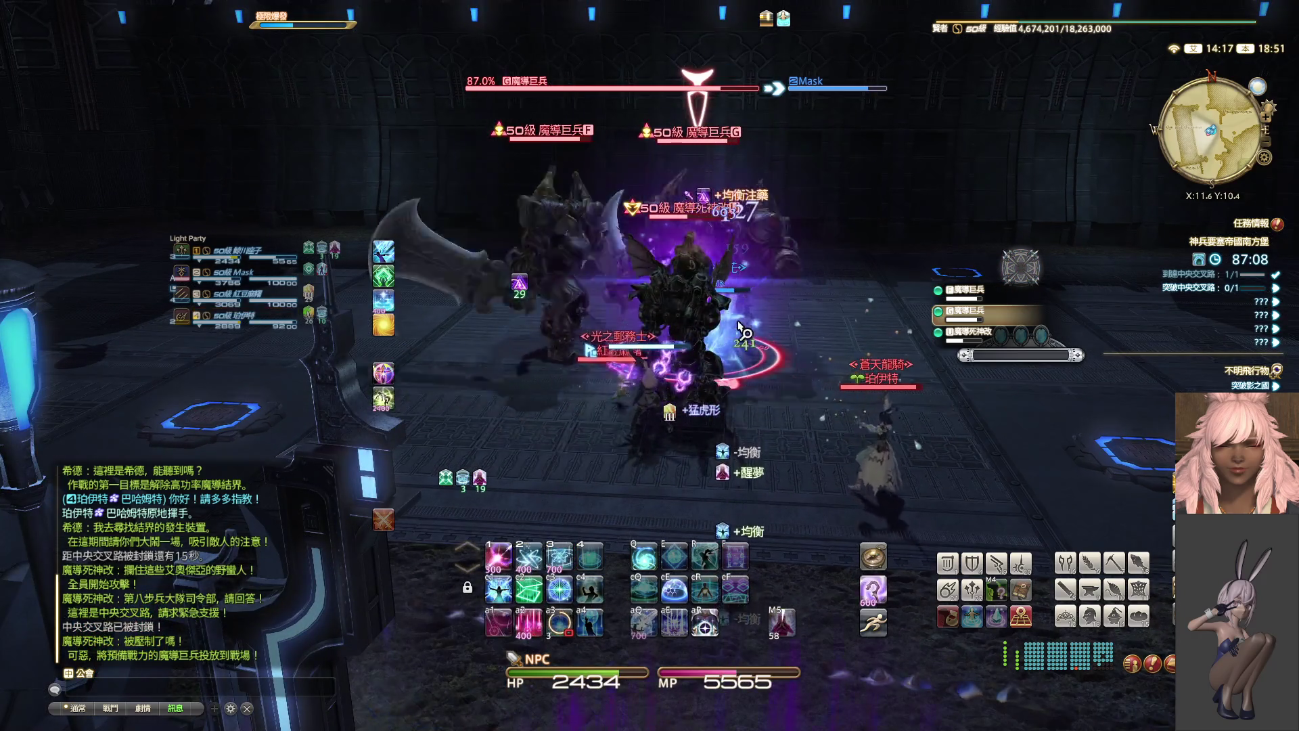
{"action": "right_click_drag", "start_coordinate": [587, 259], "coordinate": [636, 261]}
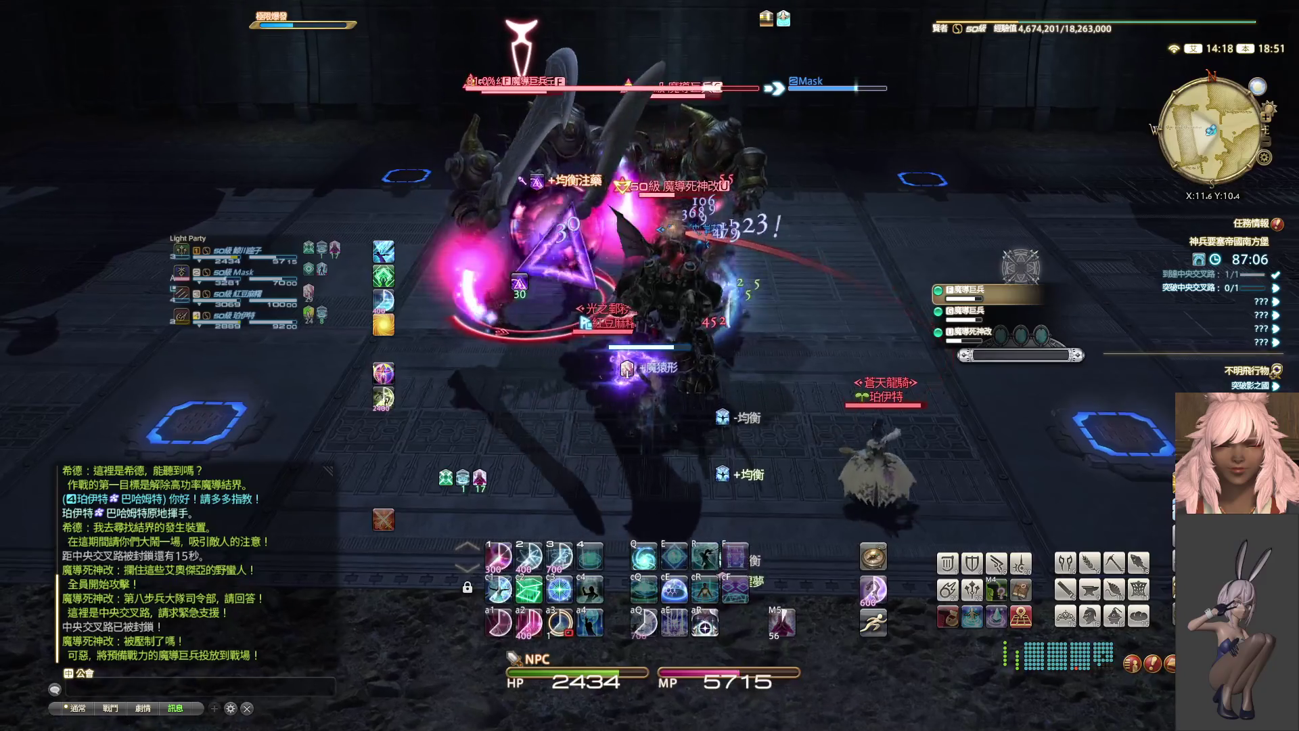
{"action": "key", "text": "alt+3"}
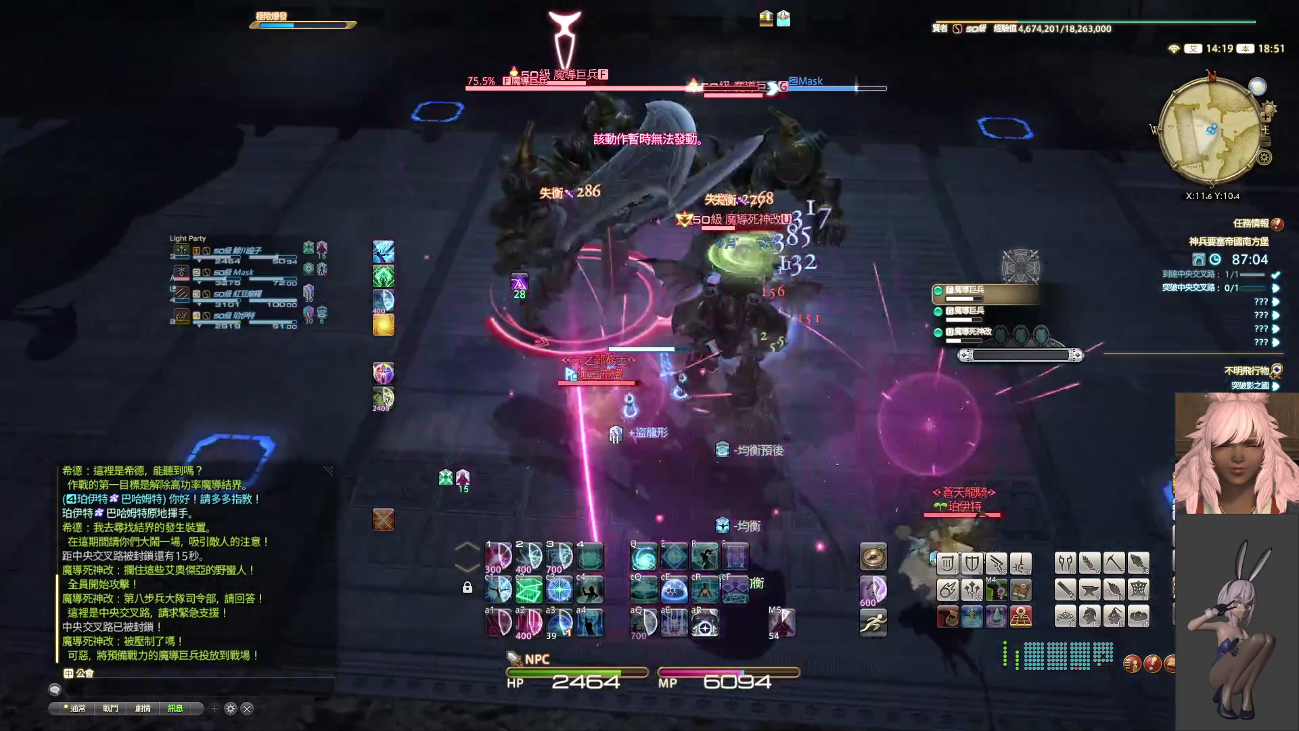
{"action": "right_click_drag", "start_coordinate": [636, 261], "coordinate": [698, 262]}
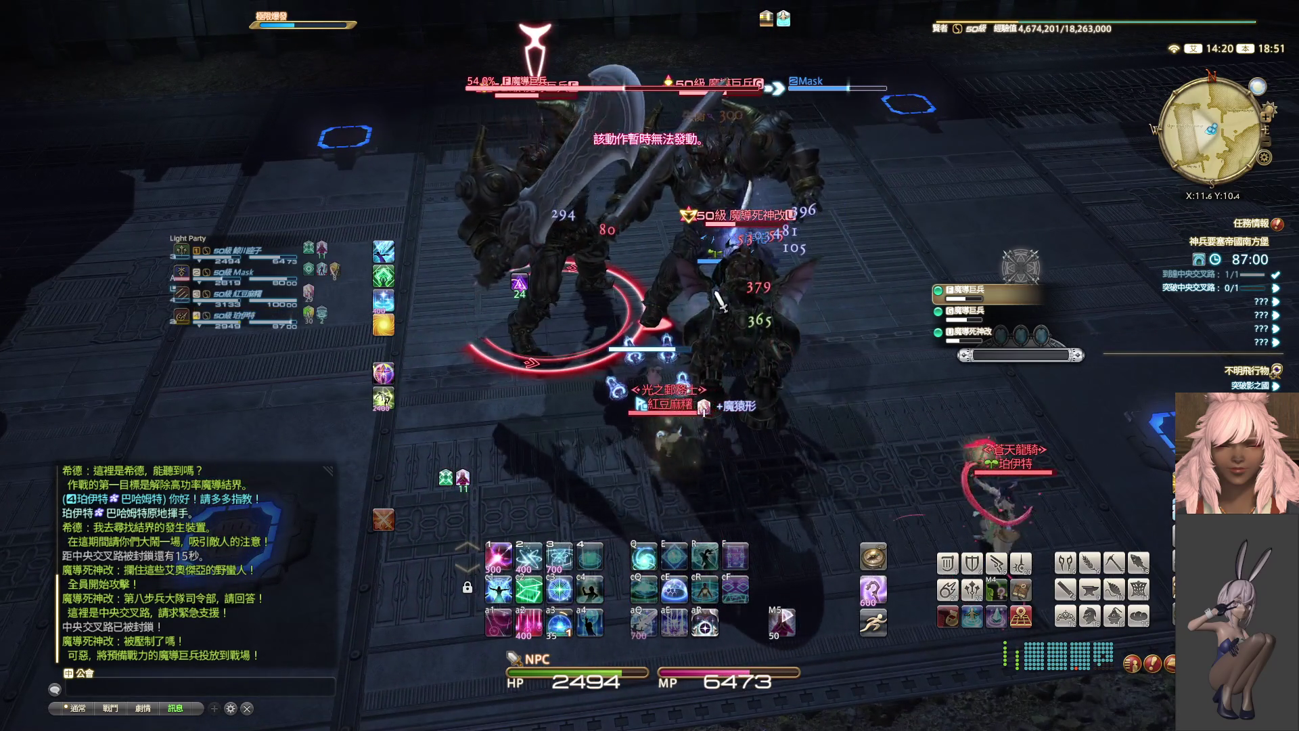
{"action": "key", "text": "1"}
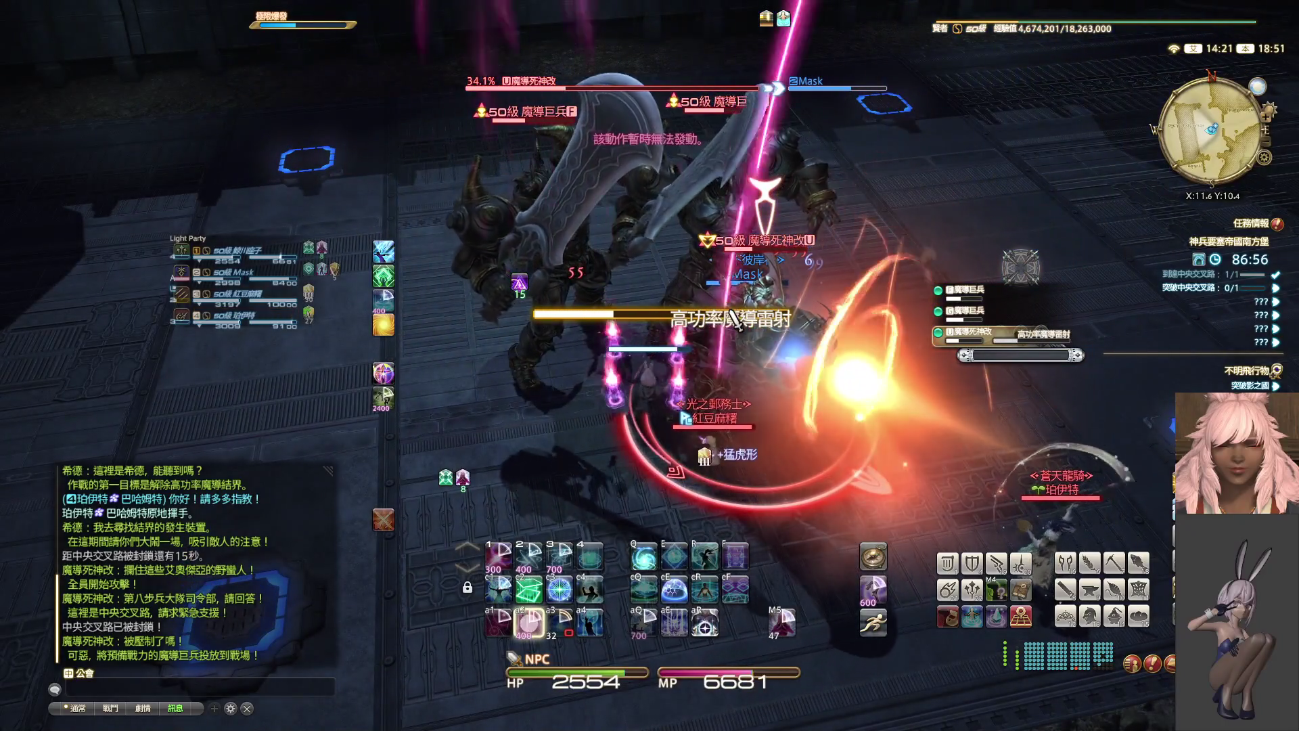
{"action": "right_click_drag", "start_coordinate": [733, 318], "coordinate": [751, 343]}
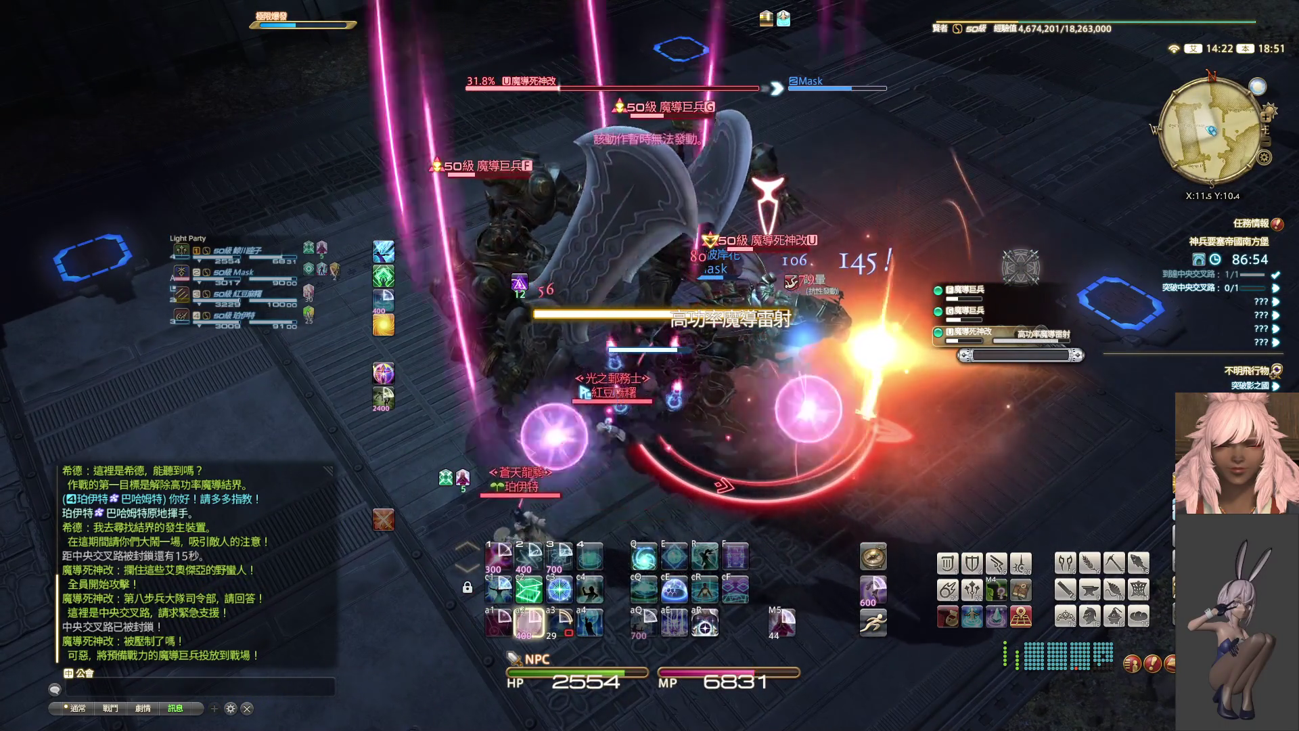
{"action": "key", "text": "1"}
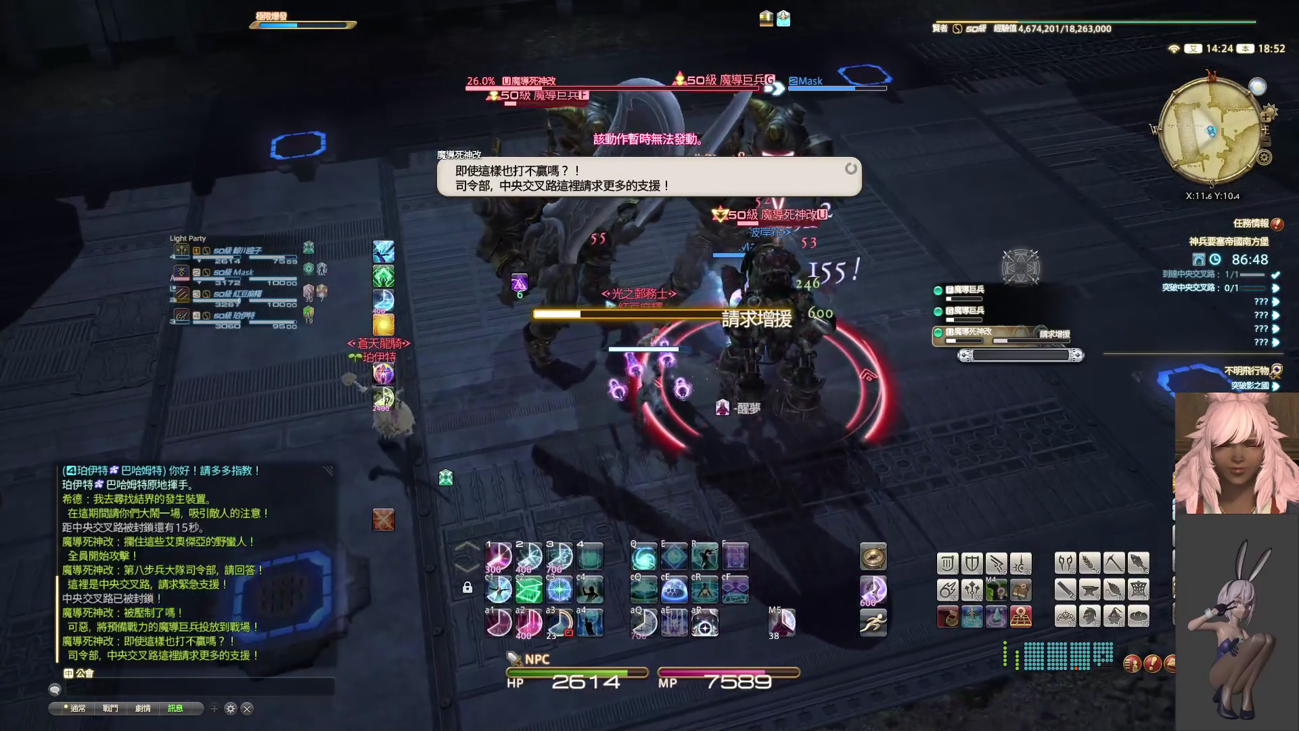
- Shield the tank with Eukrasian Diagnosis, keep attacking 魔導死神改, and cast Eukrasian Prognosis on the party
{"action": "key", "text": "2"}
{"action": "key", "text": "2"}
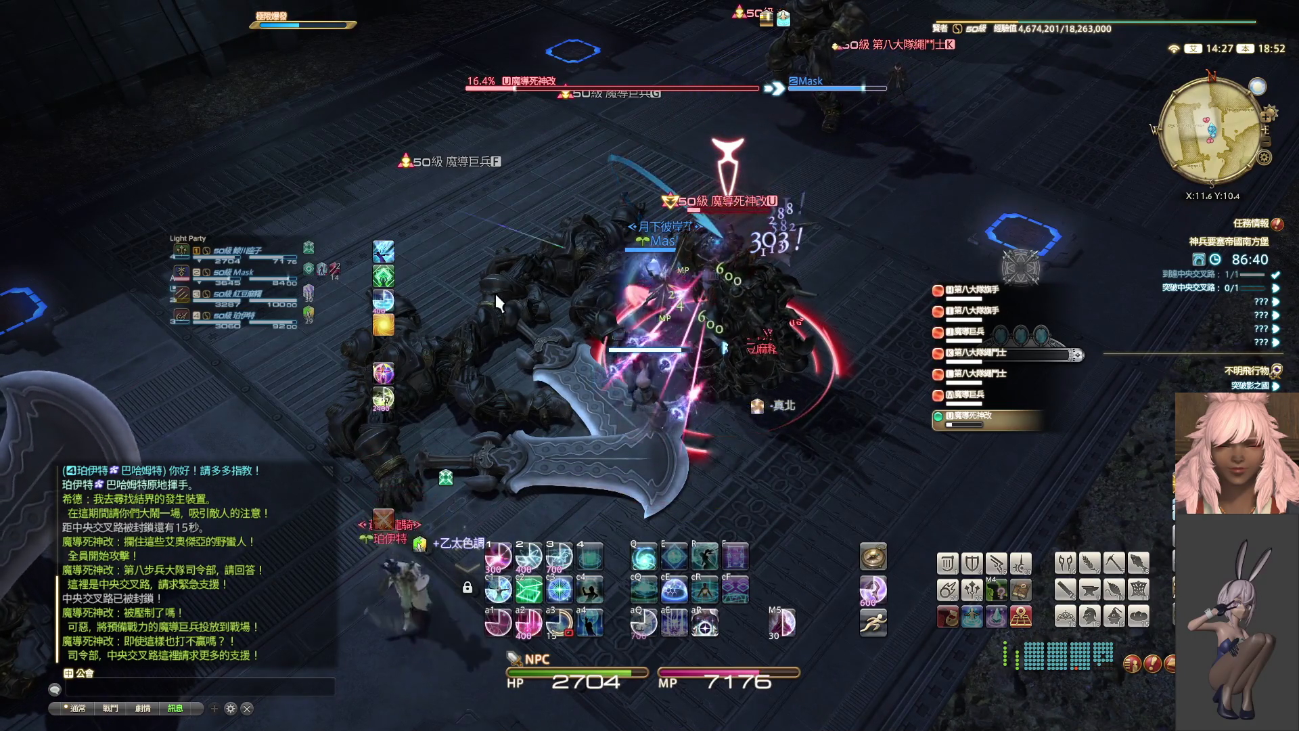
{"action": "left_click", "coordinate": [383, 275]}
{"action": "key", "text": "2"}
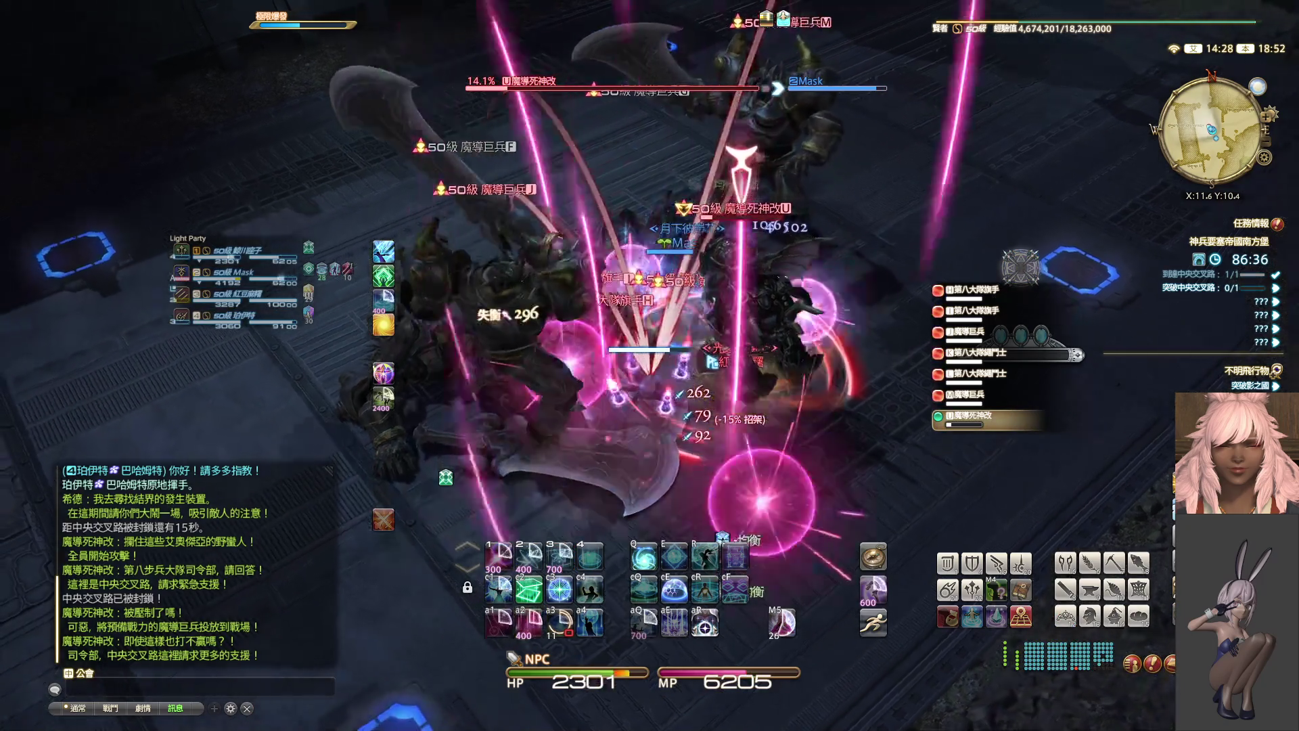
{"action": "key", "text": "1"}
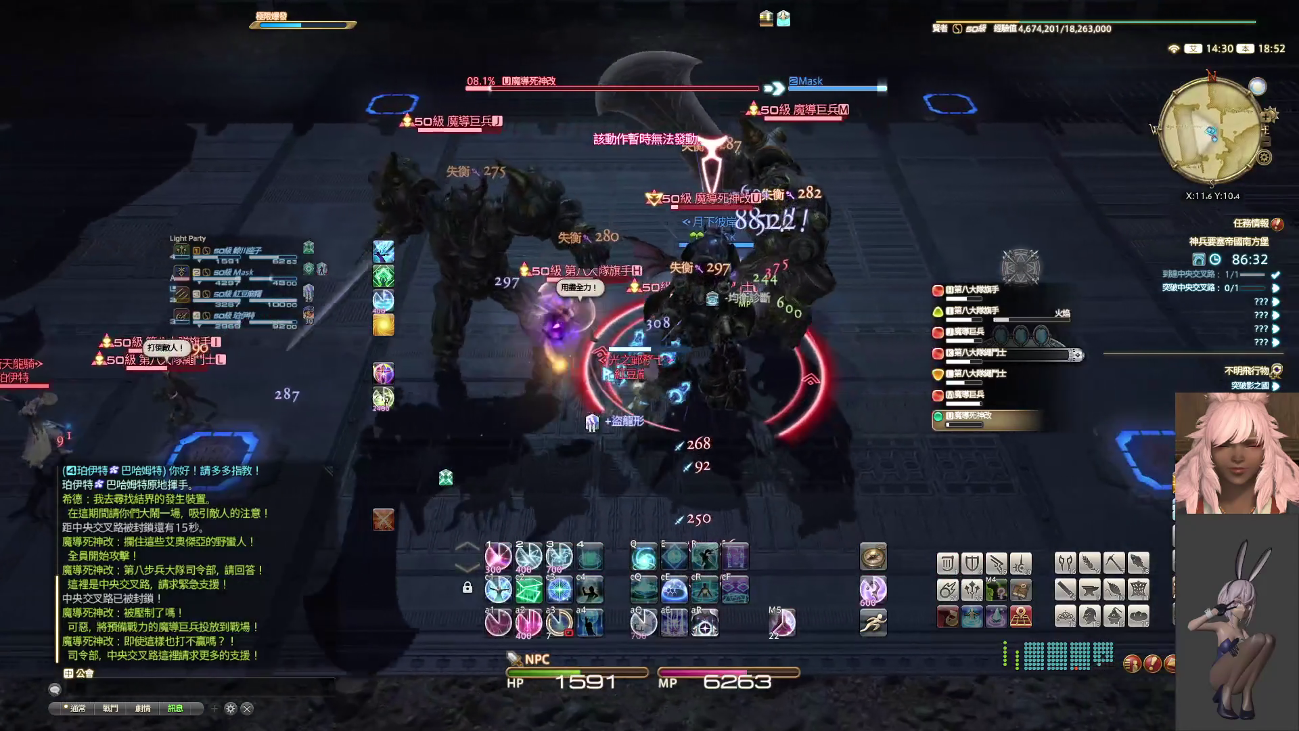
{"action": "key", "text": "alt+2"}
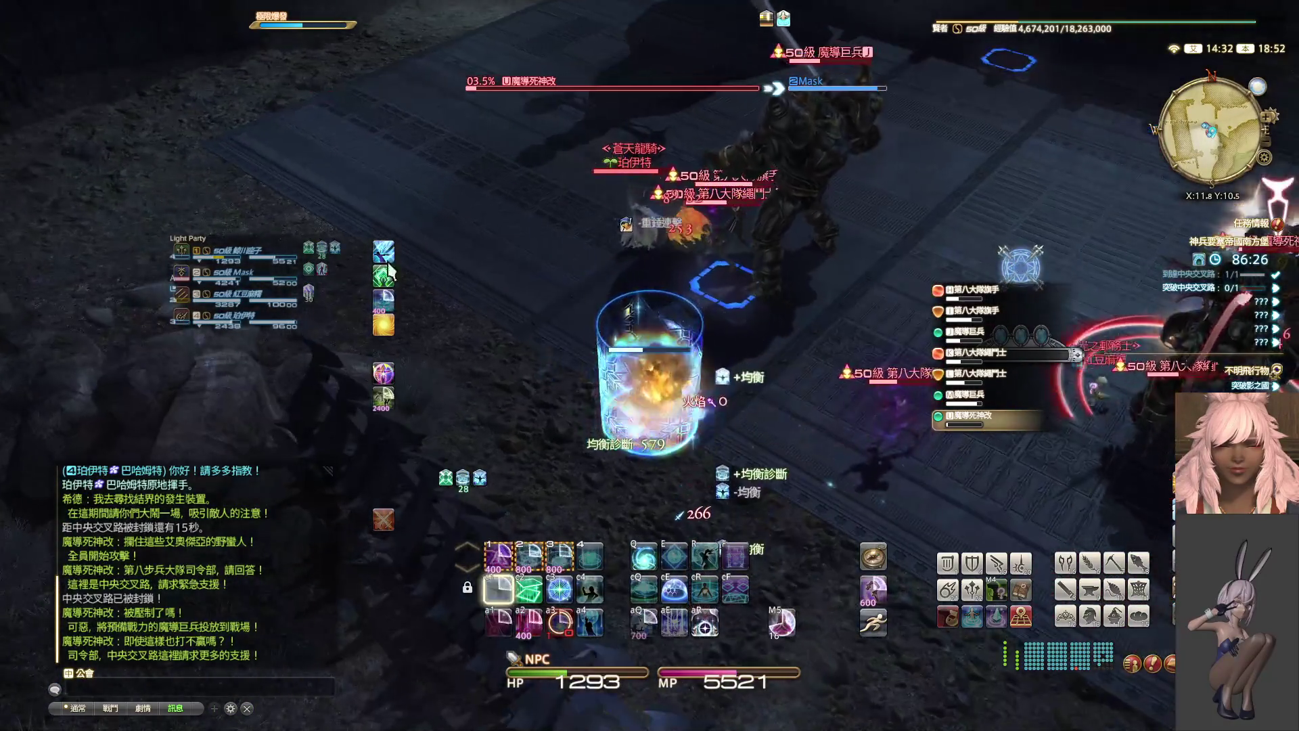
{"action": "key", "text": "3"}
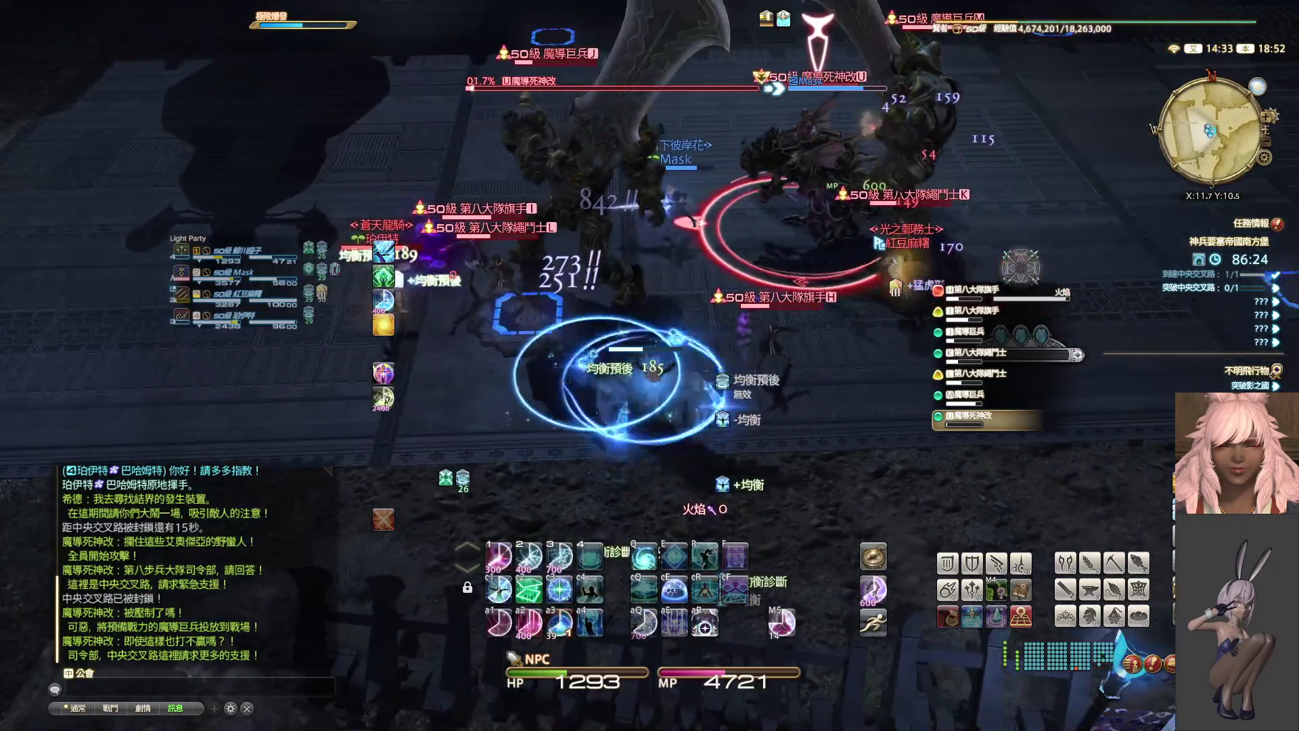
{"action": "key", "text": "2"}
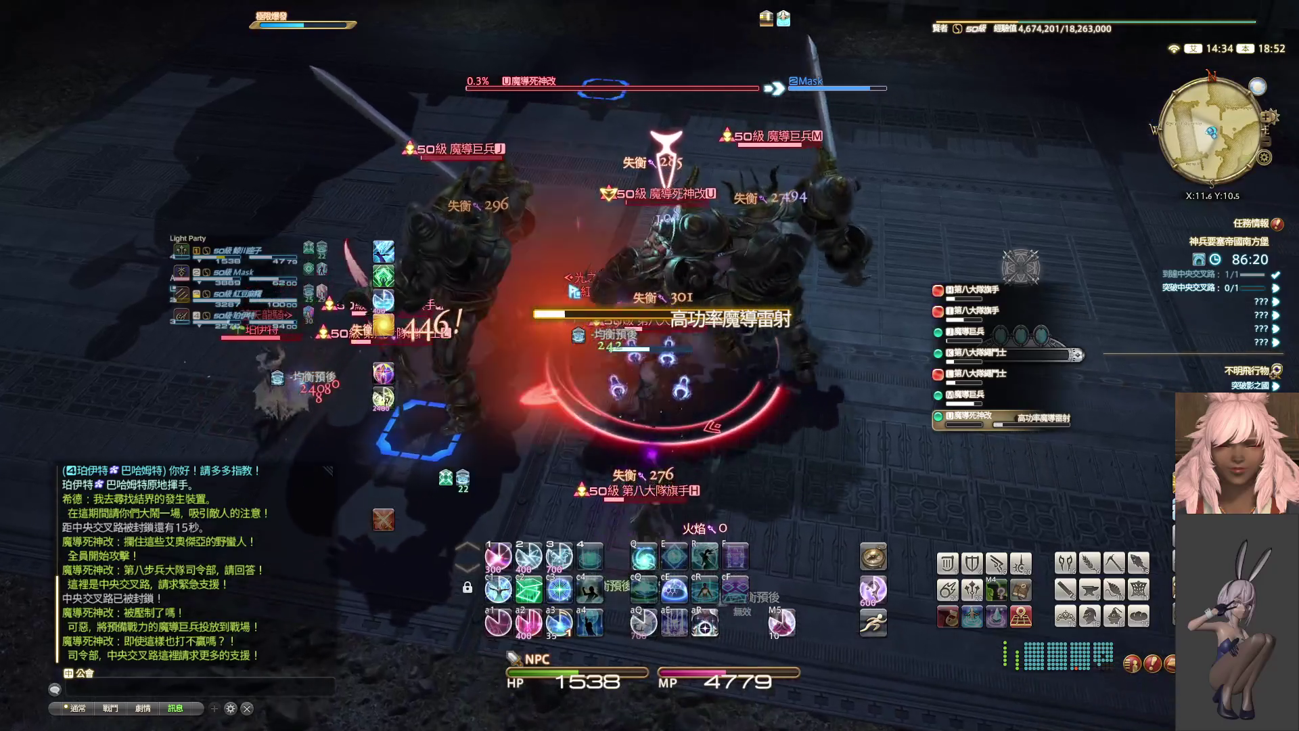
- Finish the last enemies, shield a party member and advance up the path to the next pack
{"action": "key", "text": "2"}
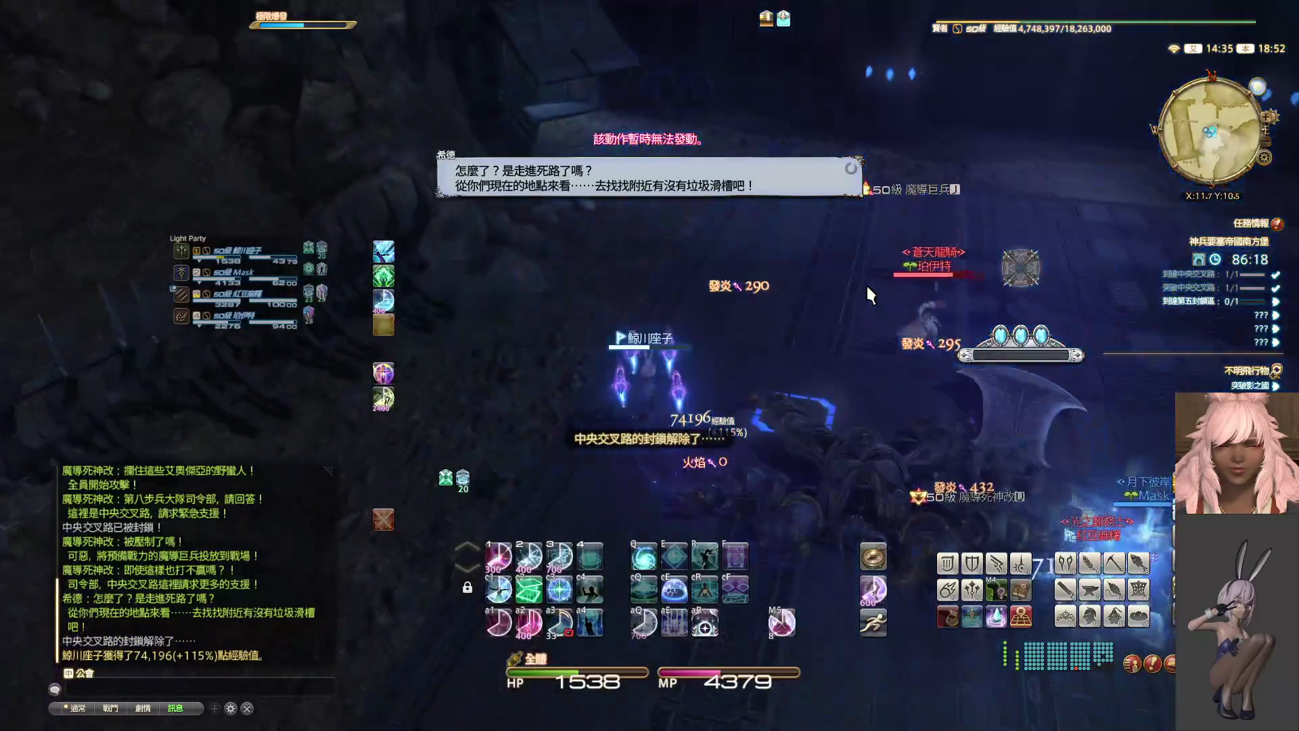
{"action": "key", "text": "2"}
{"action": "left_click_drag", "start_coordinate": [830, 266], "coordinate": [778, 265]}
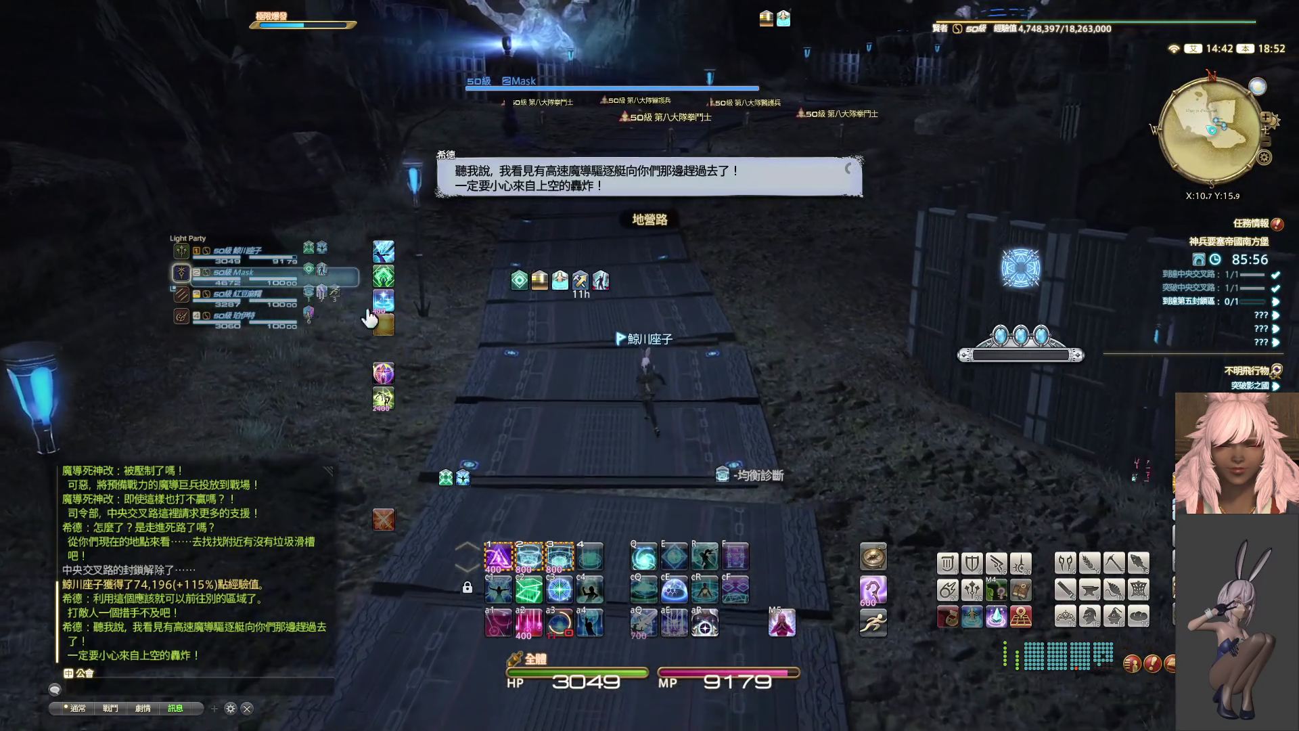
{"action": "key", "text": "1"}
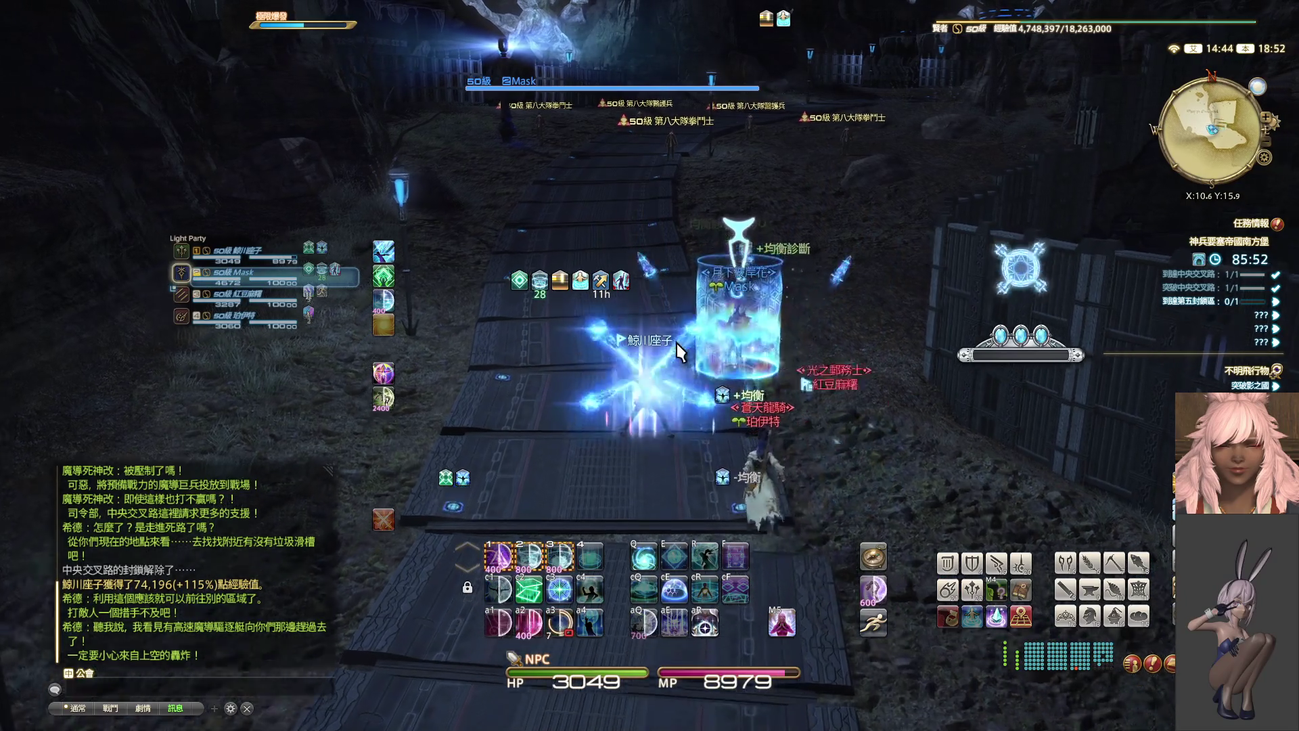
{"action": "key", "text": "w"}
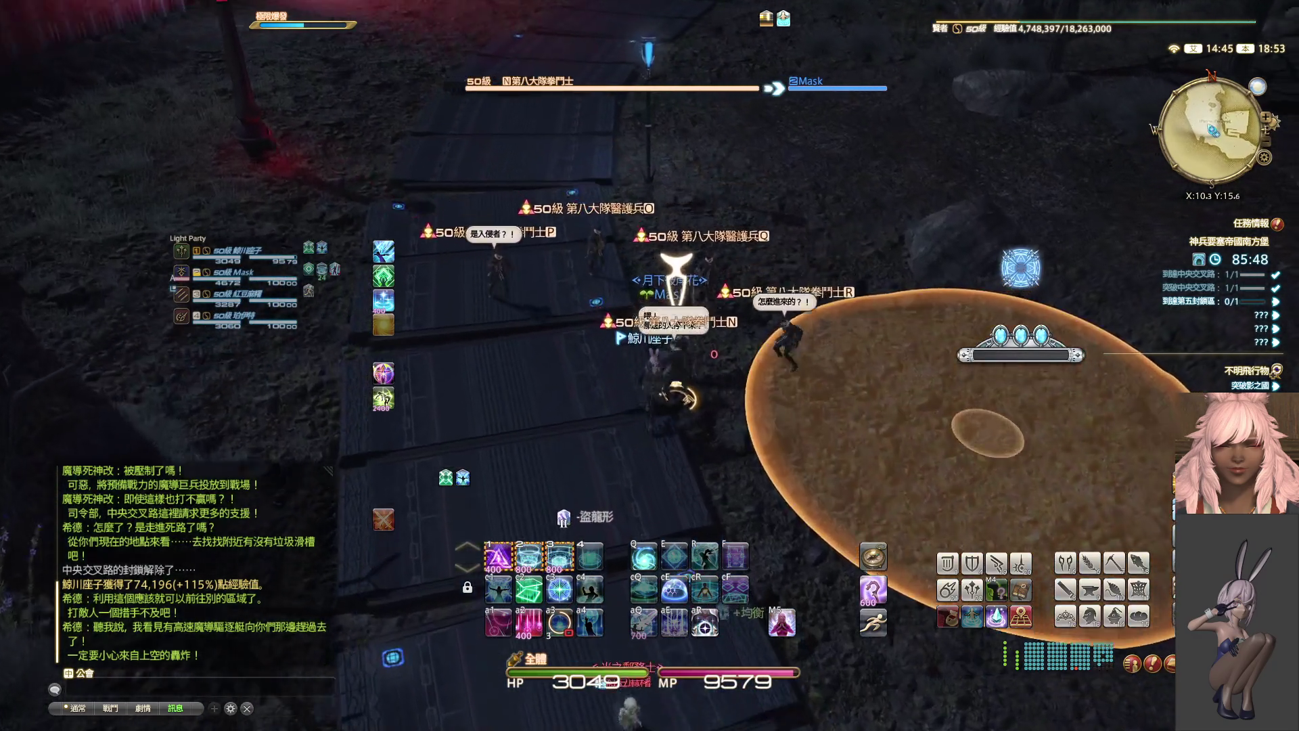
- Blast the 第八大隊拳鬥士 pack with repeated area spells and cover the party with Kerachole
{"action": "key", "text": "1"}
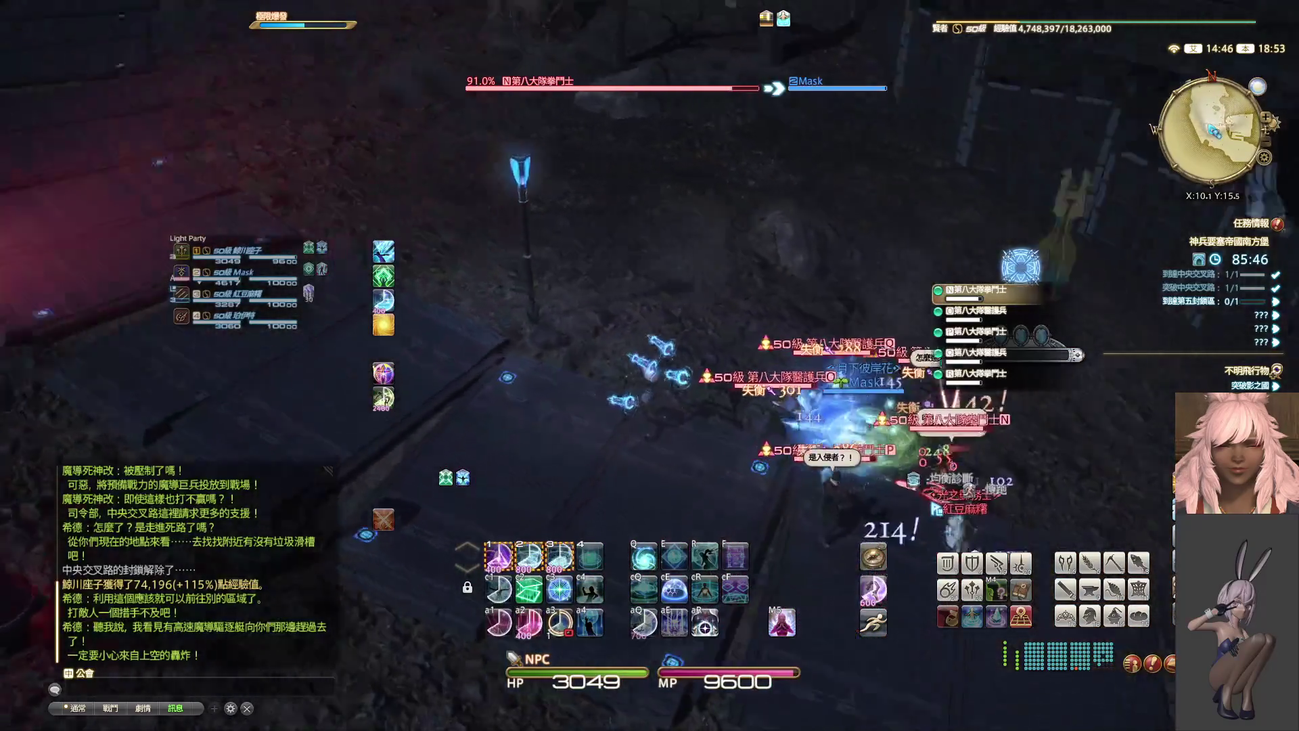
{"action": "key", "text": "1"}
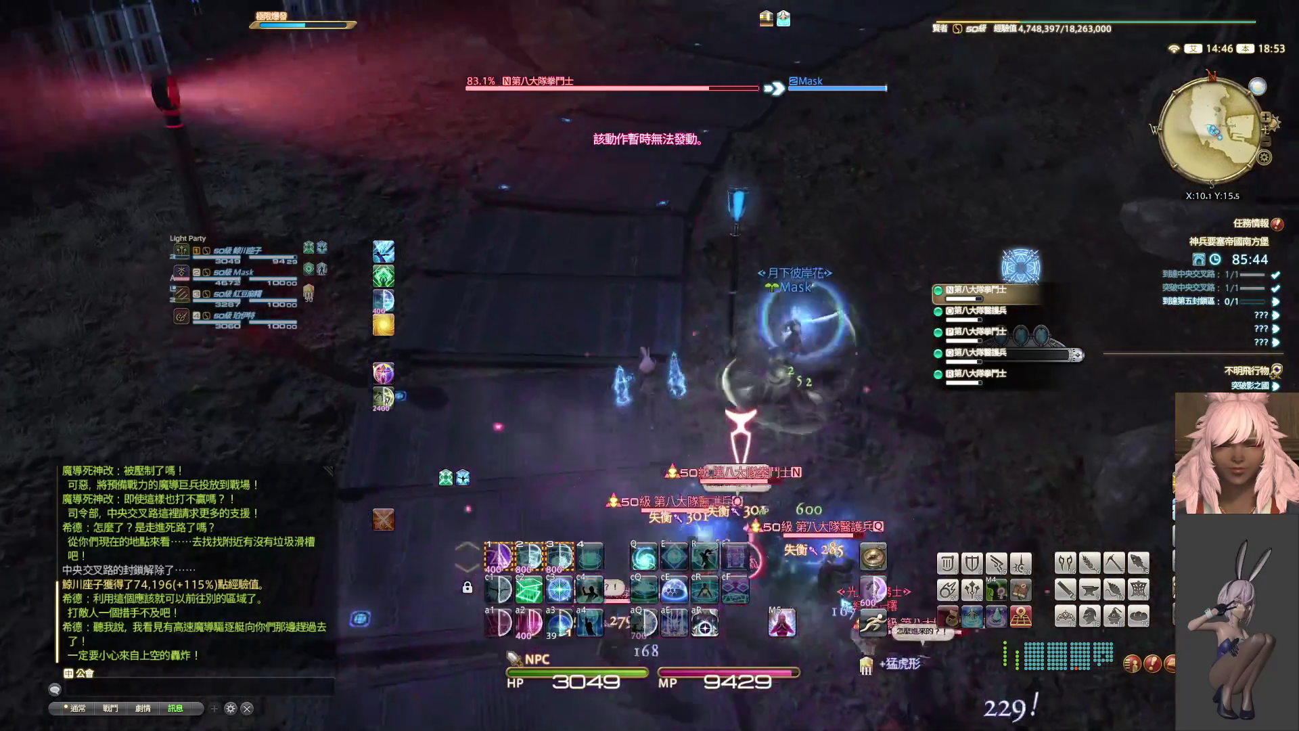
{"action": "key", "text": "1"}
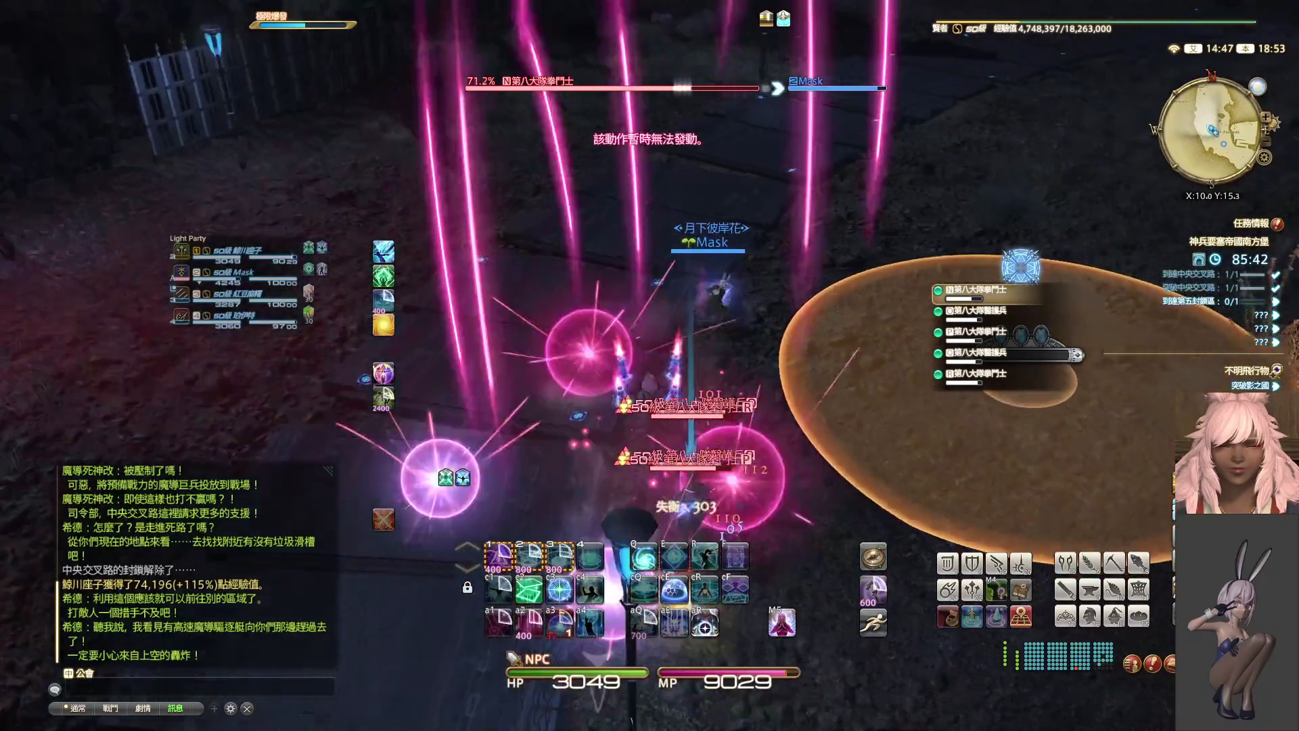
{"action": "key", "text": "1"}
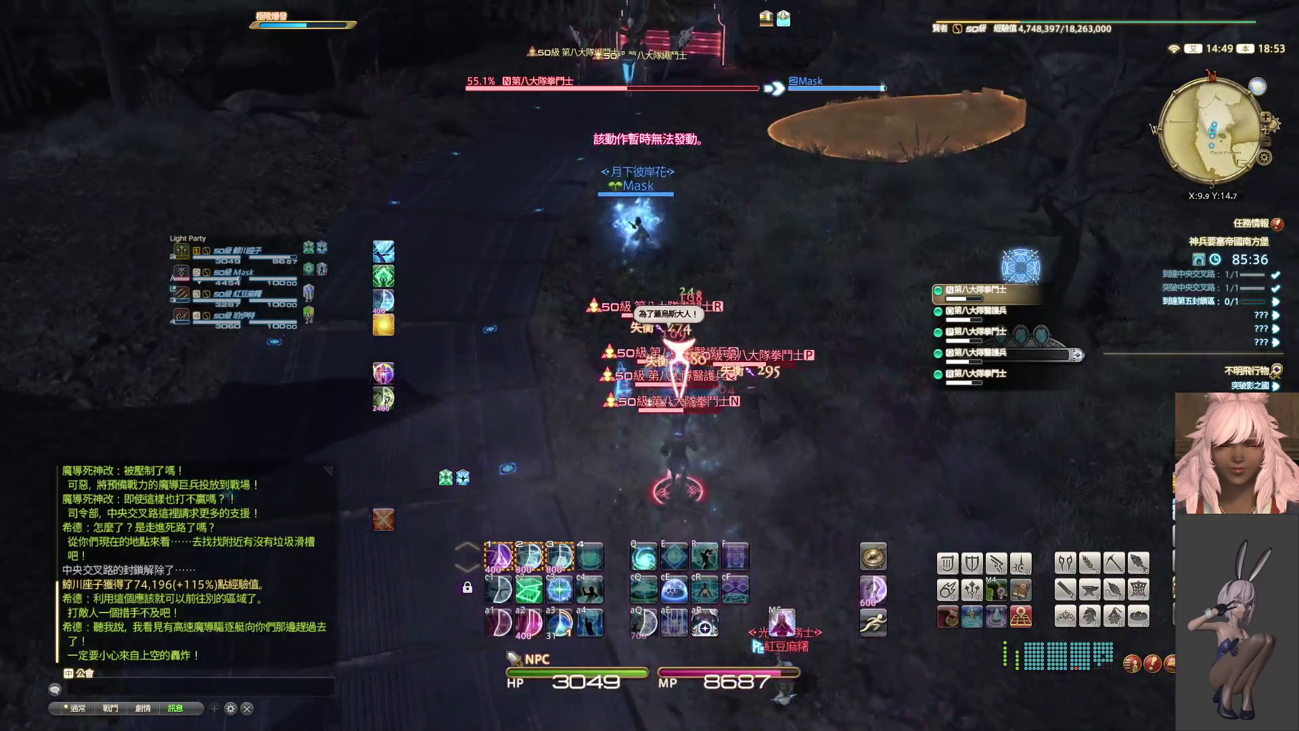
{"action": "key", "text": "F2"}
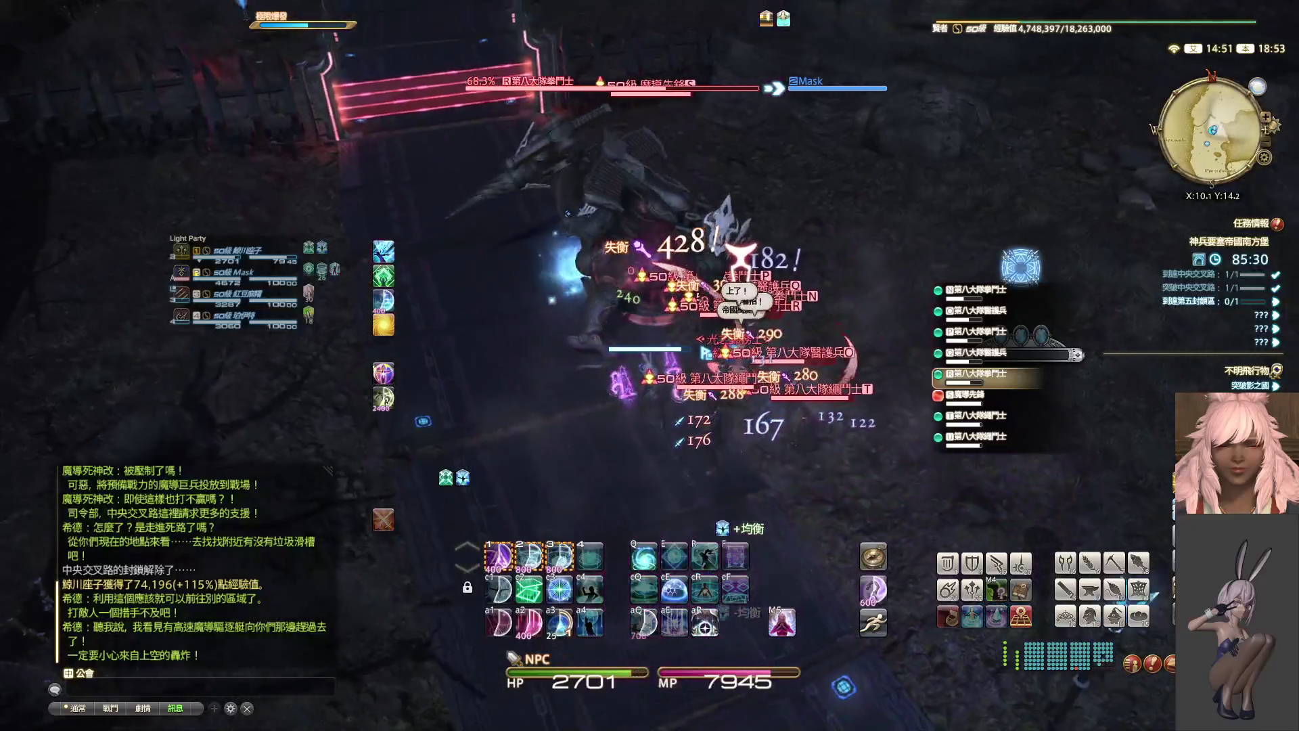
{"action": "key", "text": "1"}
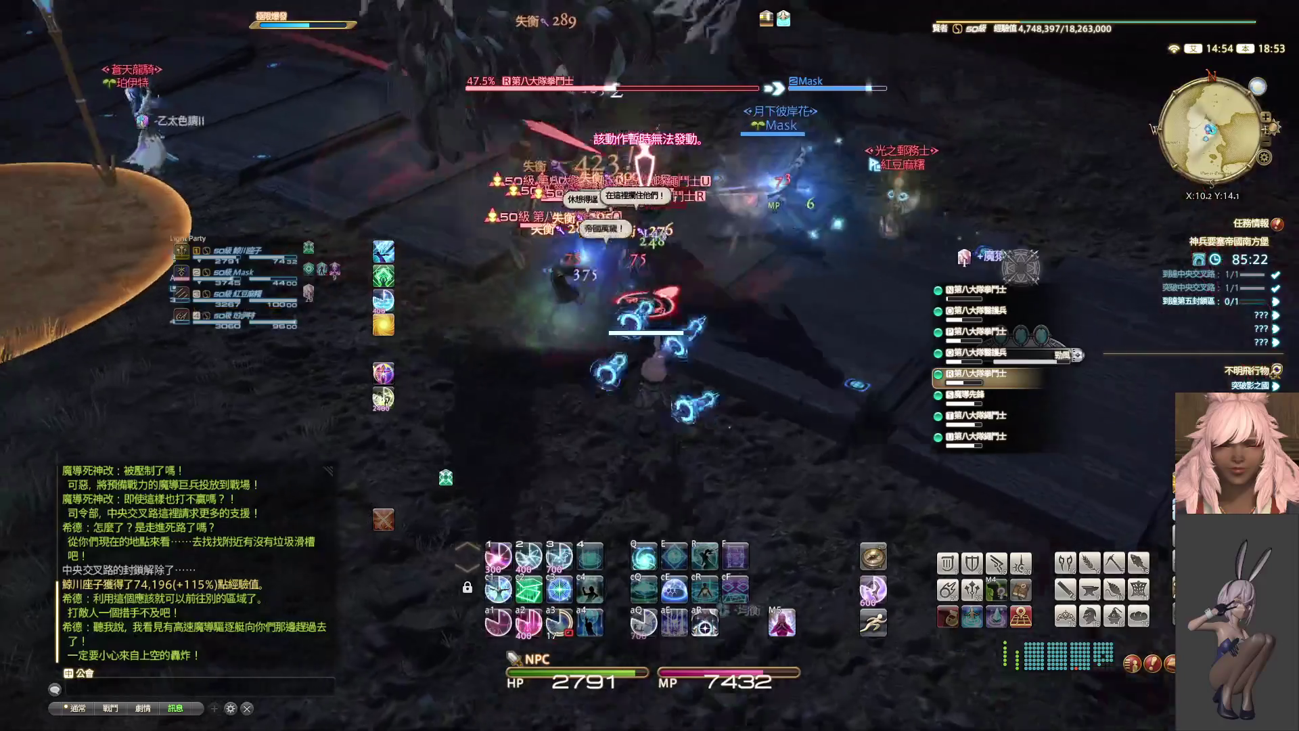
{"action": "key", "text": "alt+2"}
{"action": "key", "text": "alt+2"}
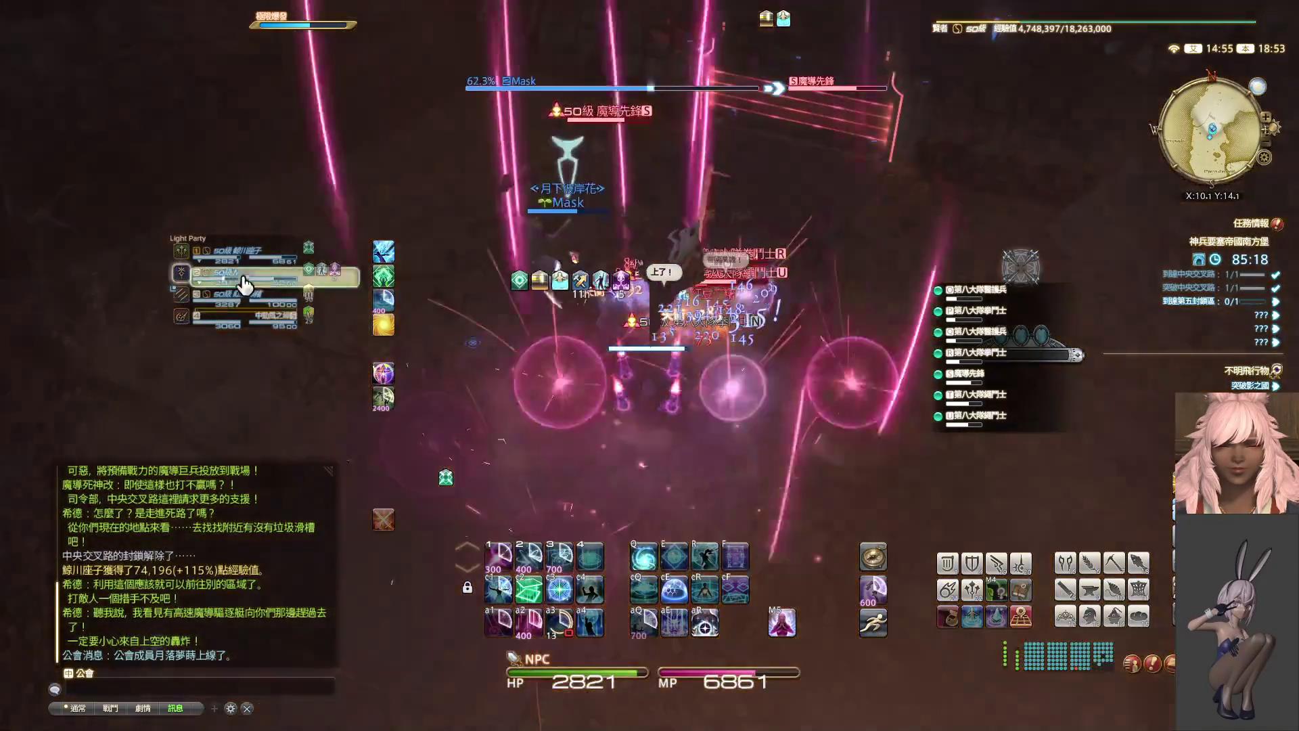
- Drink an Ether, finish the 第八大隊繩鬥士 and take down the 魔導先鋒 with Dosis
{"action": "key", "text": "Tab"}
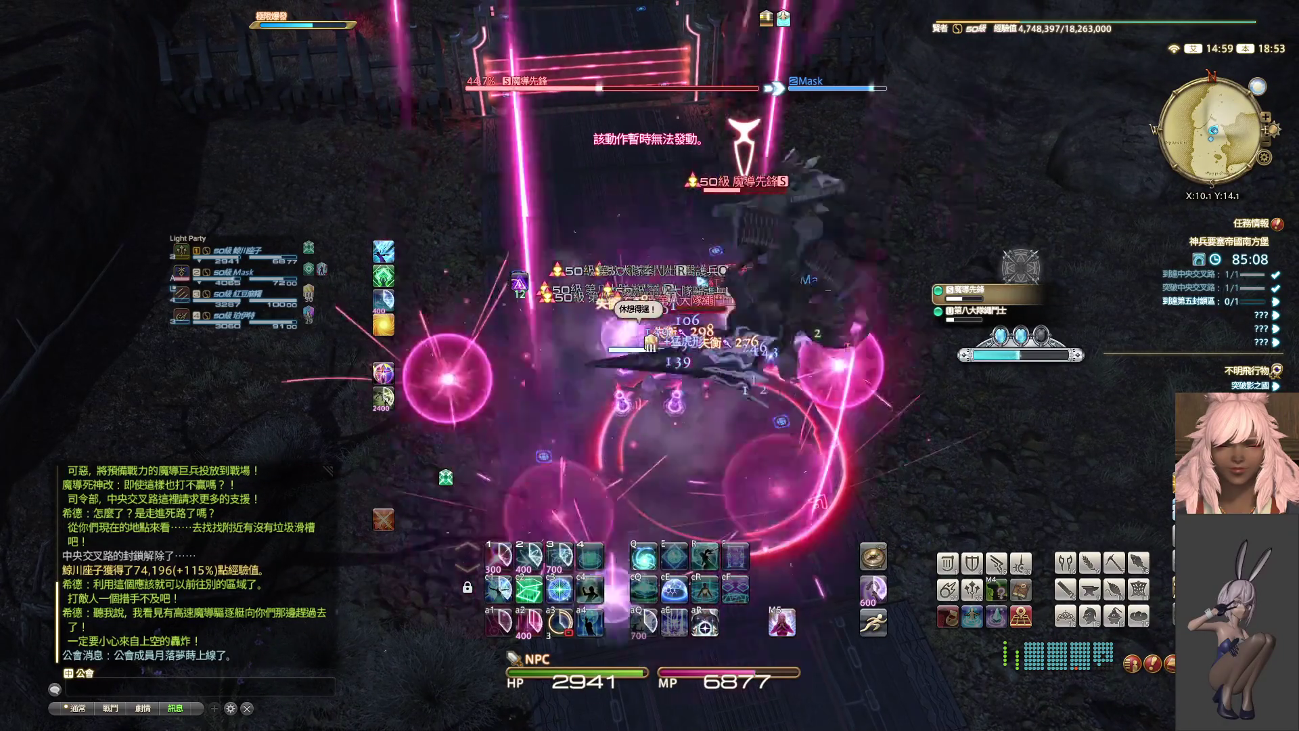
{"action": "key", "text": "Tab"}
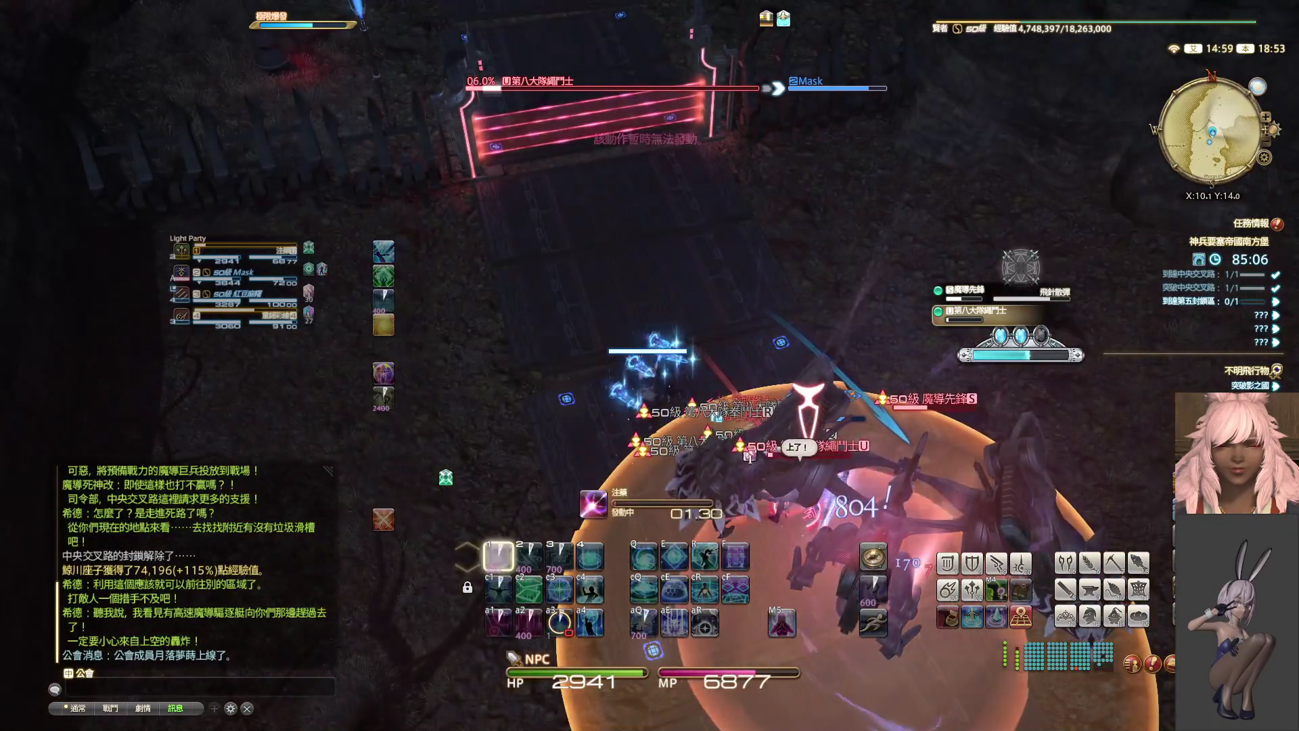
{"action": "key", "text": "1"}
{"action": "key", "text": "Tab"}
{"action": "key", "text": "1"}
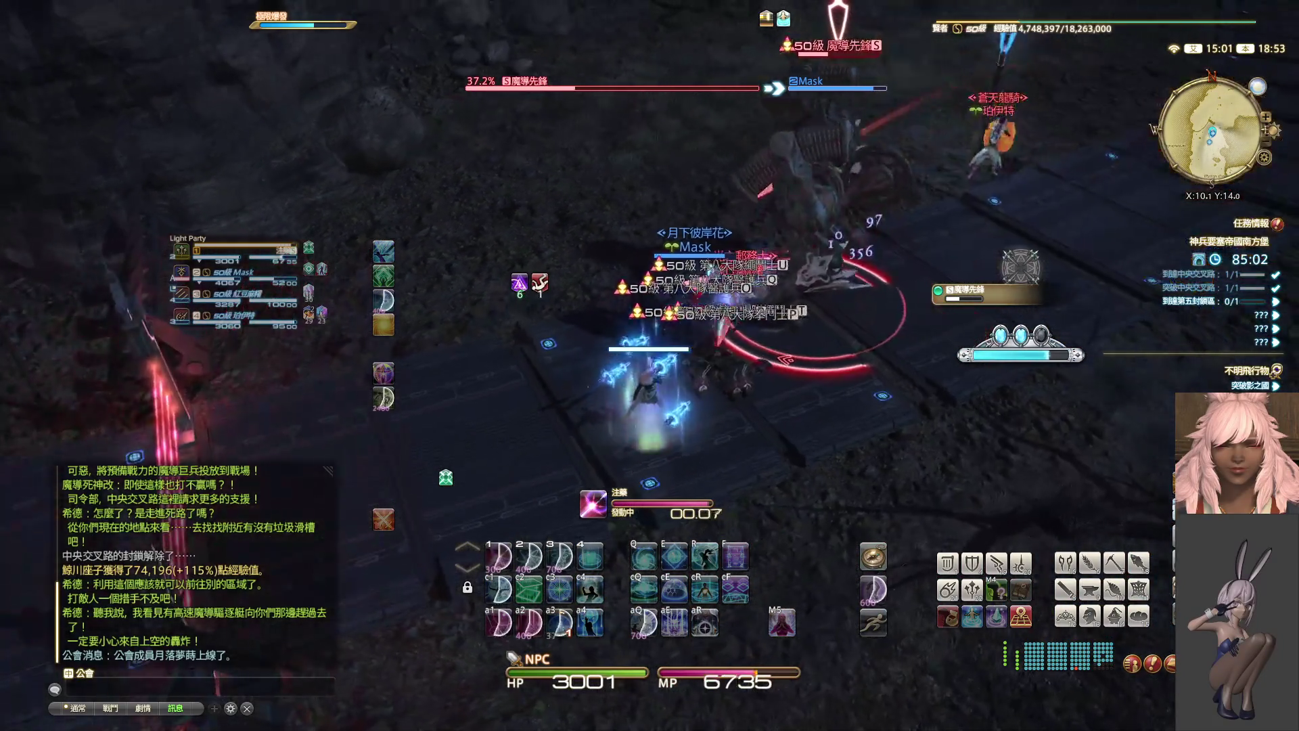
{"action": "key", "text": "2"}
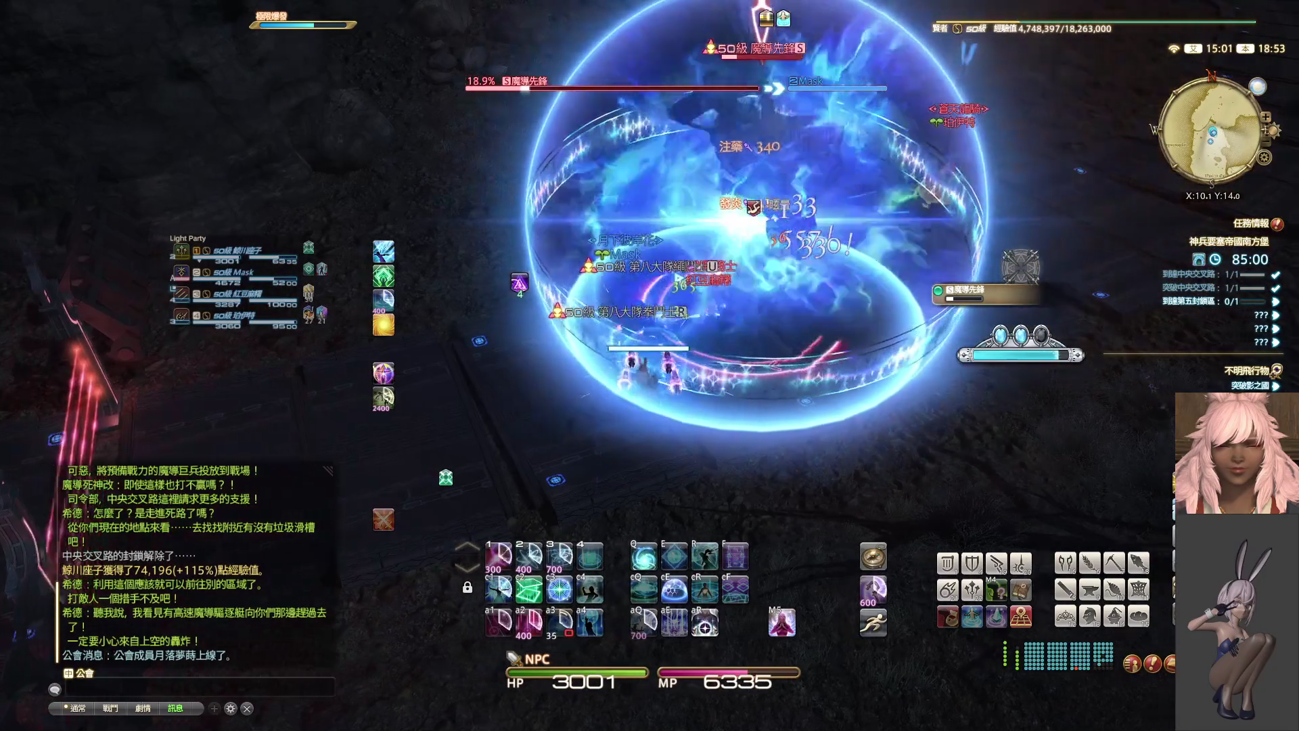
{"action": "key", "text": "1"}
{"action": "left_click_drag", "start_coordinate": [631, 261], "coordinate": [631, 262]}
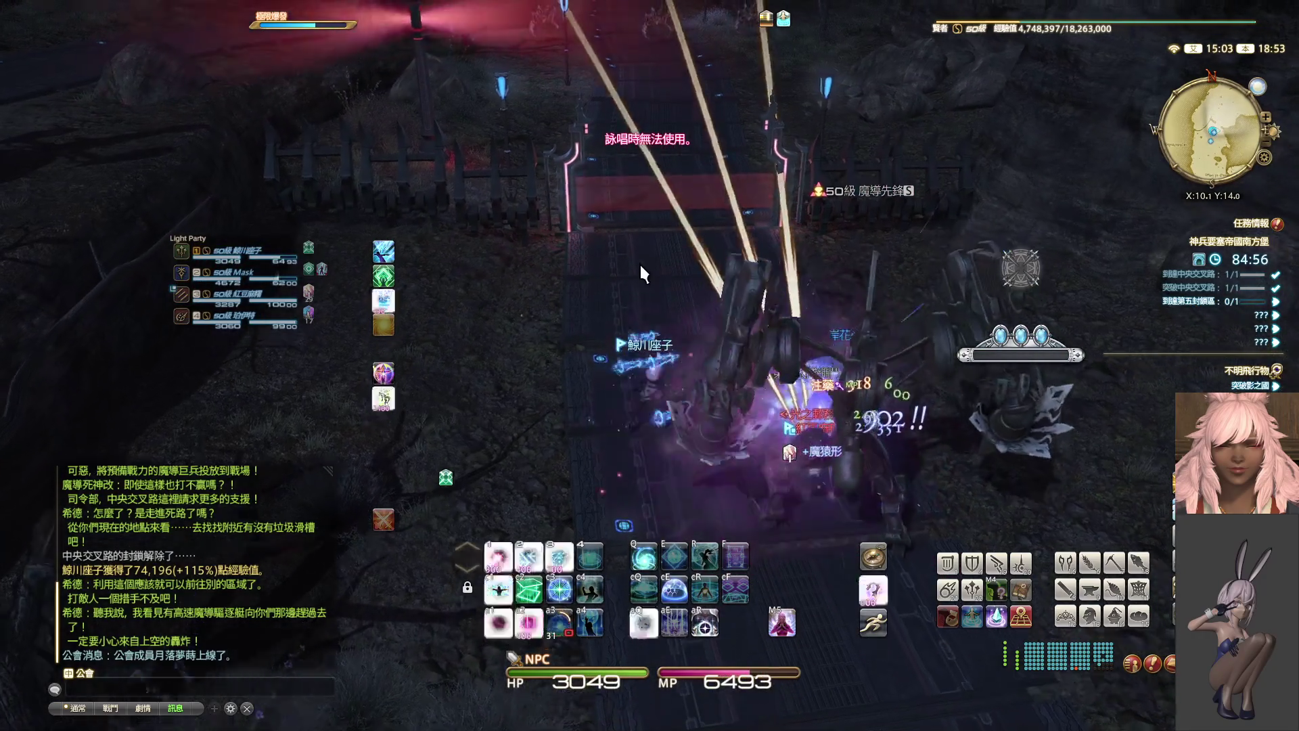
{"action": "key", "text": "ctrl+1"}
{"action": "key", "text": "F2"}
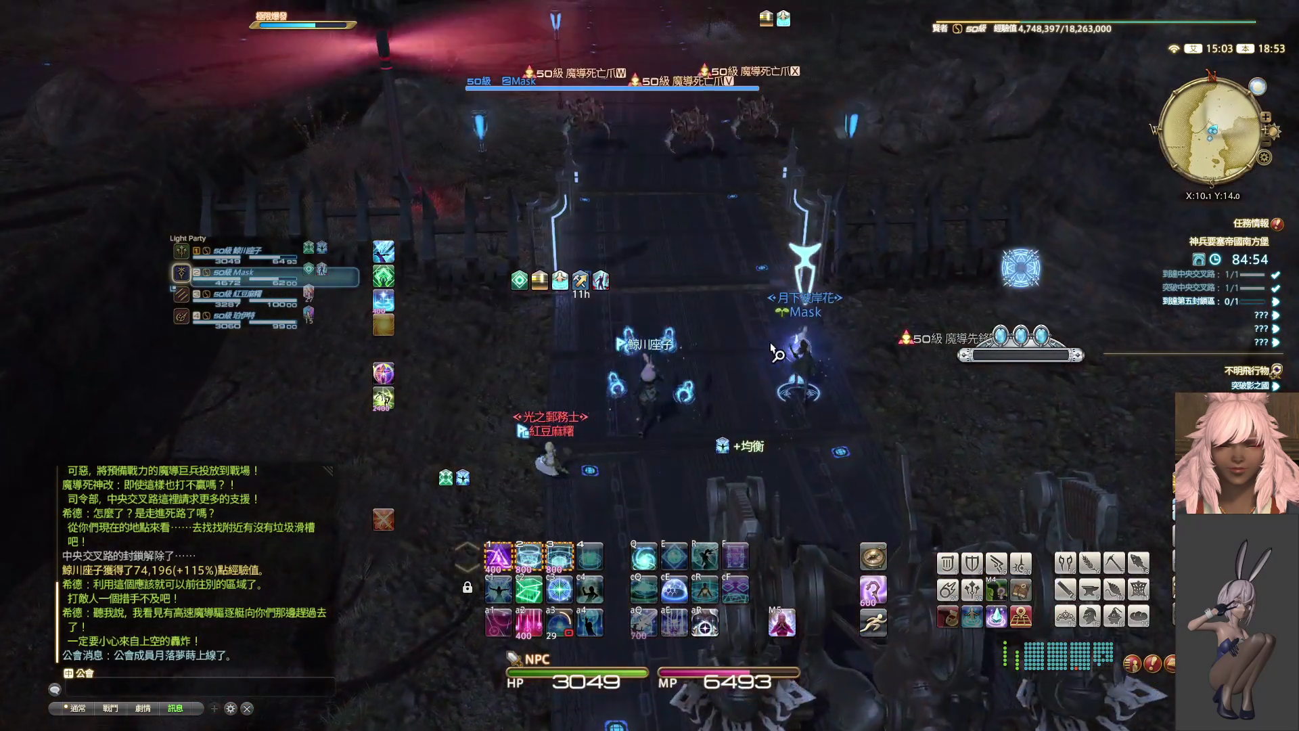
- Target a 魔導死亡爪, hit the death claws with an area spell, and dodge the orange cone
{"action": "key", "text": "Tab"}
{"action": "key", "text": "1"}
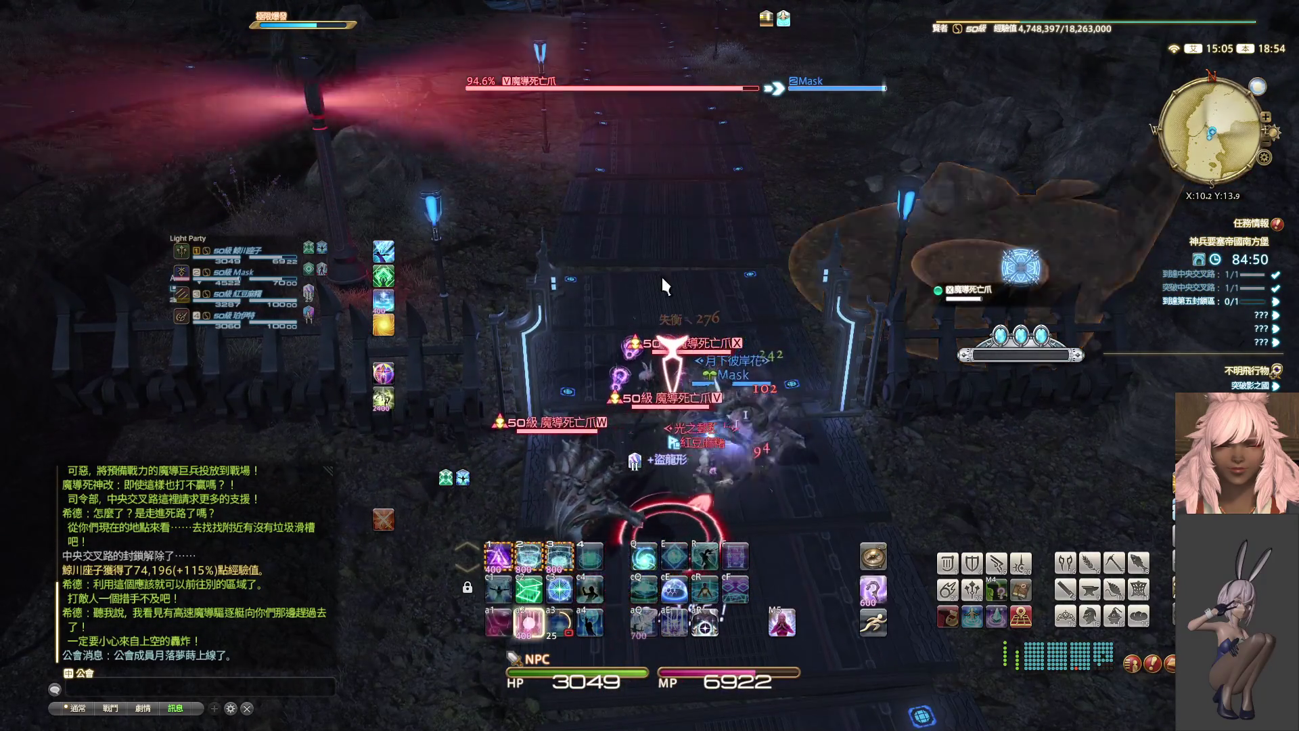
{"action": "left_click", "coordinate": [269, 285]}
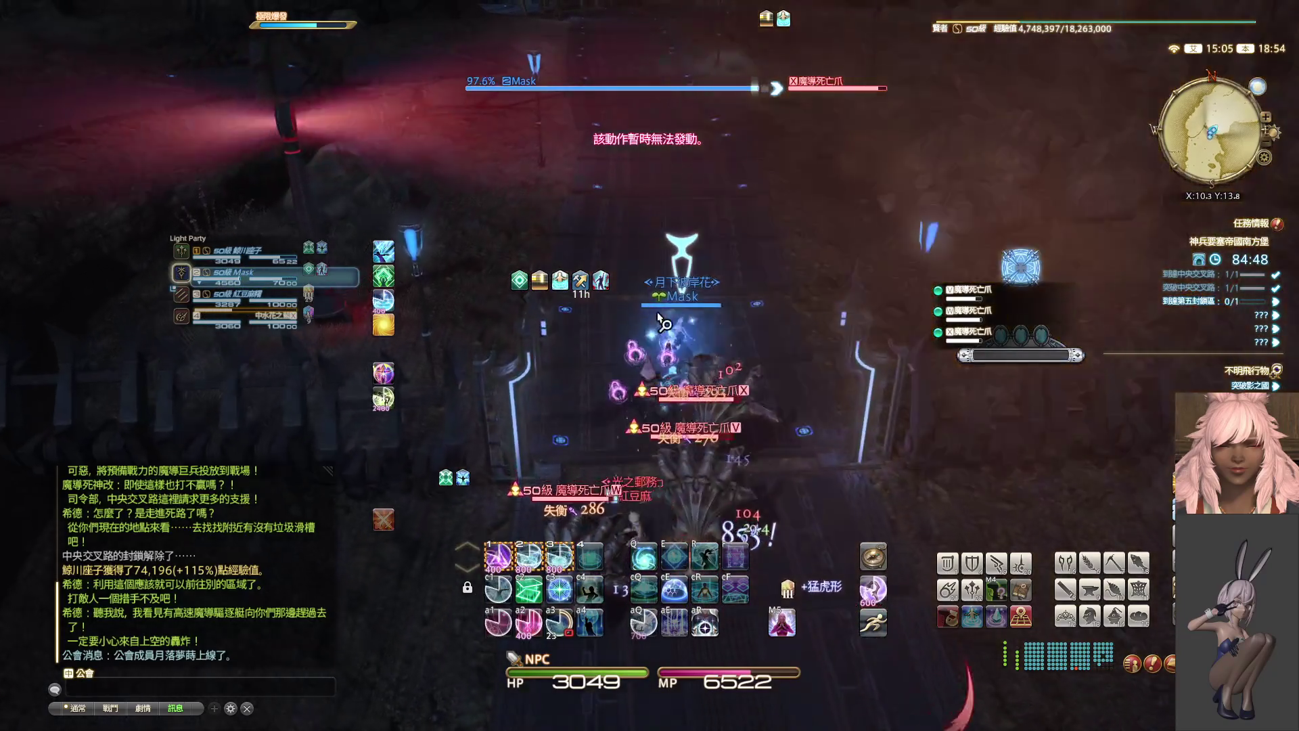
{"action": "key", "text": "d"}
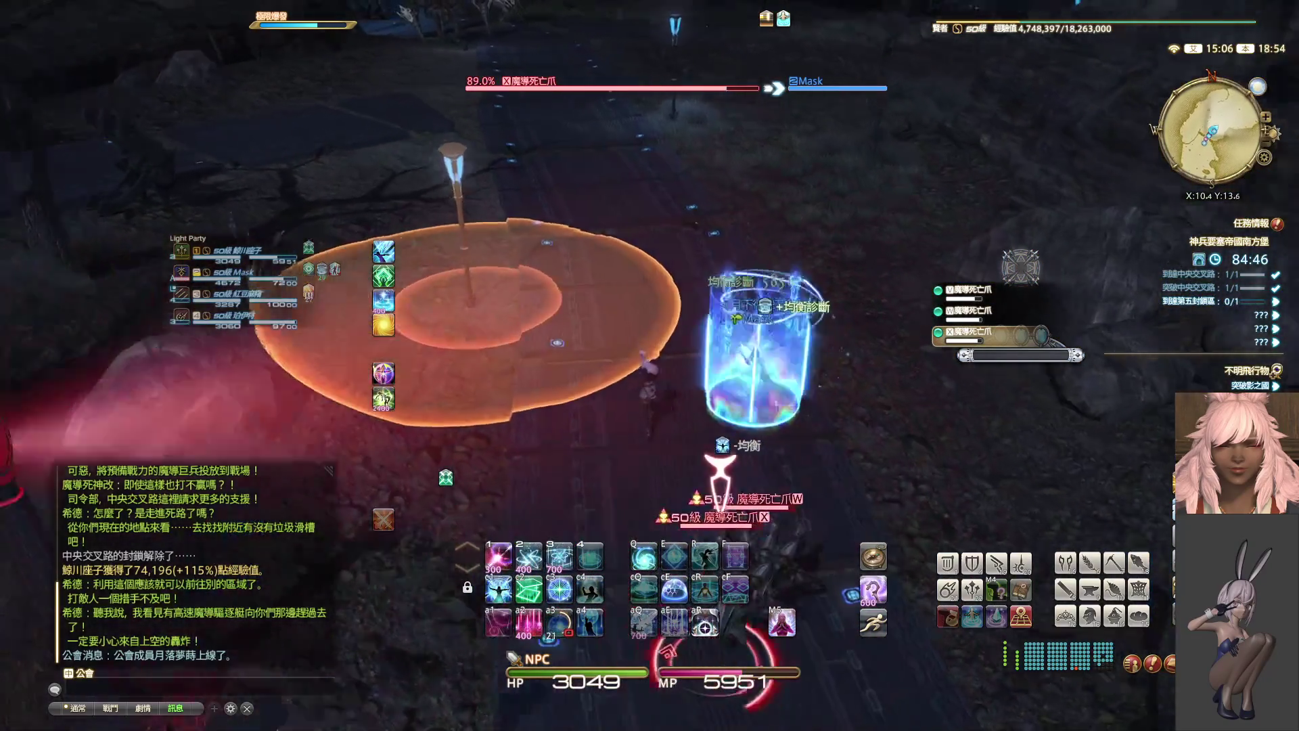
{"action": "key", "text": "2"}
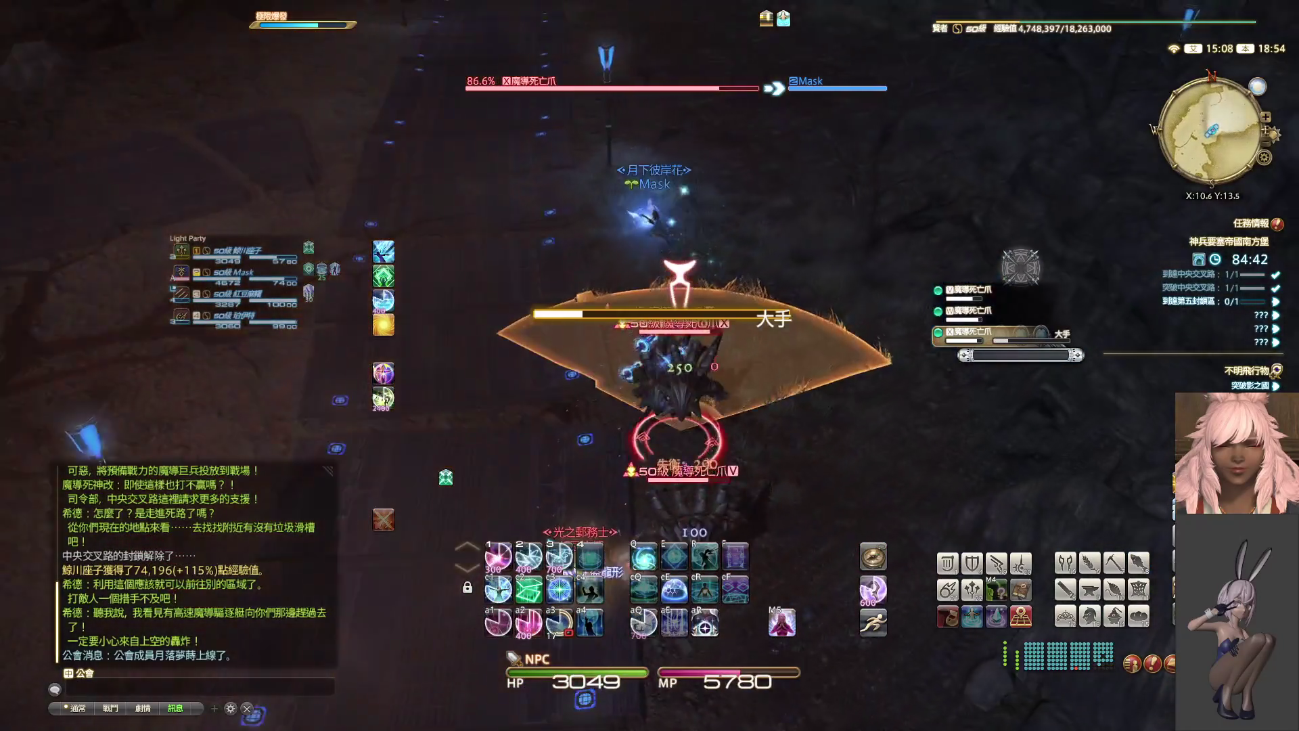
{"action": "key", "text": "w"}
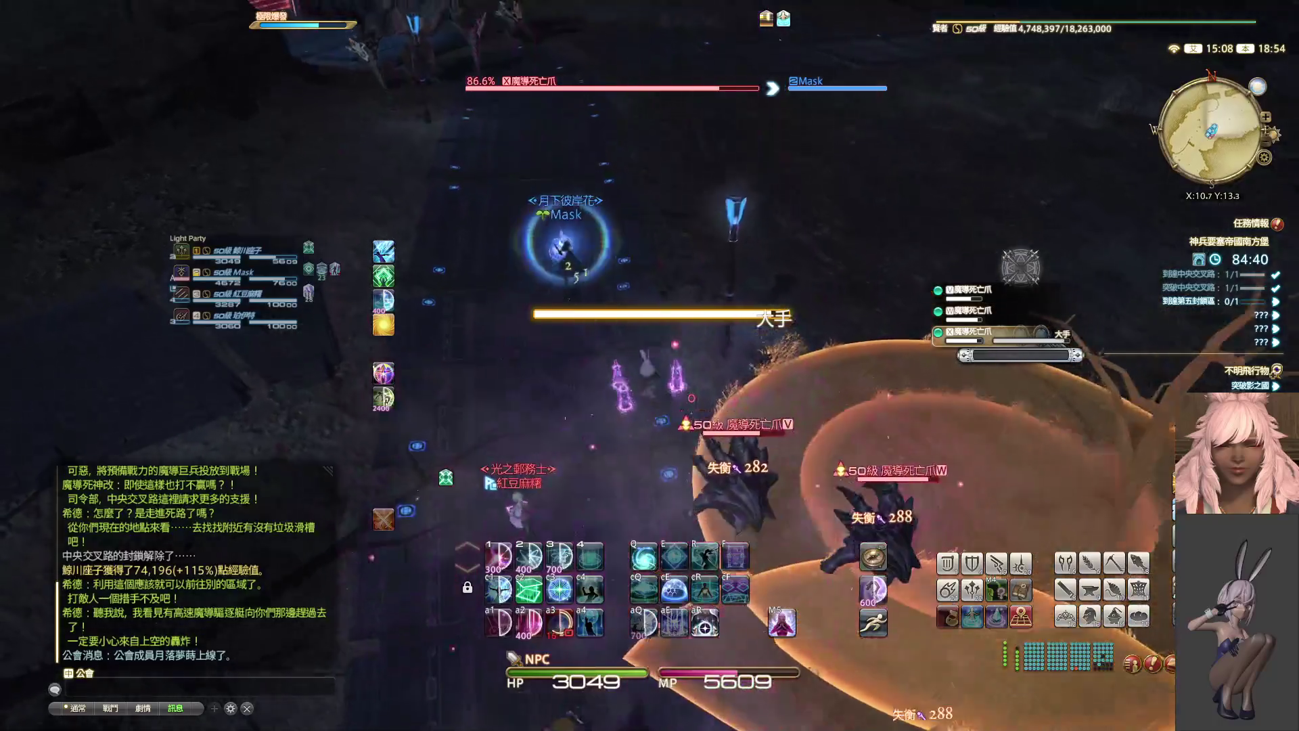
- Switch to the 魔導先鋒 and keep hitting the grouped pack until one Vanguard is at 62.2%
{"action": "right_click_drag", "start_coordinate": [547, 311], "coordinate": [546, 312]}
{"action": "key", "text": "Tab"}
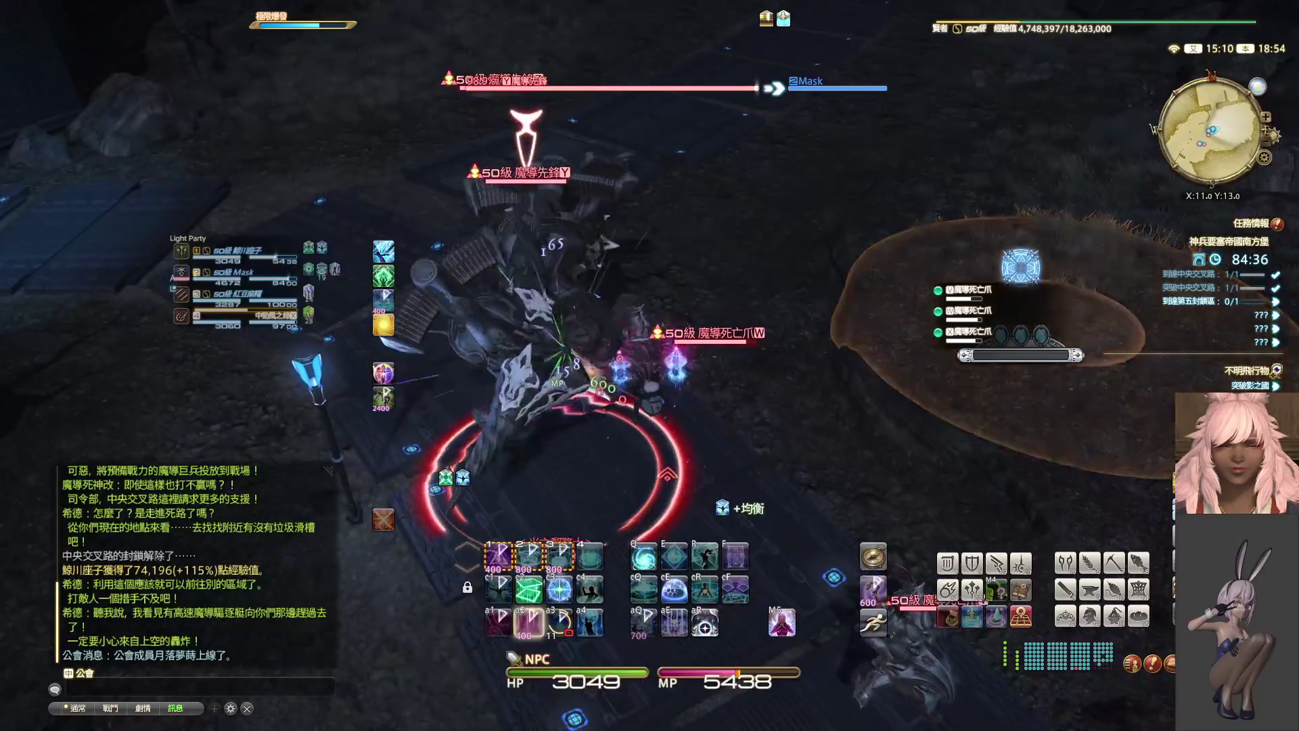
{"action": "key", "text": "1"}
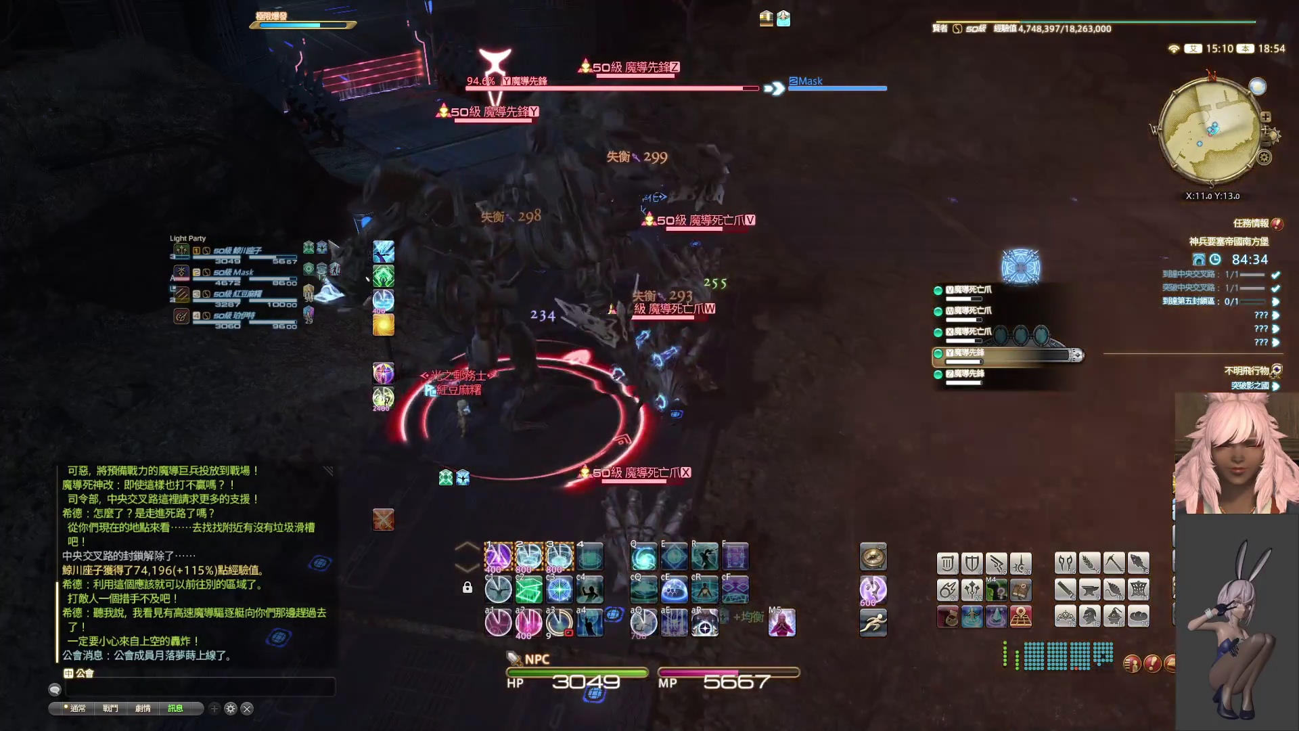
{"action": "key", "text": "1"}
{"action": "right_click_drag", "start_coordinate": [547, 311], "coordinate": [547, 311]}
{"action": "key", "text": "1"}
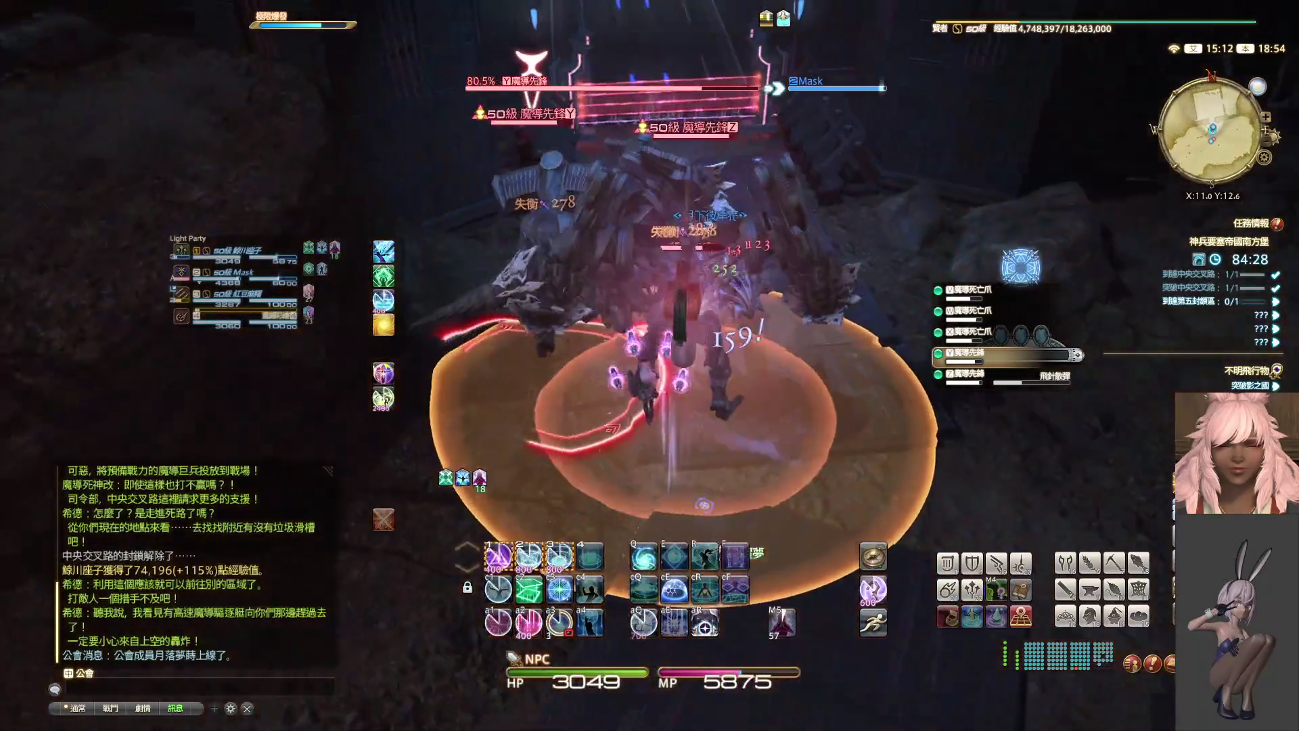
{"action": "key", "text": "1"}
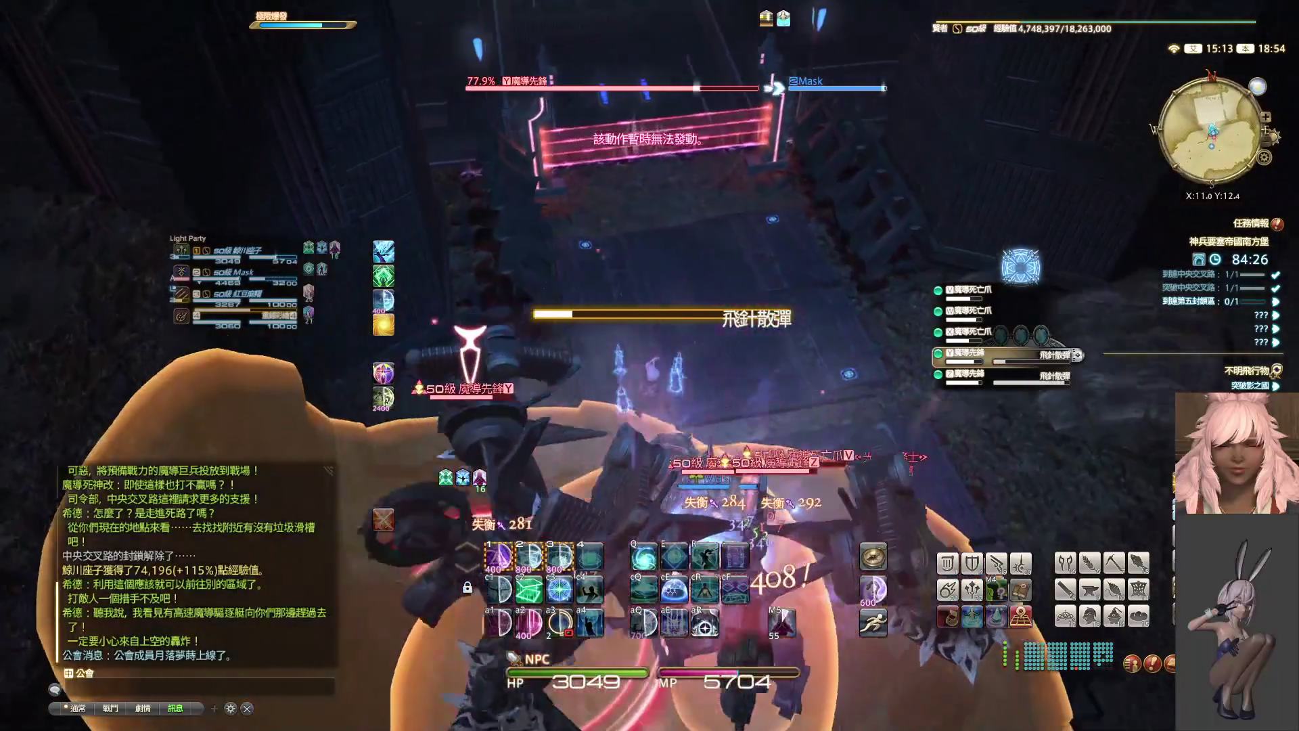
{"action": "right_click_drag", "start_coordinate": [649, 365], "coordinate": [649, 366]}
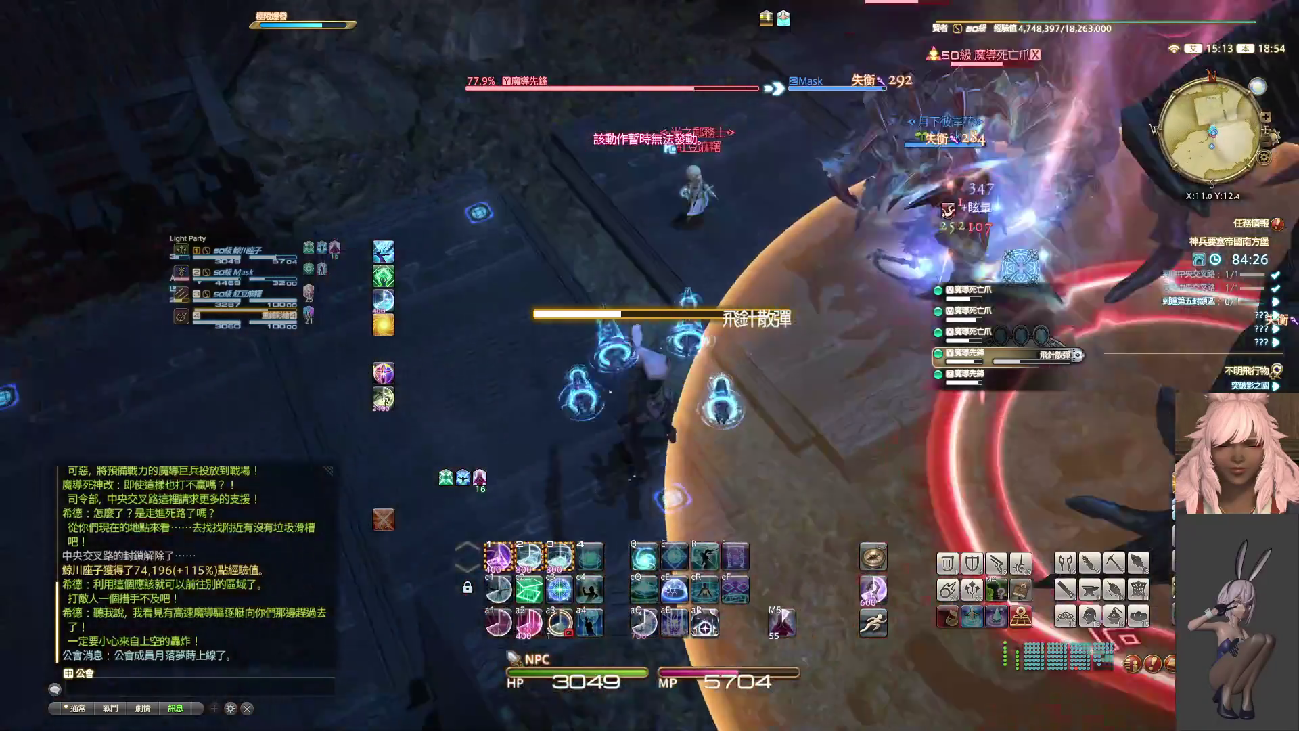
{"action": "key", "text": "1"}
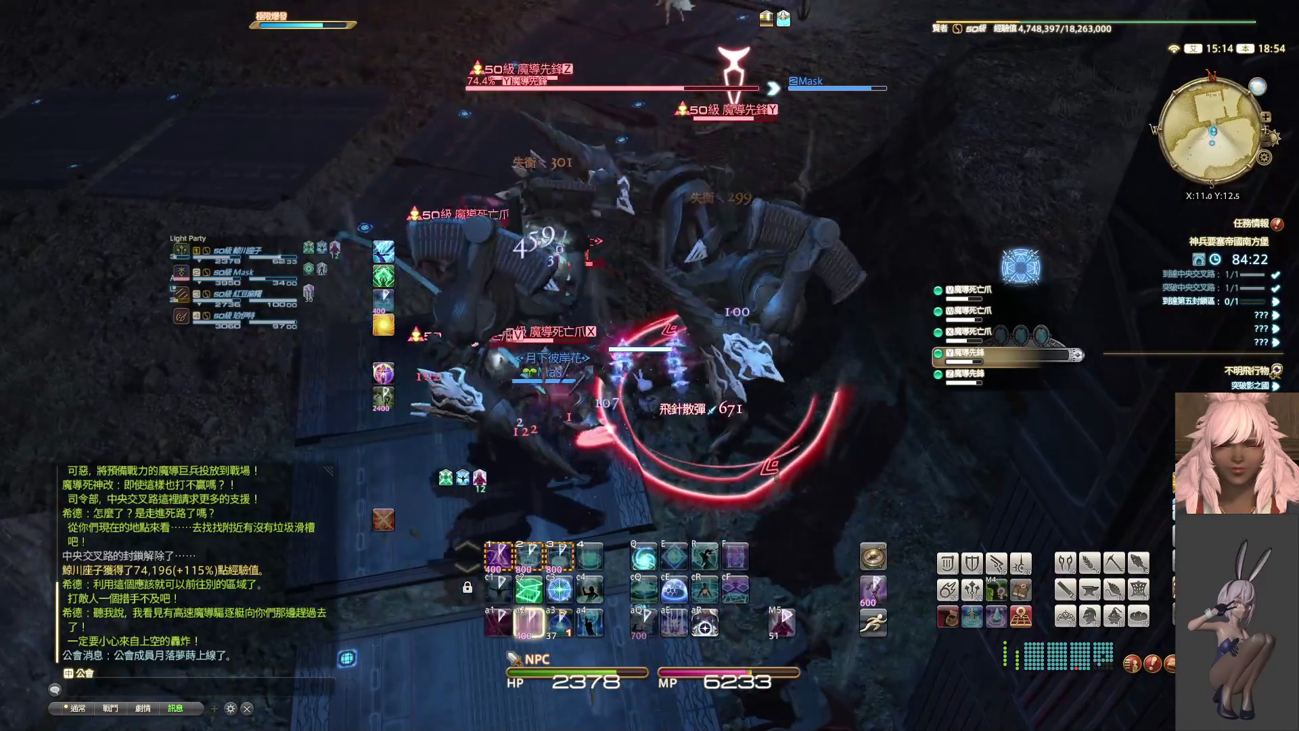
{"action": "right_click_drag", "start_coordinate": [650, 366], "coordinate": [649, 366]}
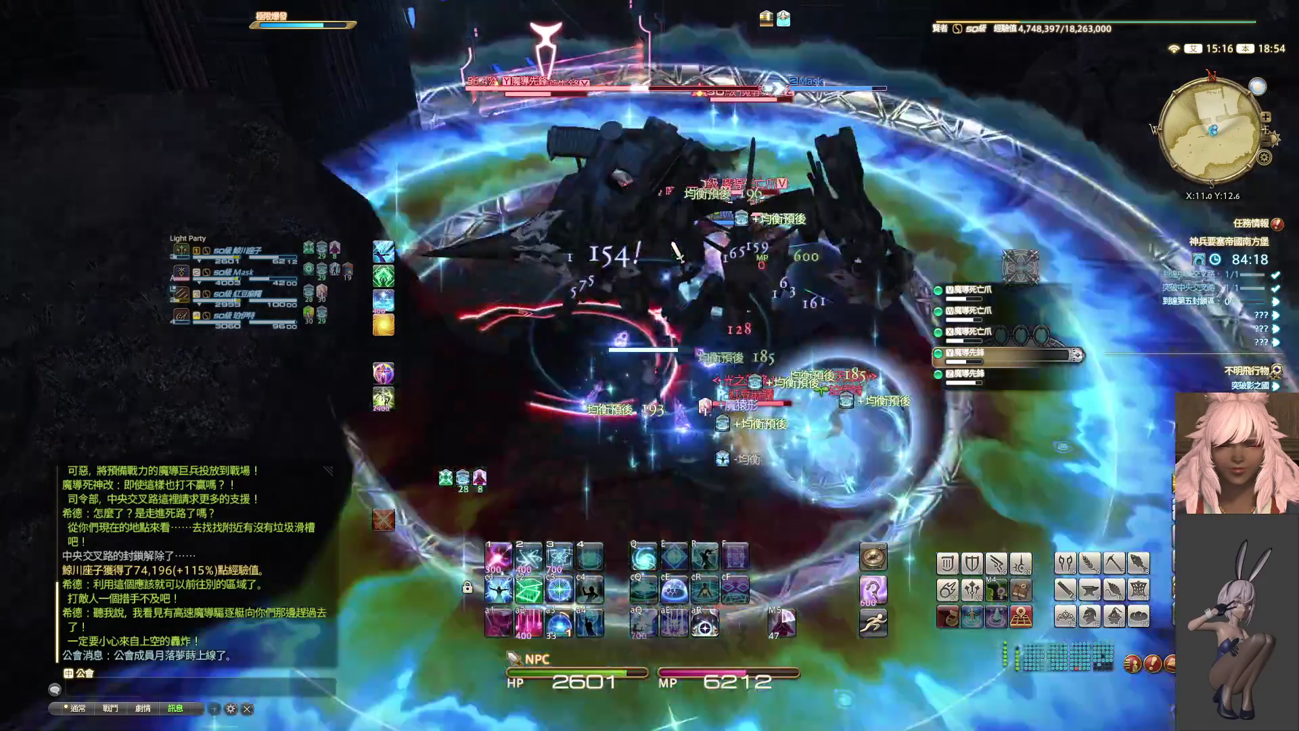
- Keep hitting the pack with area attacks until the W Death Claw falls
{"action": "right_click_drag", "start_coordinate": [650, 257], "coordinate": [650, 256]}
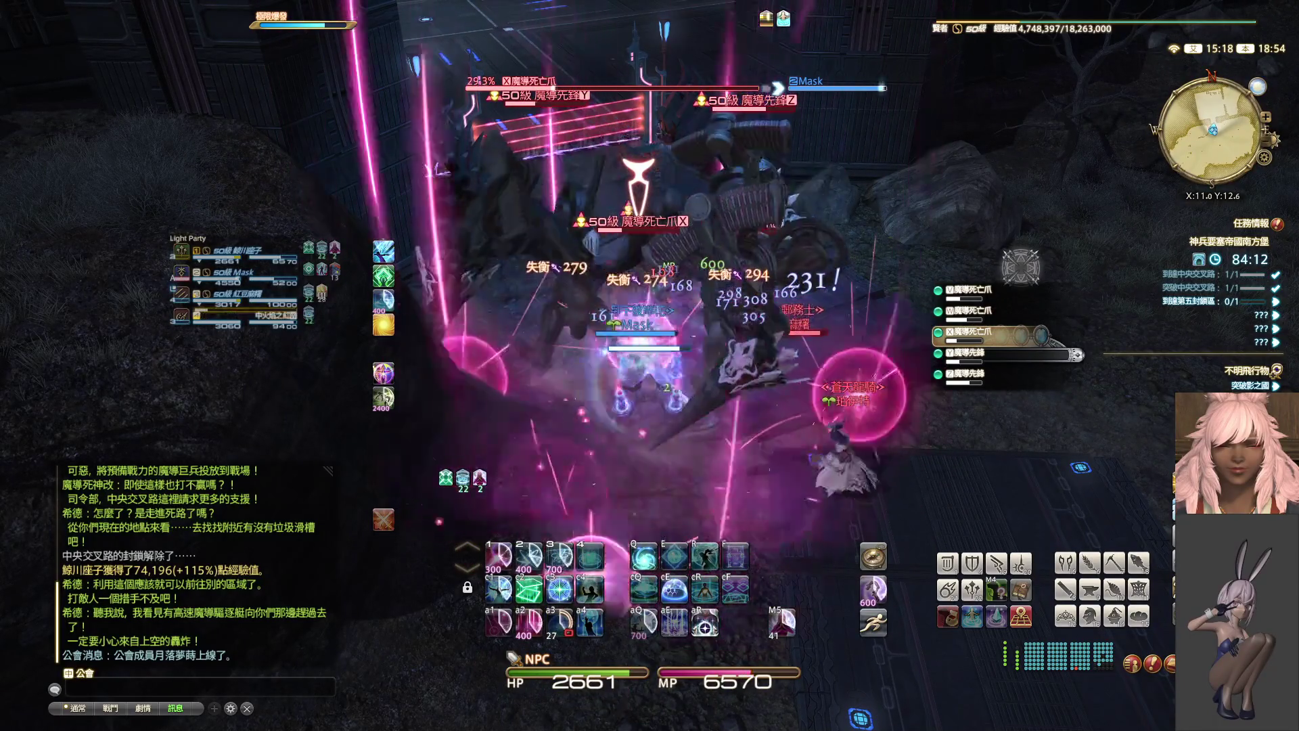
{"action": "key", "text": "alt+2"}
{"action": "right_click_drag", "start_coordinate": [650, 256], "coordinate": [650, 256]}
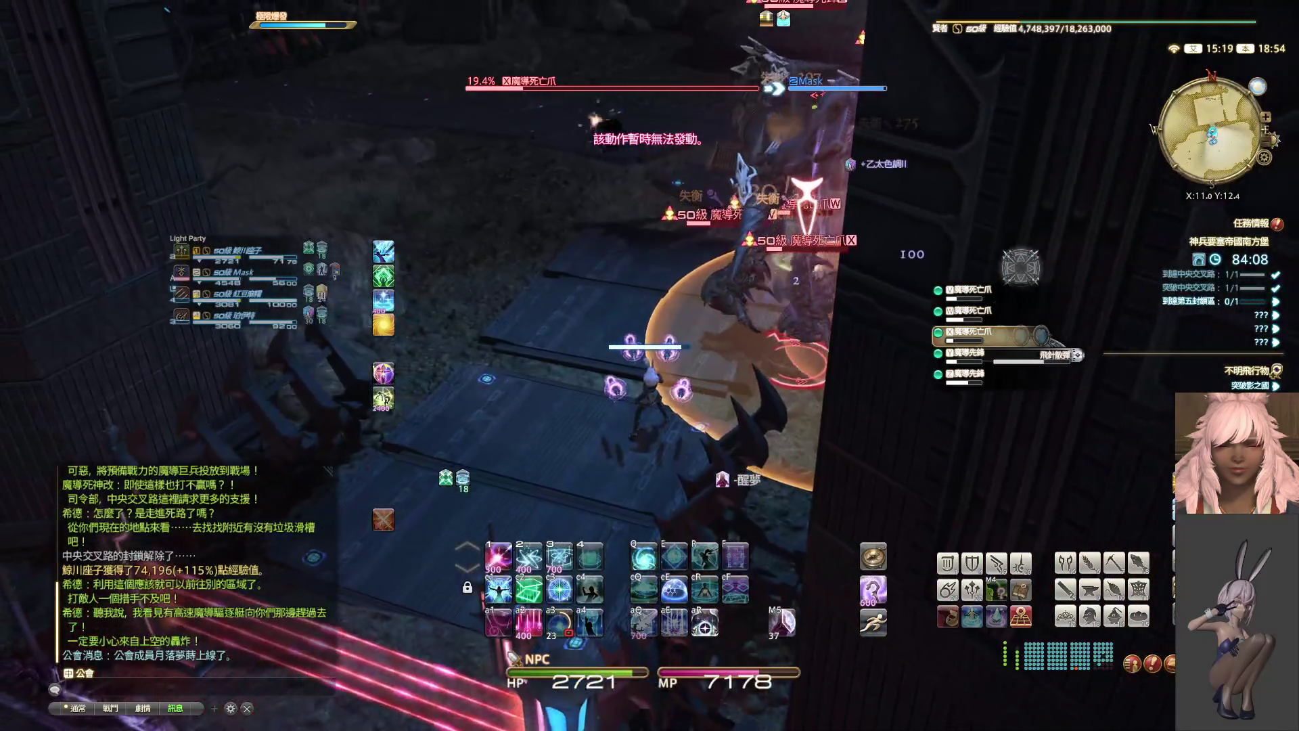
{"action": "key", "text": "alt+2"}
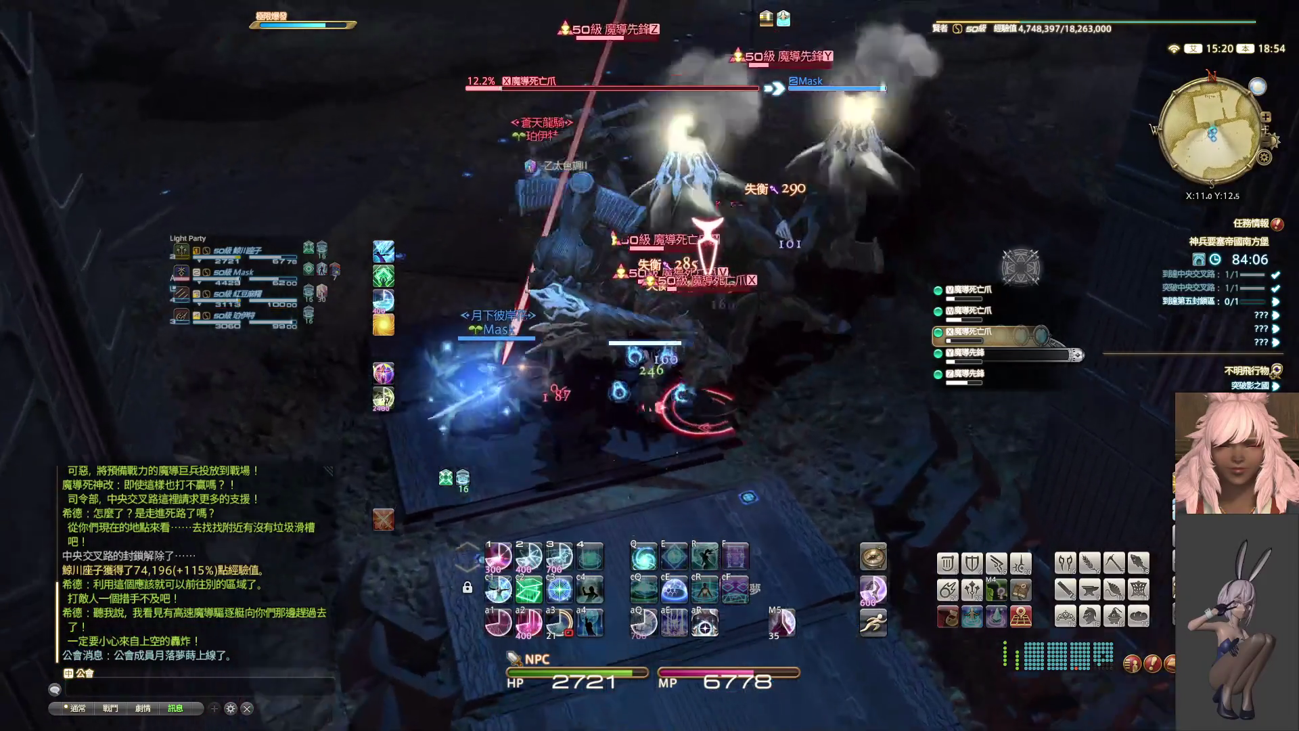
{"action": "key", "text": "alt+2"}
{"action": "key", "text": "alt+2"}
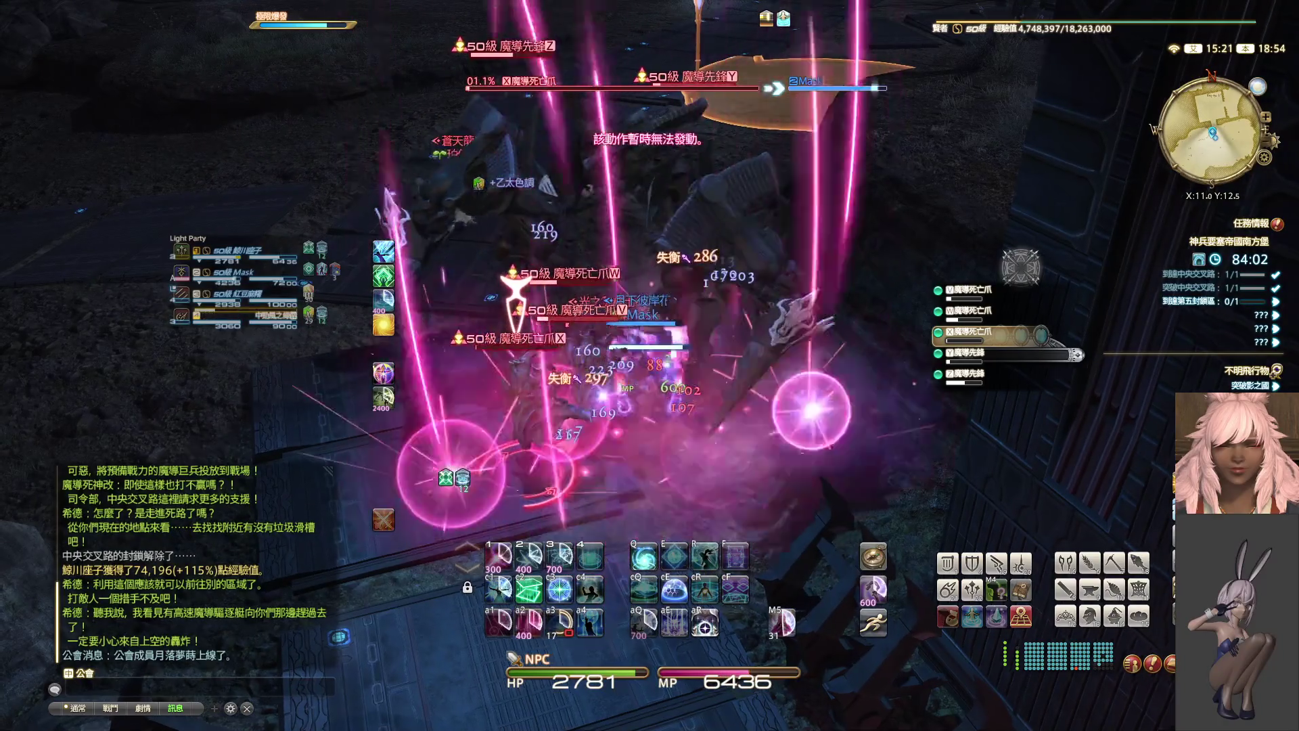
{"action": "key", "text": "alt+2"}
{"action": "key", "text": "alt+2"}
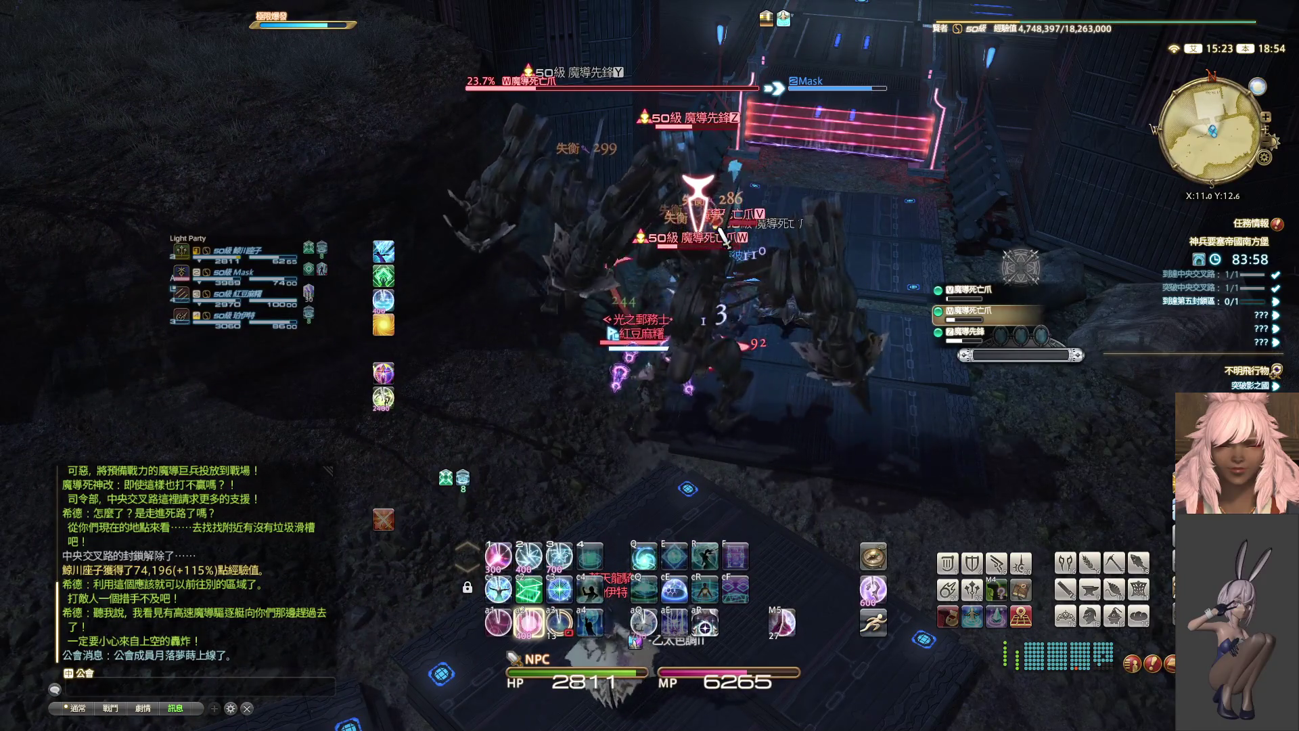
{"action": "key", "text": "alt+2"}
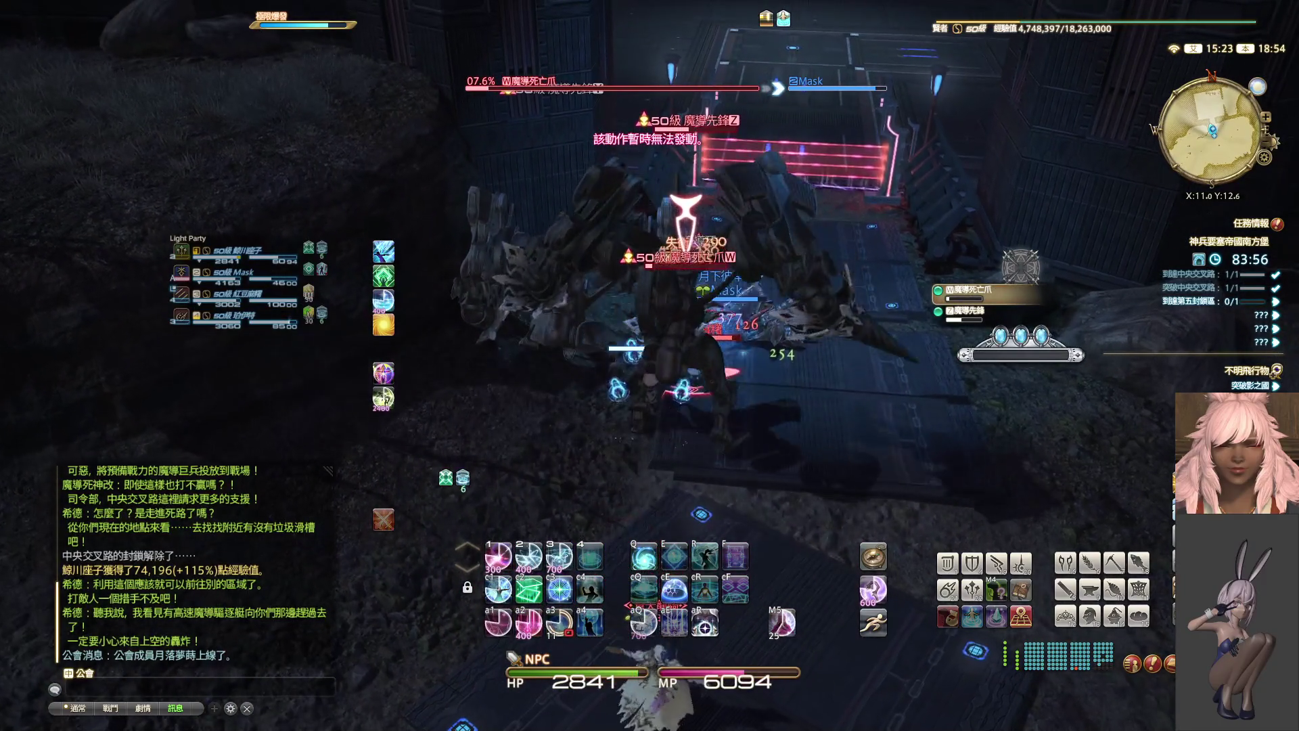
- Switch to Vanguard Z, stun its cast, and wear it down with Eukrasian Dosis and Dosis
{"action": "key", "text": "alt+2"}
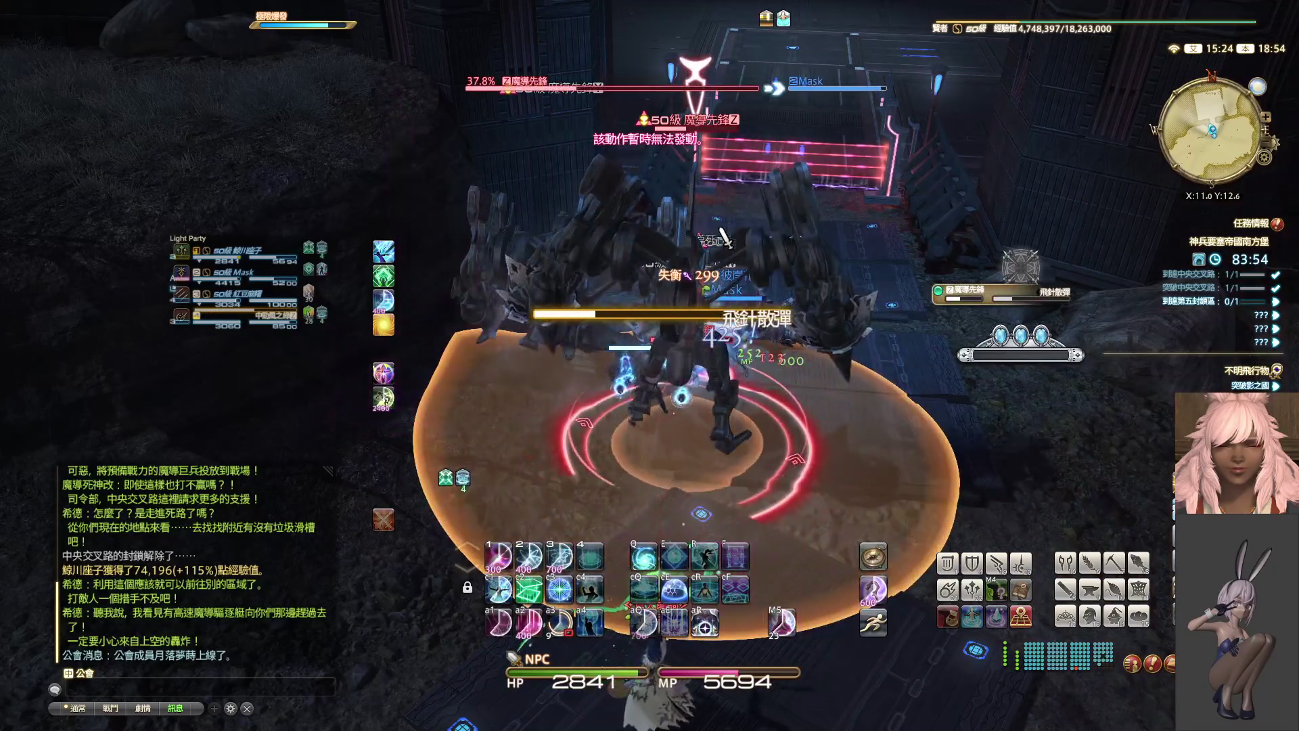
{"action": "key", "text": "alt+2"}
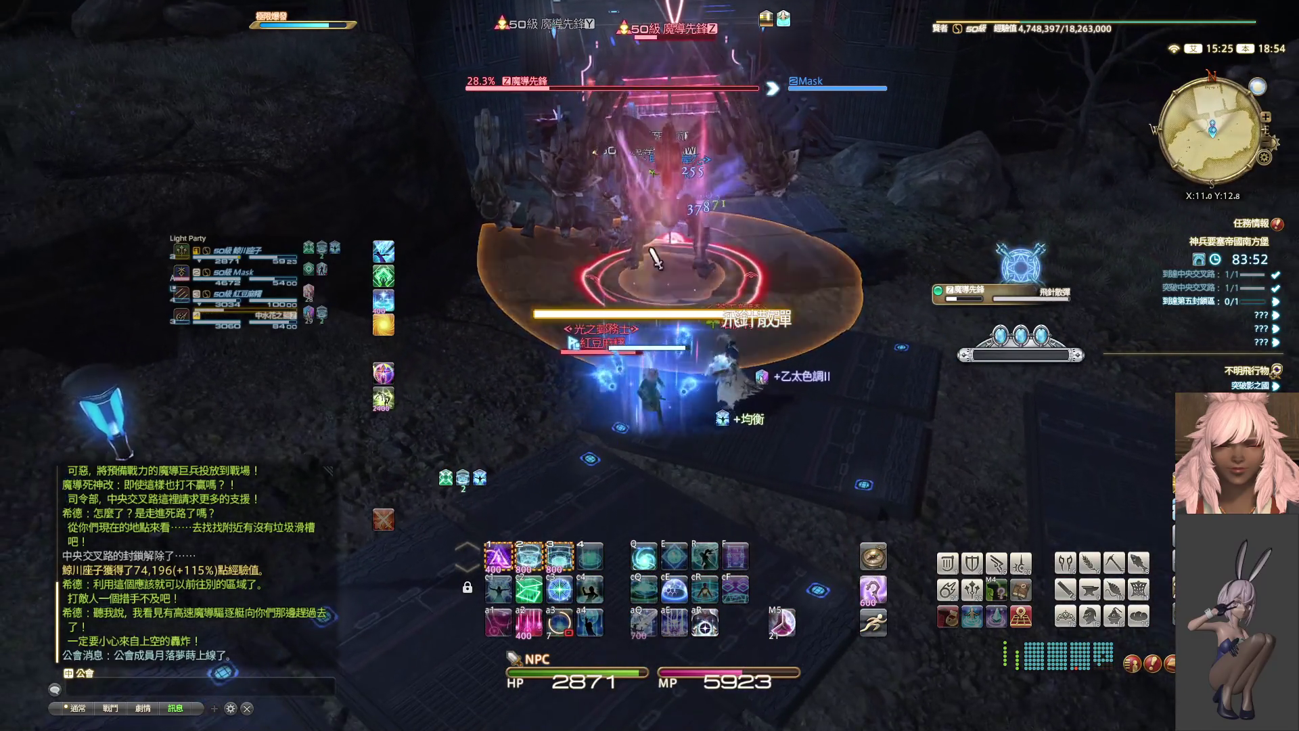
{"action": "key", "text": "alt+2"}
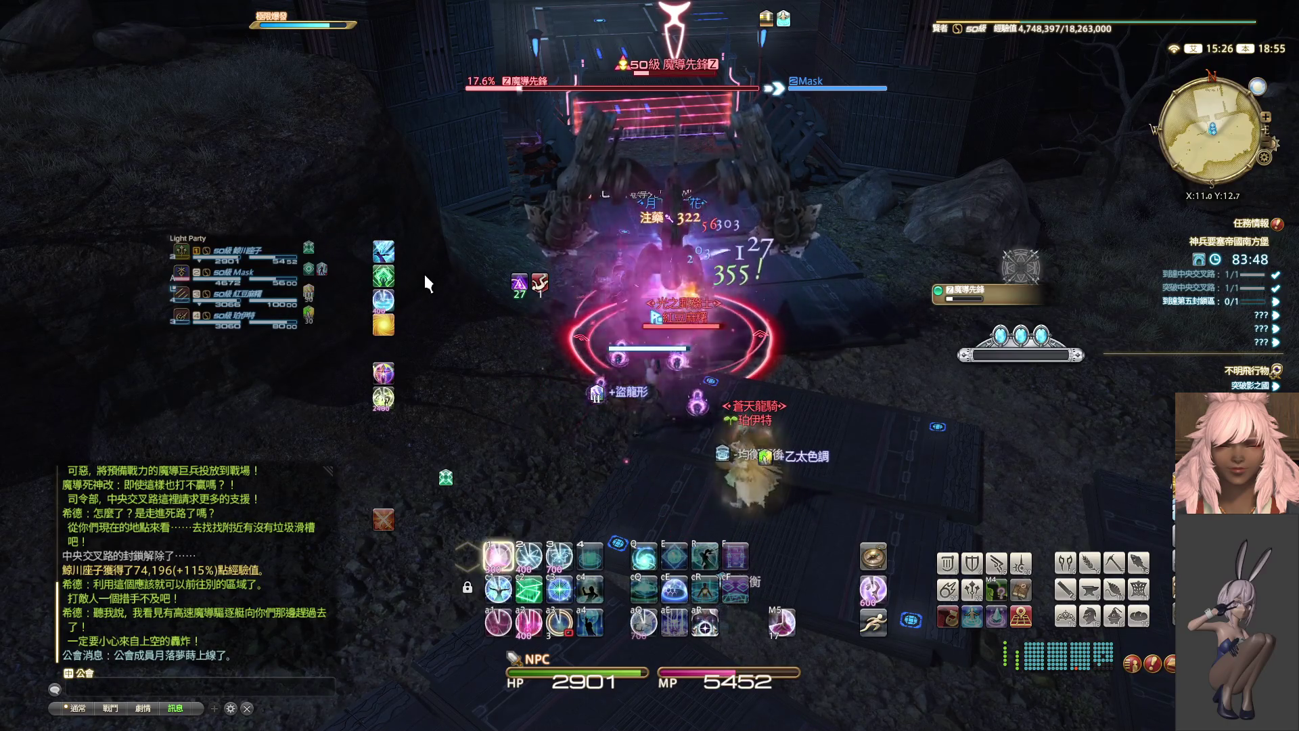
{"action": "key", "text": "2"}
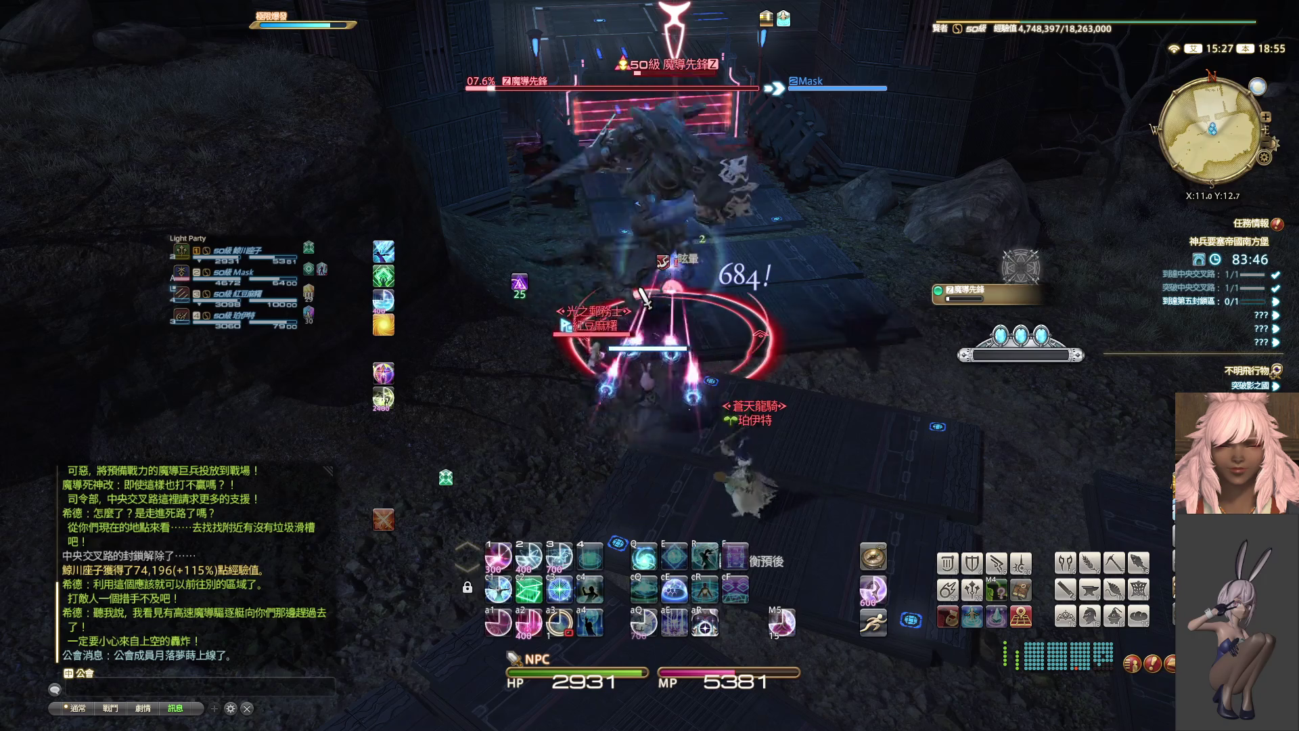
{"action": "key", "text": "ctrl+1"}
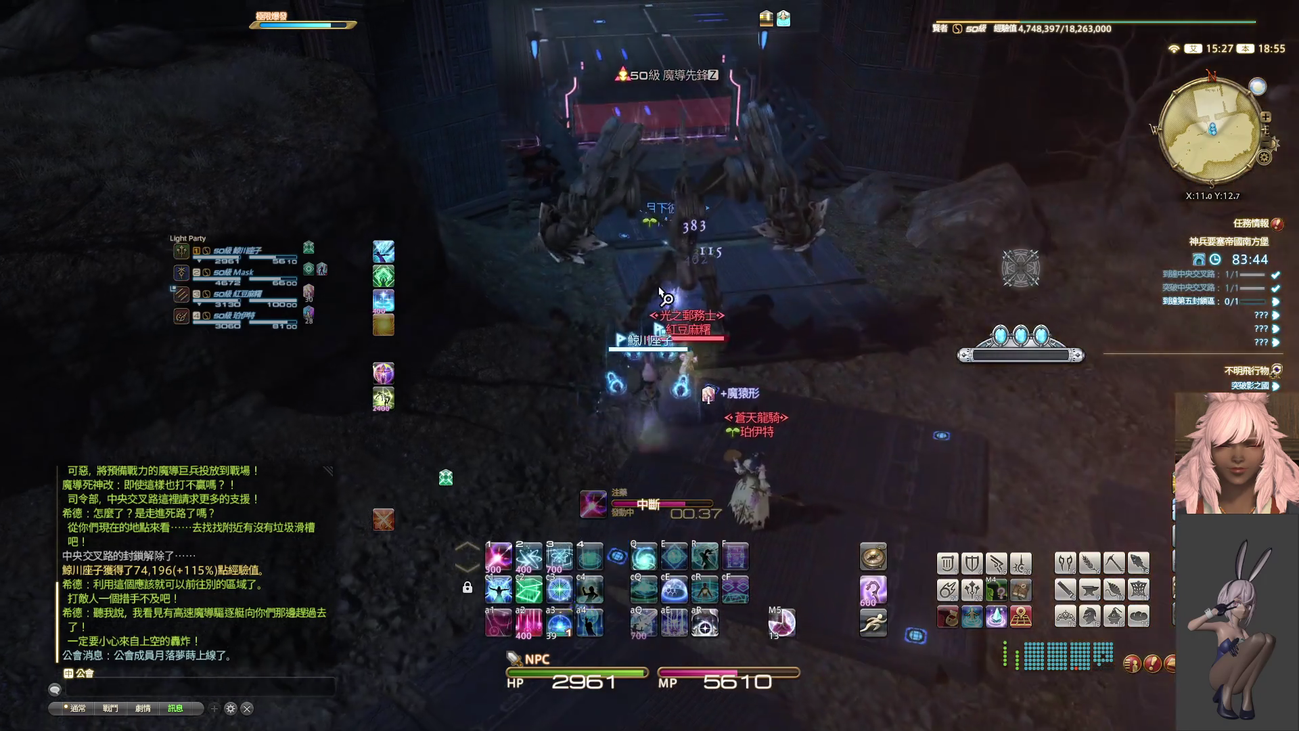
- Shield the party, then open on the Magitek Vanguard with Eukrasian Dosis, Dosis and Phlegma
{"action": "key", "text": "3"}
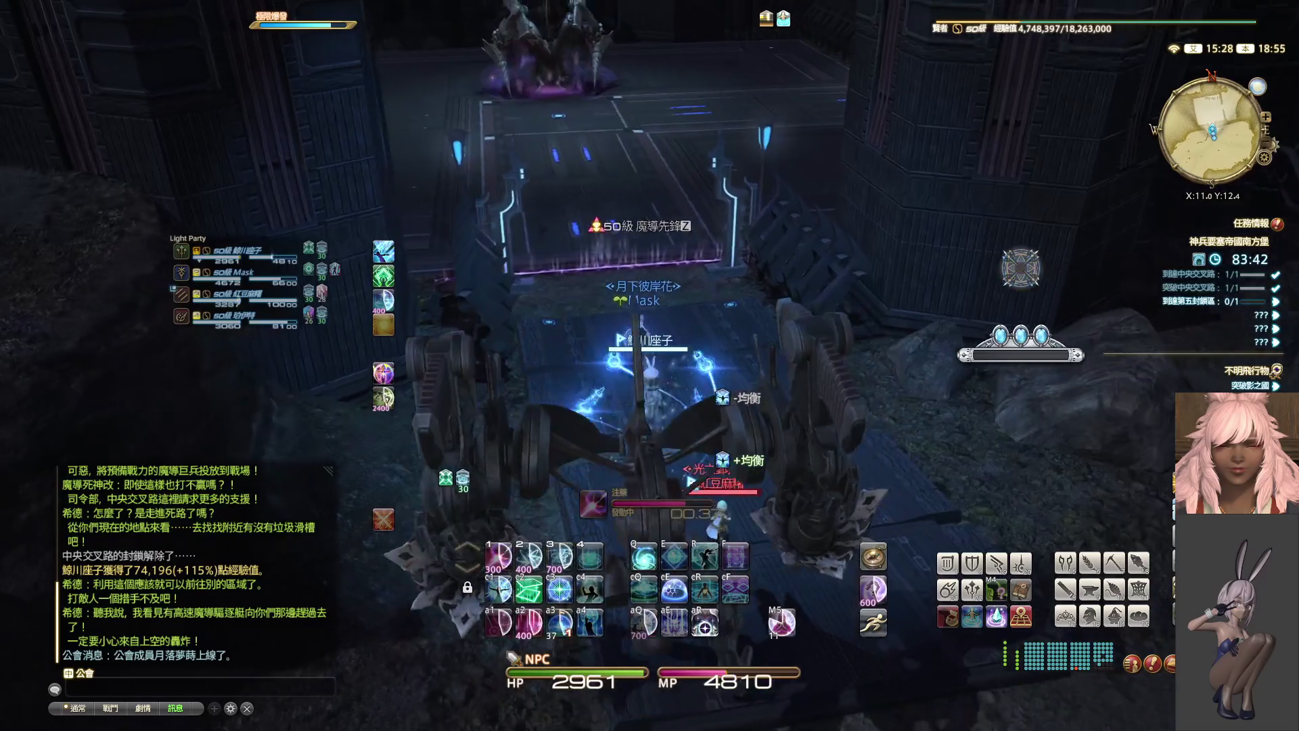
{"action": "key", "text": "ctrl+1"}
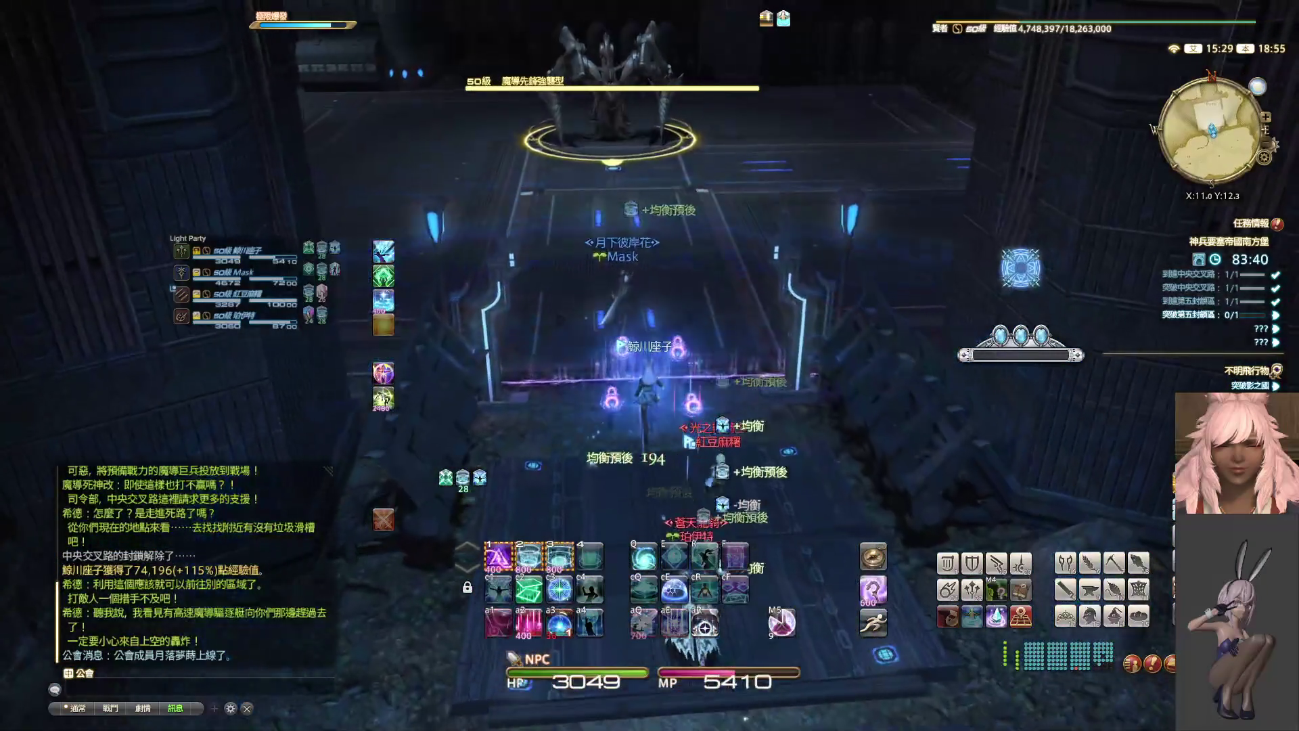
{"action": "key", "text": "w"}
{"action": "key", "text": "1"}
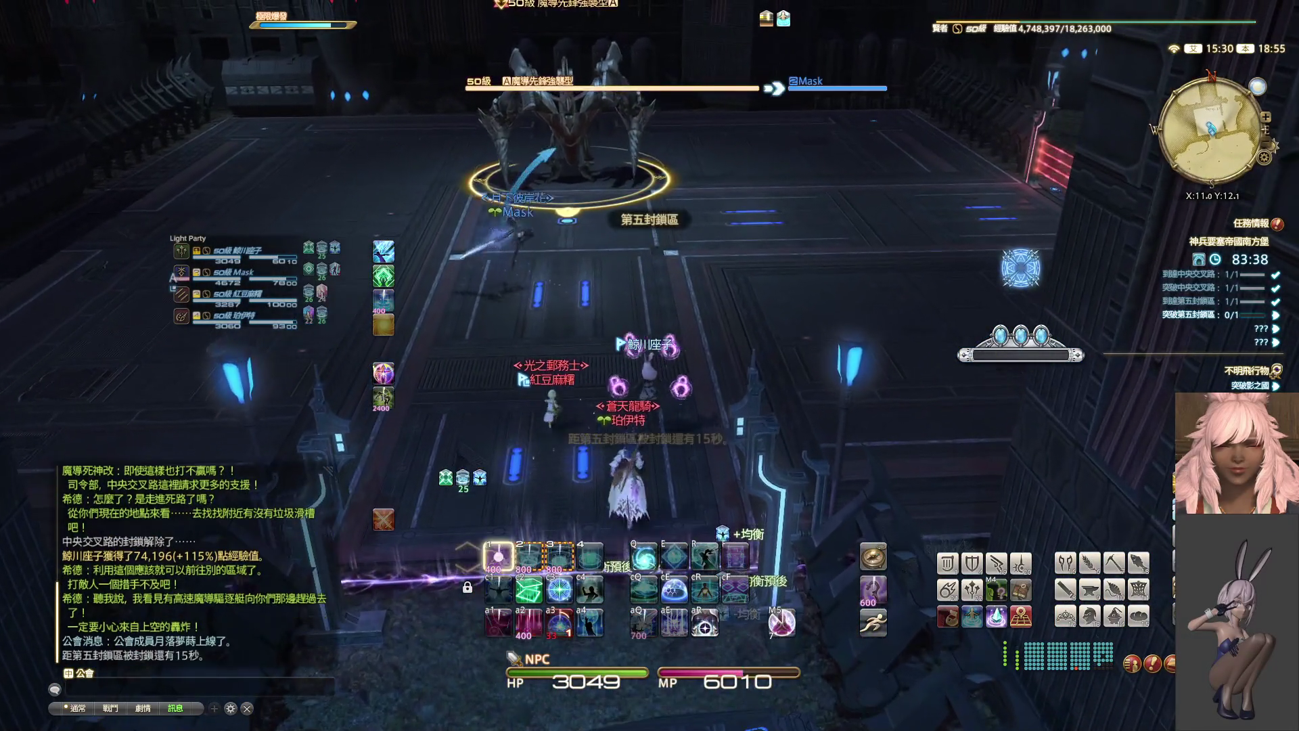
{"action": "key", "text": "1"}
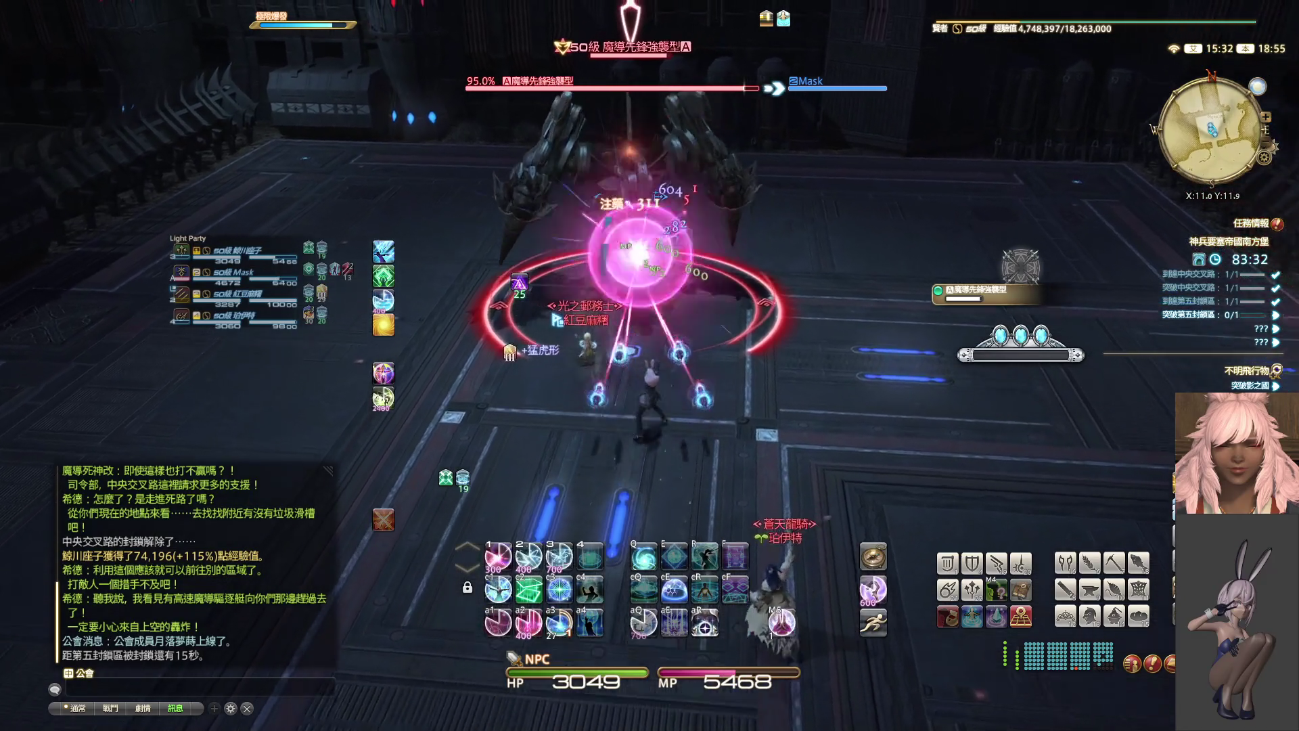
{"action": "key", "text": "5"}
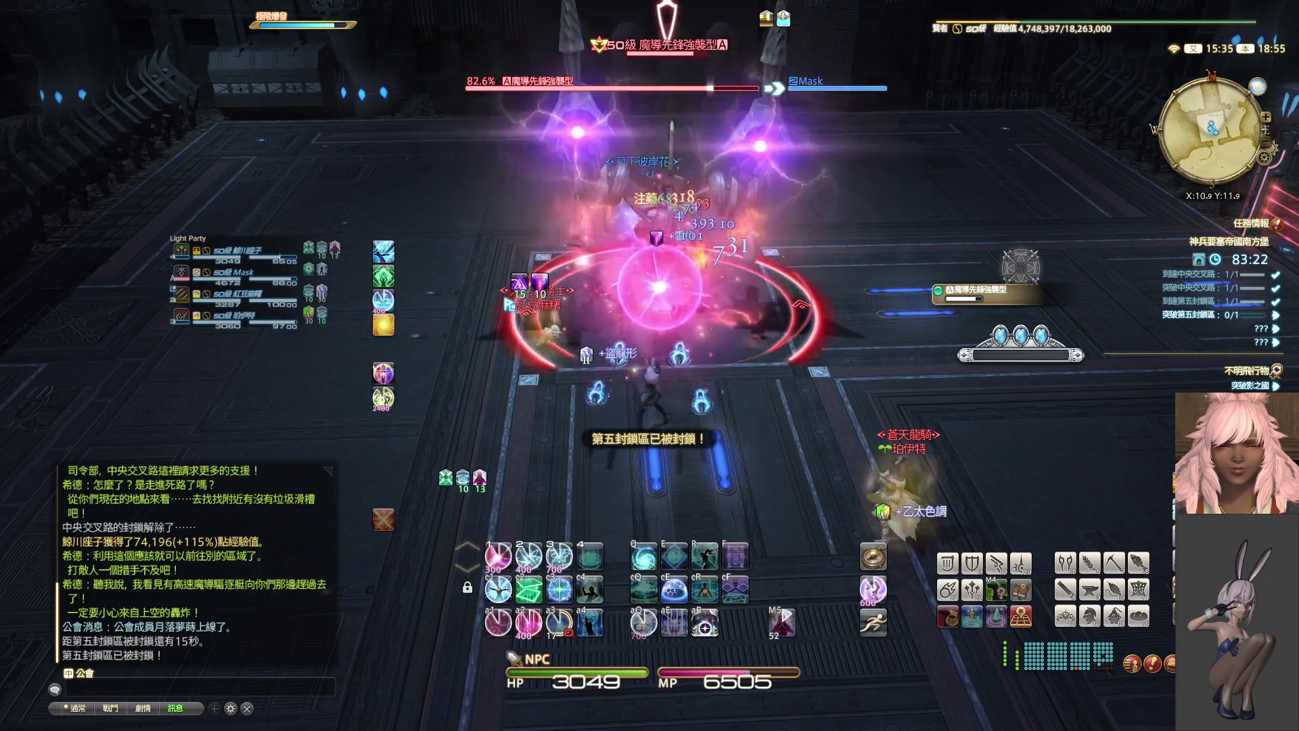
- Keep casting Dosis on the boss, weaving in a Eukrasian Prognosis party shield
{"action": "key", "text": "1"}
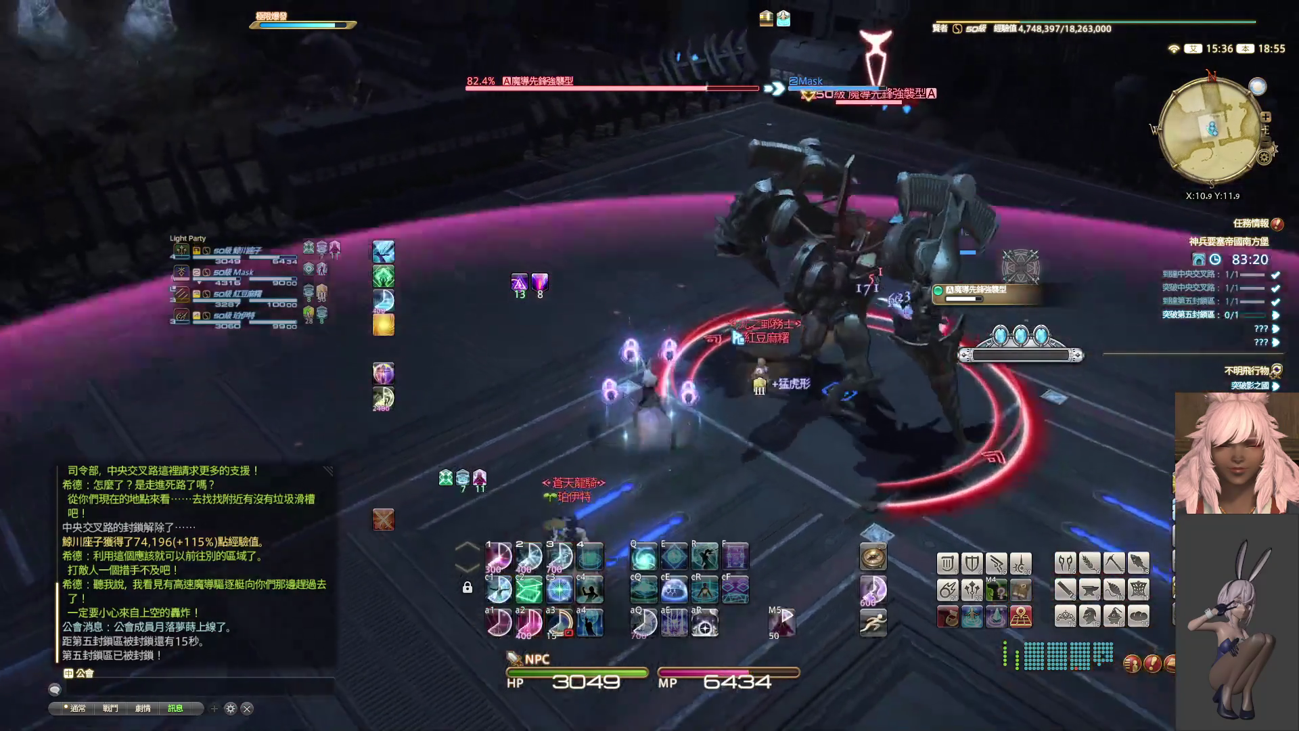
{"action": "key", "text": "3"}
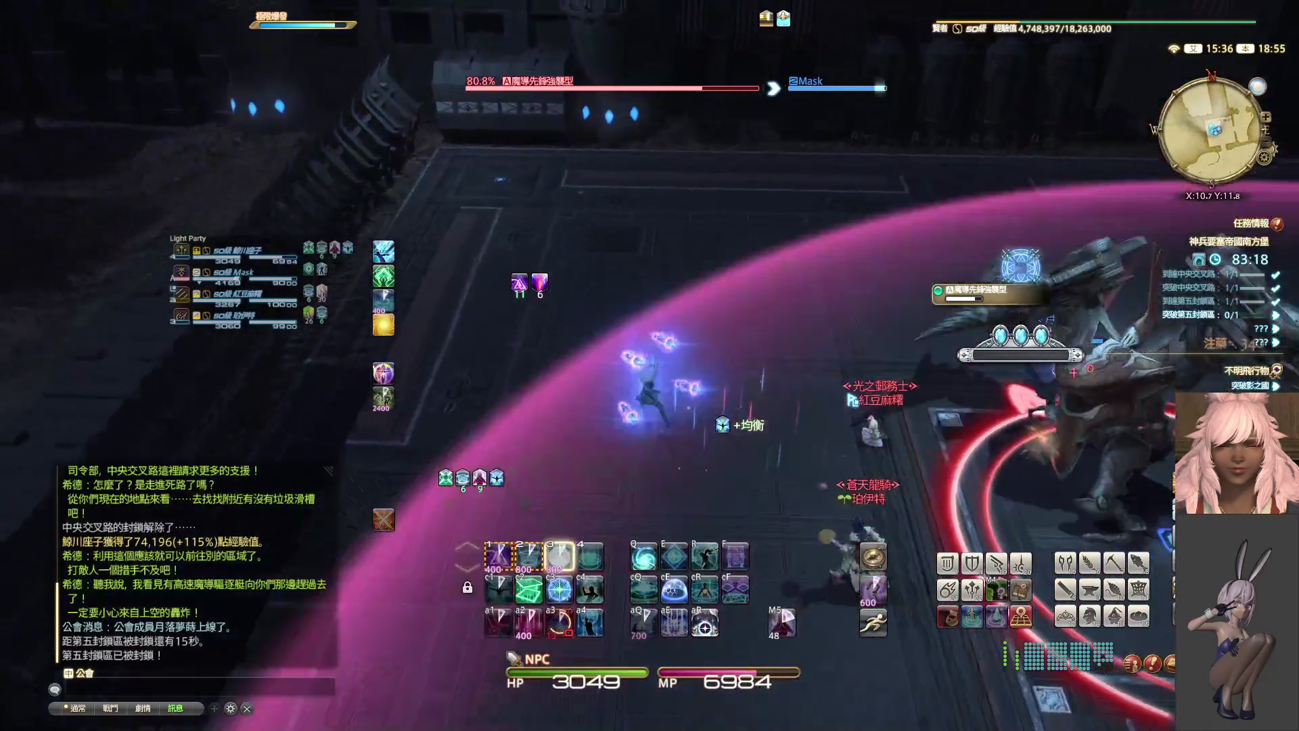
{"action": "key", "text": "2"}
{"action": "key", "text": "1"}
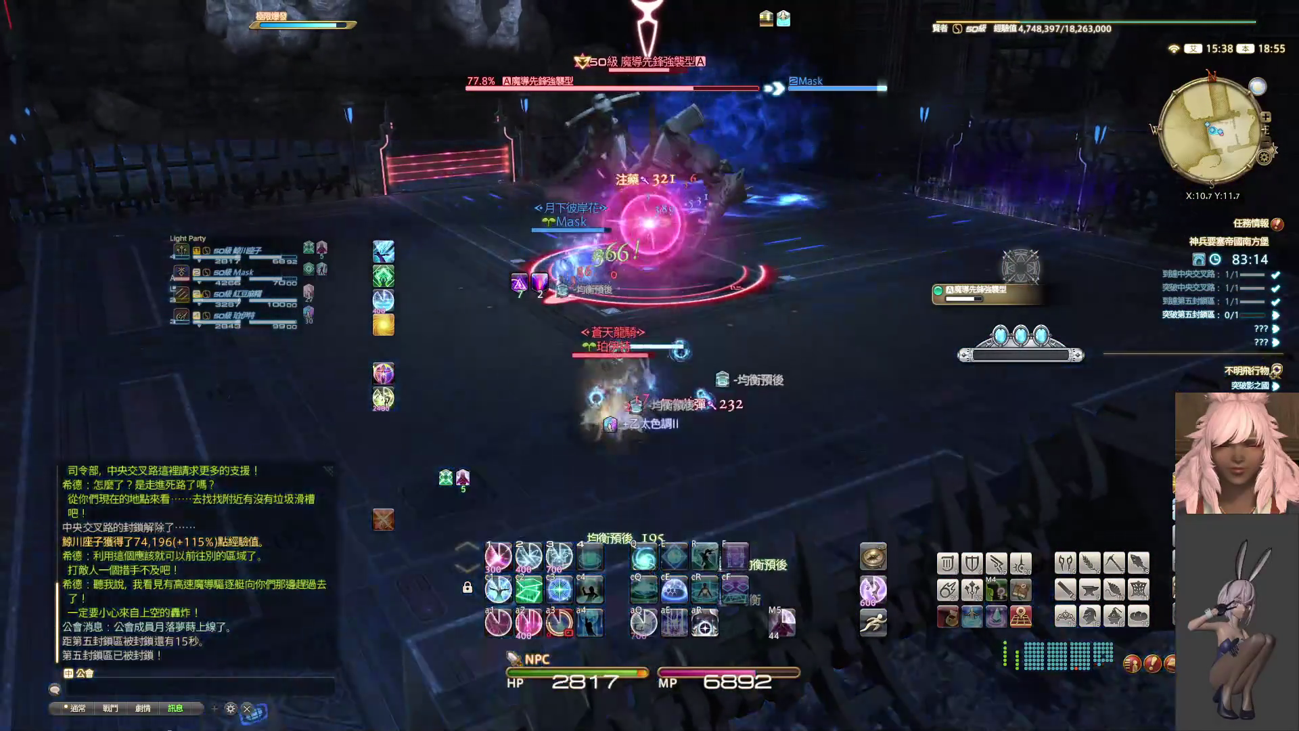
{"action": "key", "text": "1"}
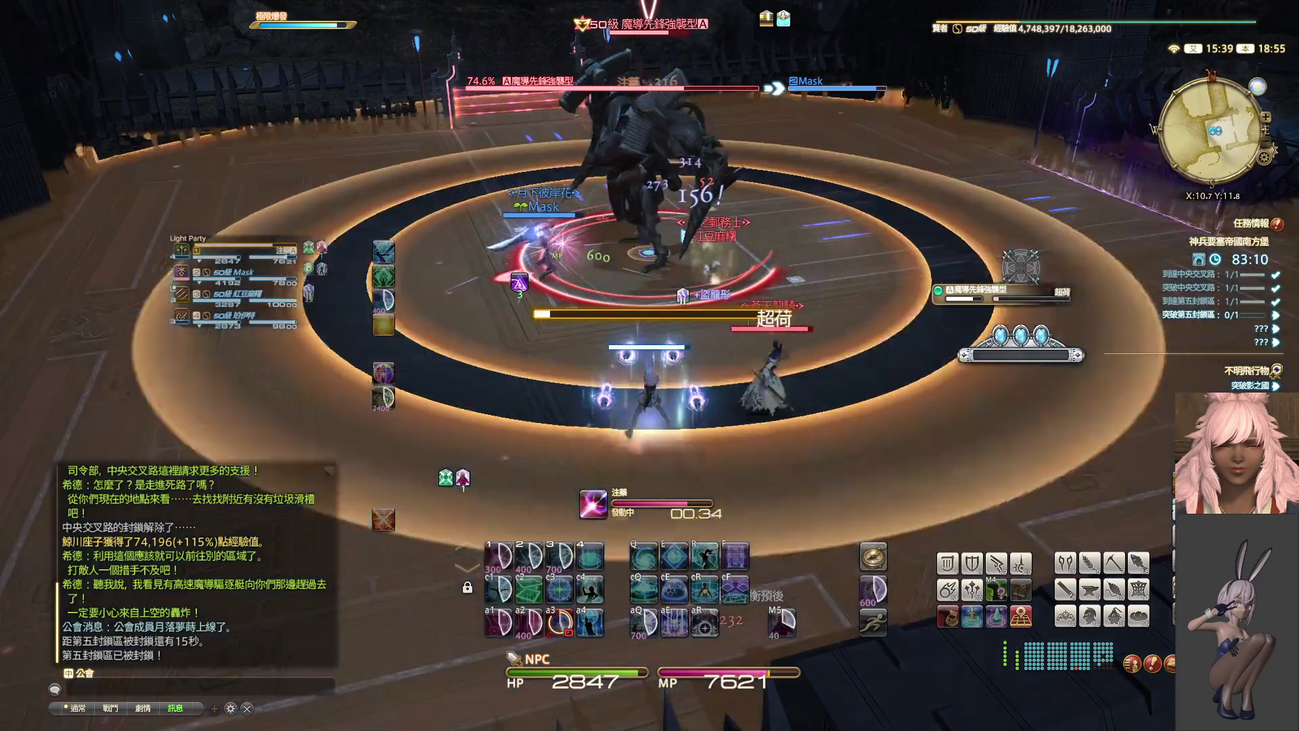
{"action": "key", "text": "1"}
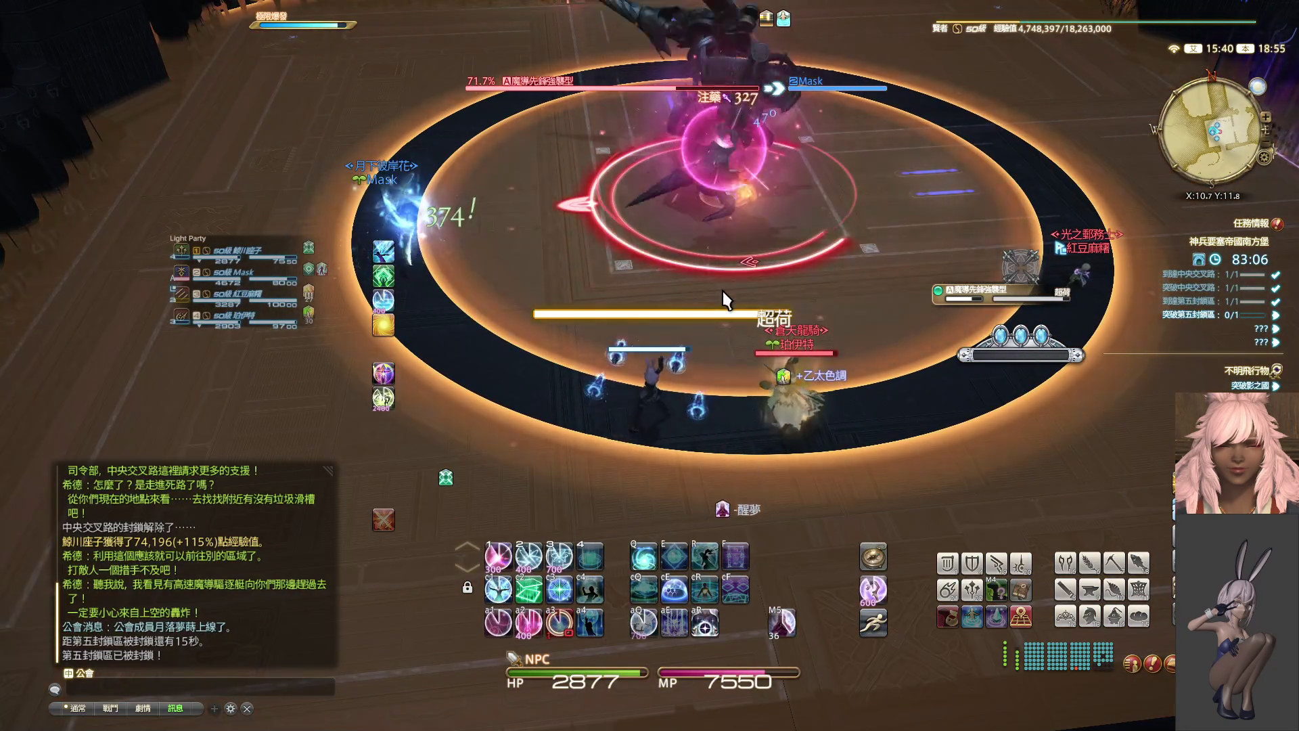
{"action": "key", "text": "1"}
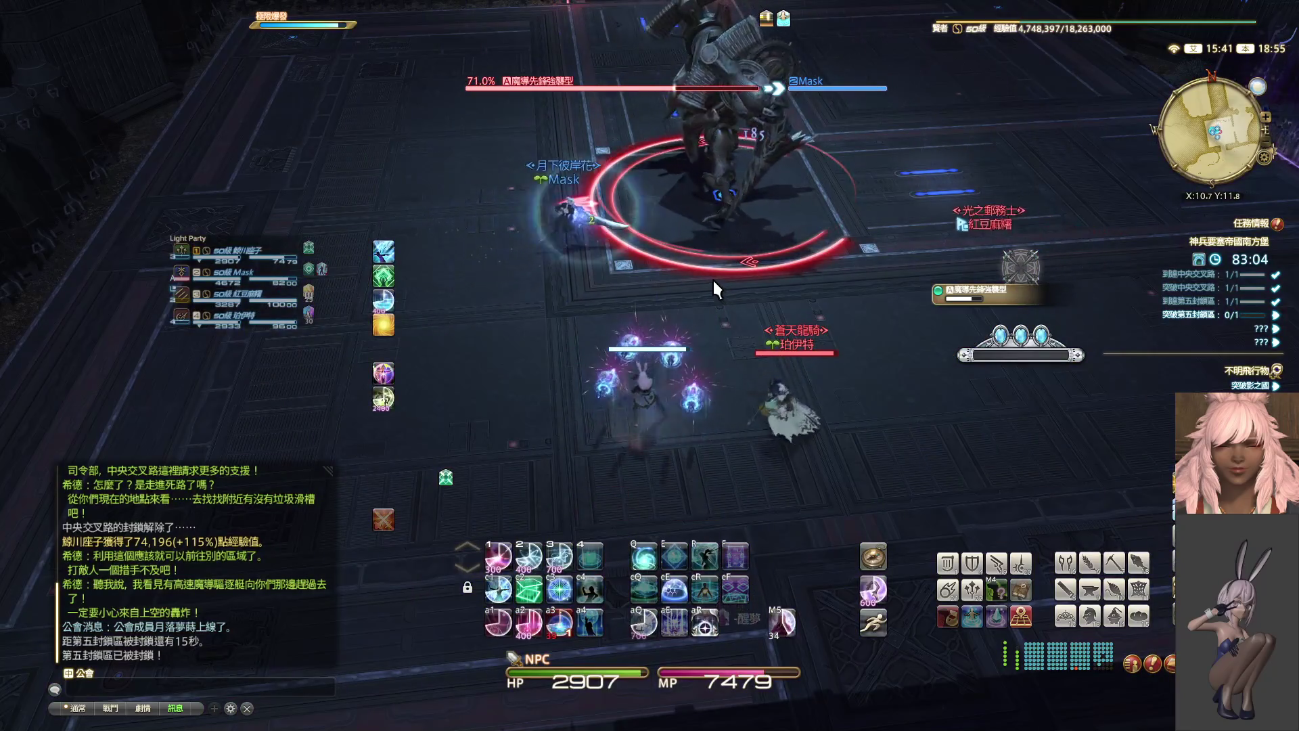
- Refresh Eukrasian Dosis on the boss
{"action": "key", "text": "e"}
{"action": "key", "text": "1"}
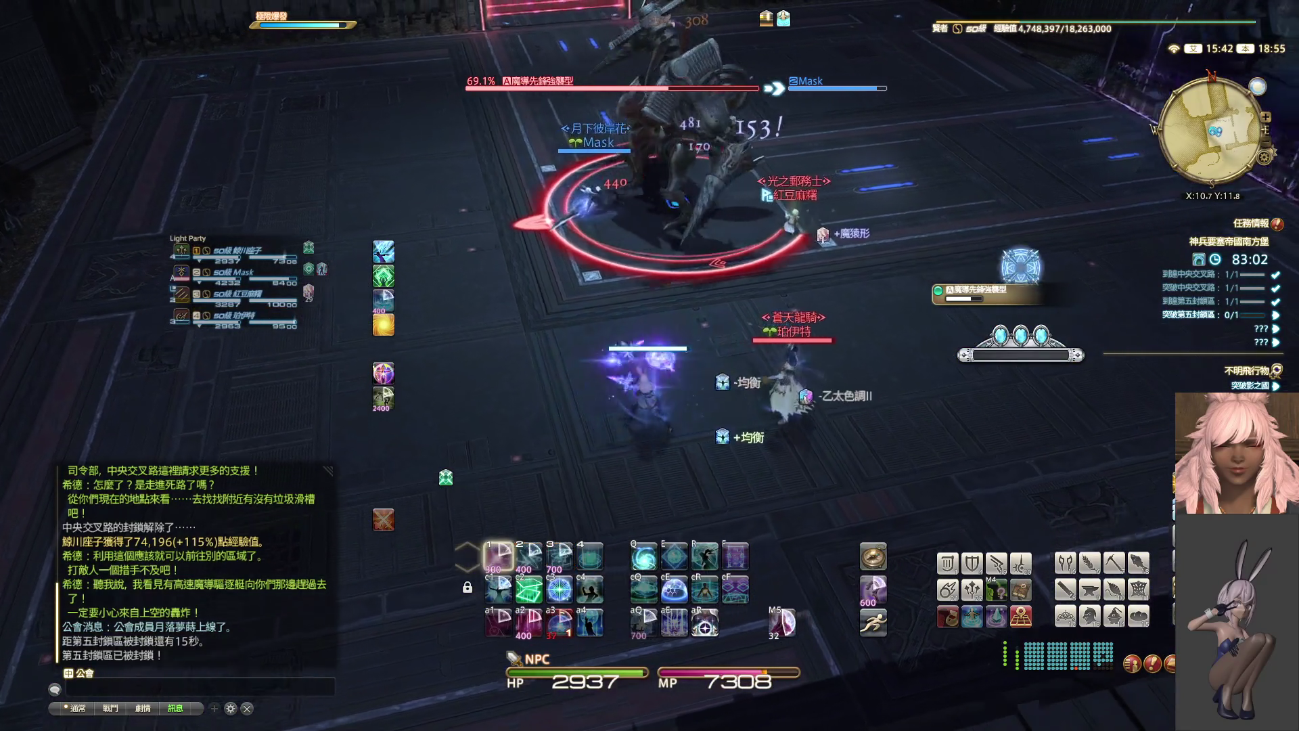
{"action": "left_click_drag", "start_coordinate": [714, 286], "coordinate": [714, 286]}
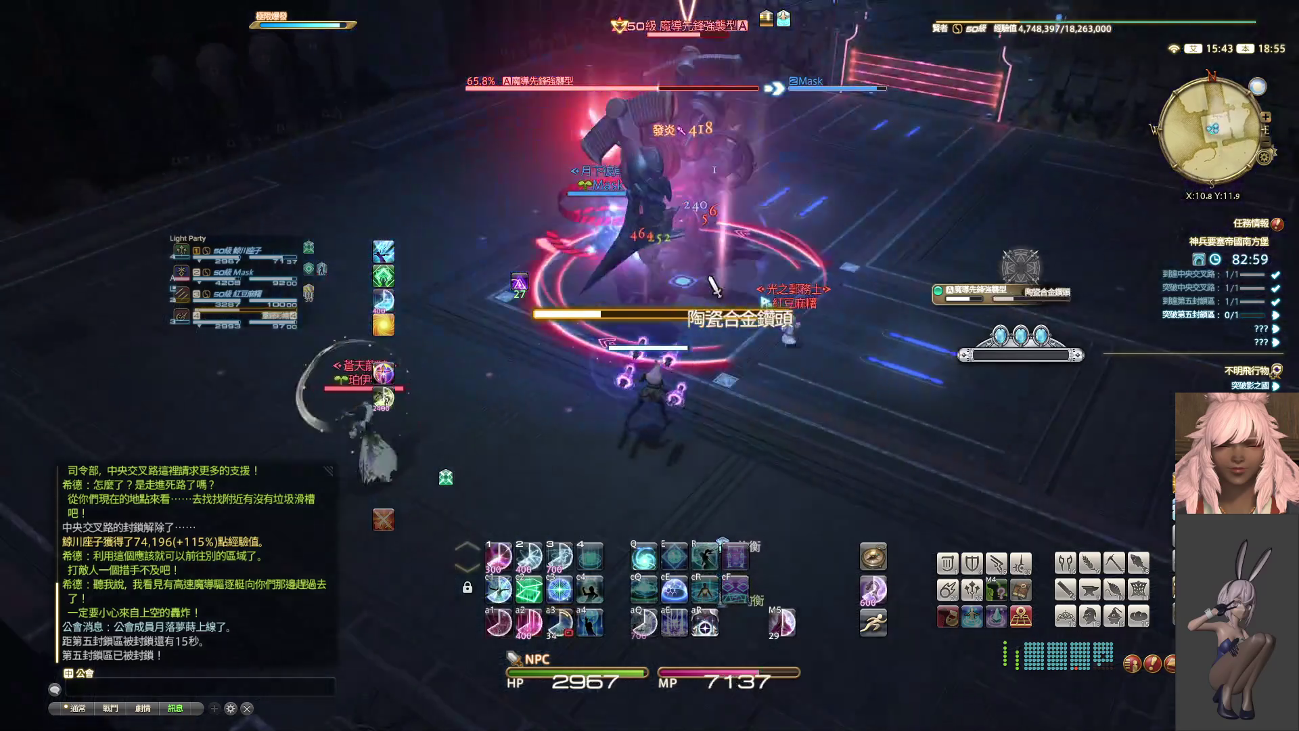
- Shield the tank with Eukrasian Diagnosis, then resume Dosis casts on the boss
{"action": "left_click", "coordinate": [298, 278]}
{"action": "key", "text": "e"}
{"action": "key", "text": "2"}
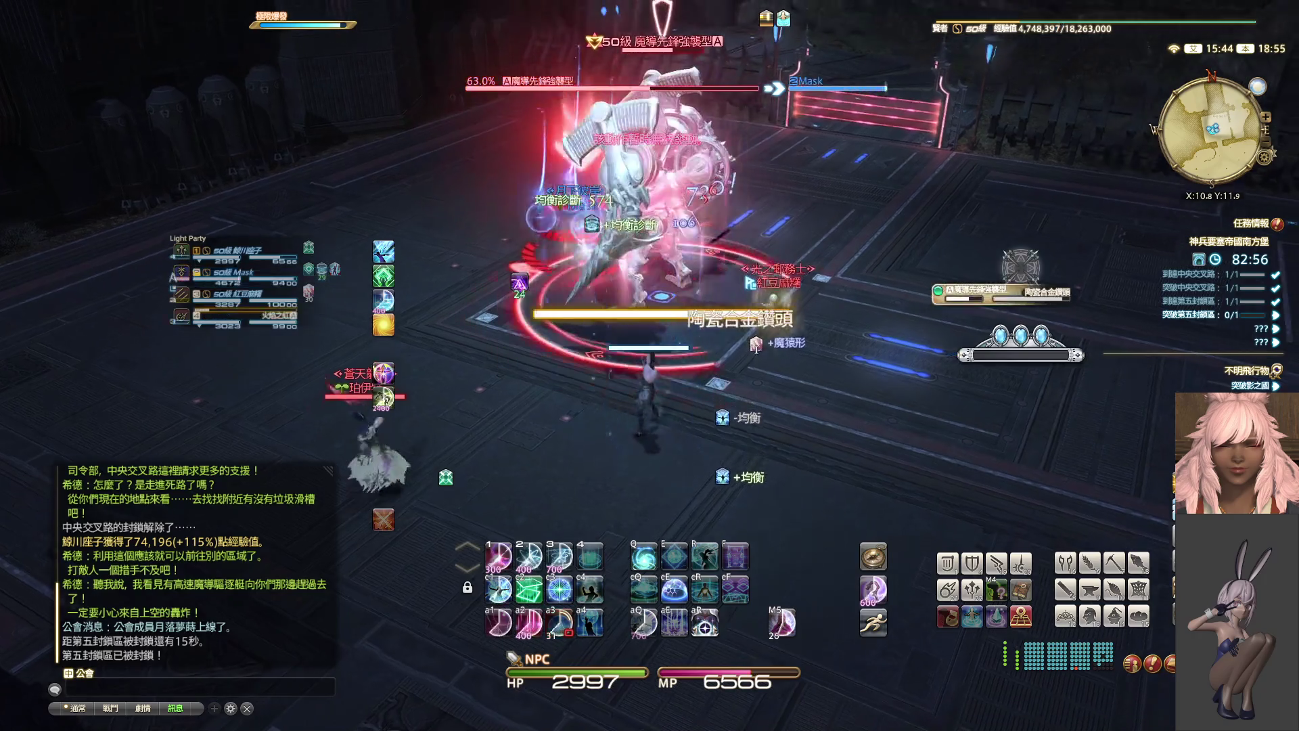
{"action": "left_click", "coordinate": [757, 310]}
{"action": "key", "text": "1"}
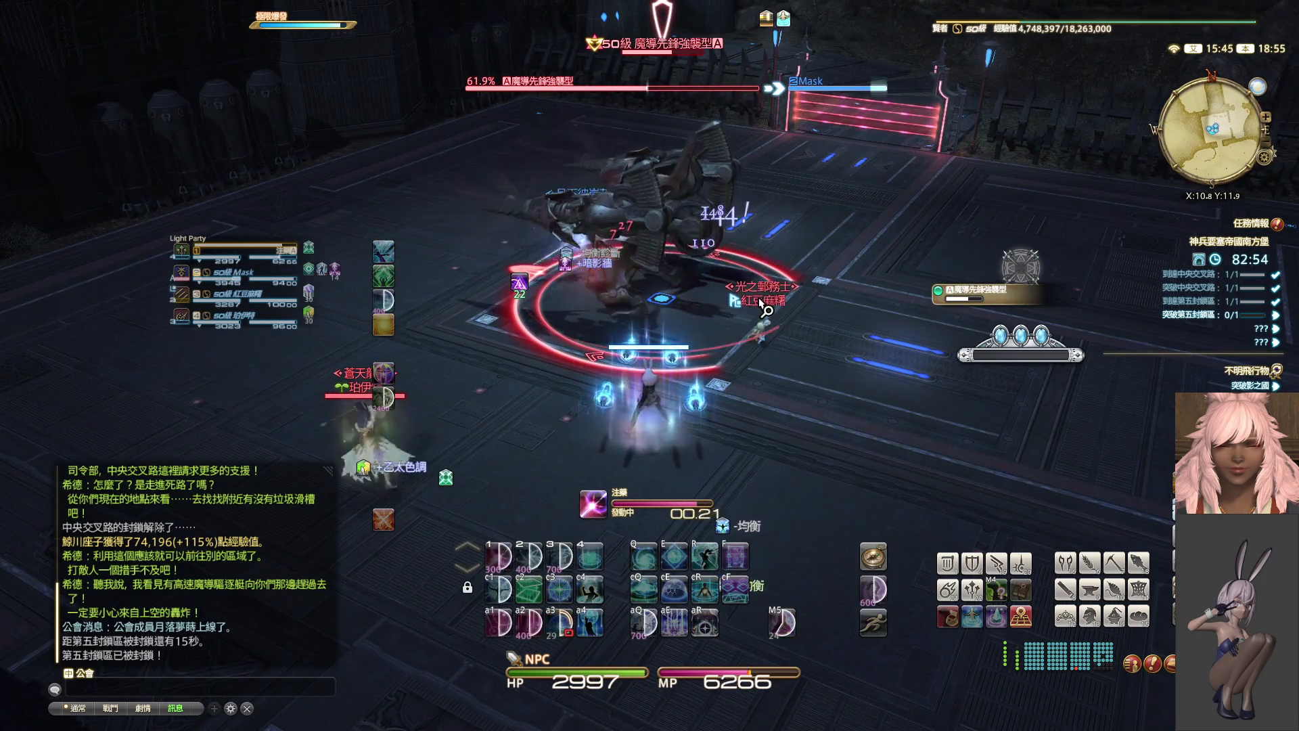
{"action": "key", "text": "1"}
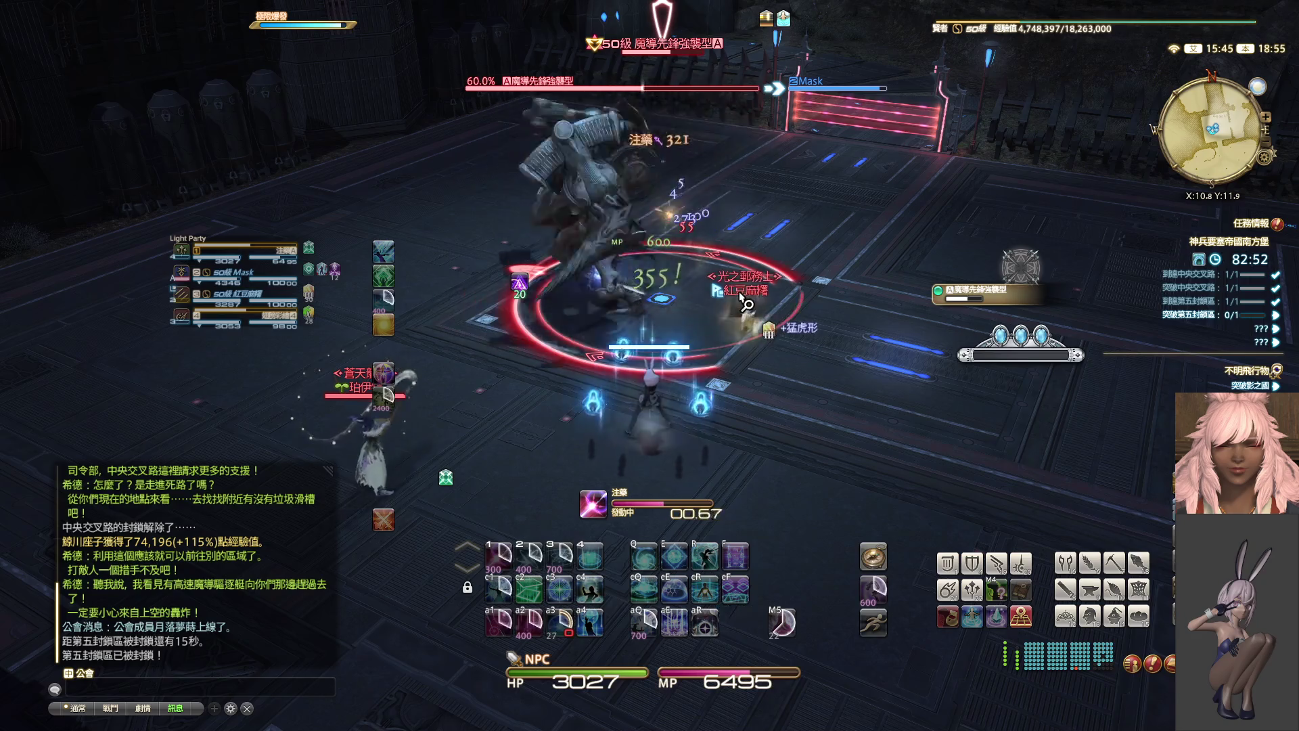